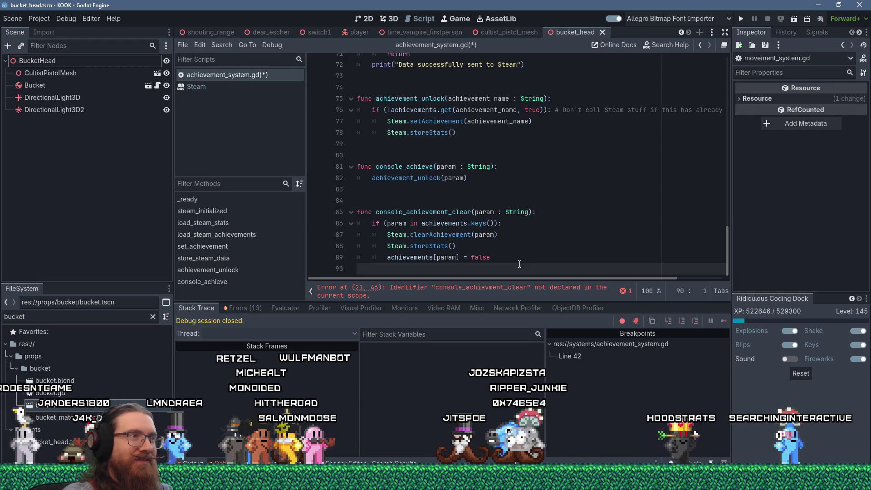
Save achievement_system.gd with the new achievement_clear command
{"action": "key", "text": "Up"}
{"action": "key", "text": "Up"}
{"action": "key", "text": "Up"}
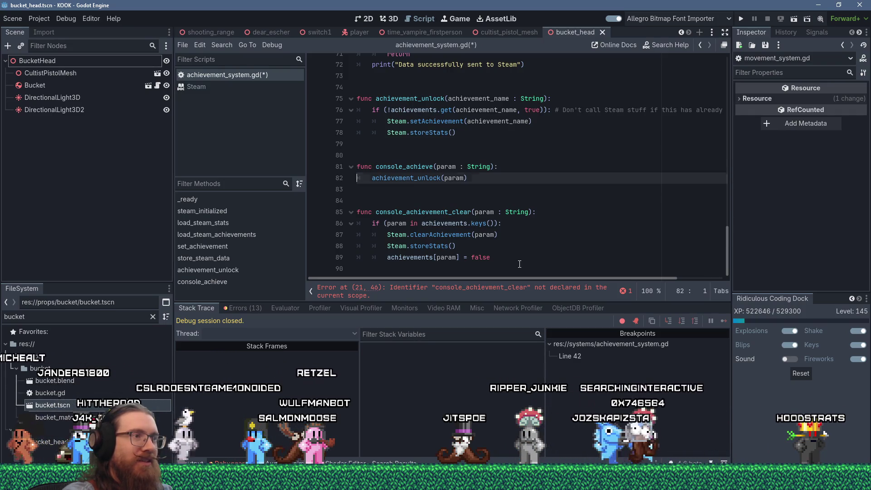
{"action": "left_click", "coordinate": [520, 264]}
{"action": "key", "text": "ctrl+s"}
Search the older project's Achievements.gd for 'clea' to see how it clears achievements, then return to KOOK
{"action": "key", "text": "alt+Tab"}
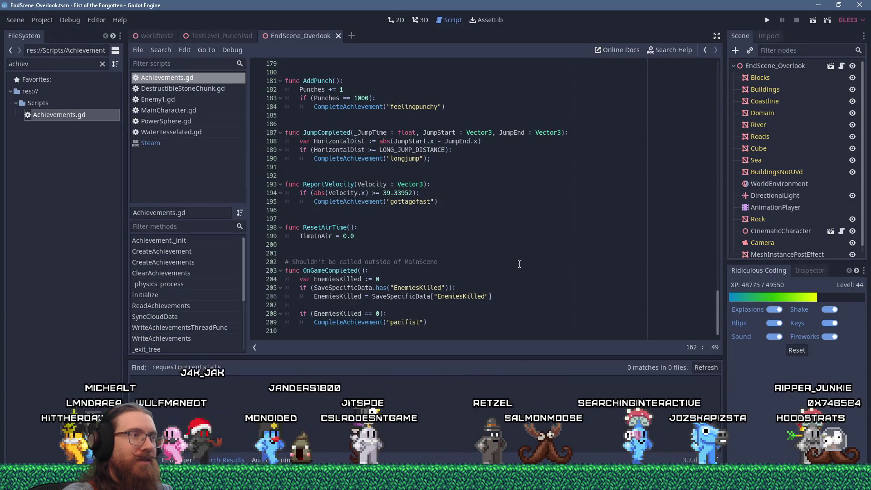
{"action": "left_click", "coordinate": [519, 265]}
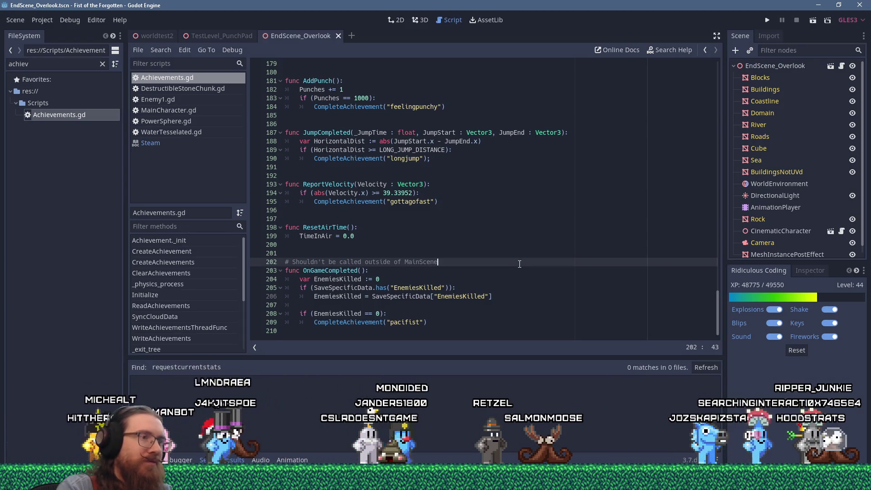
{"action": "key", "text": "alt+Tab"}
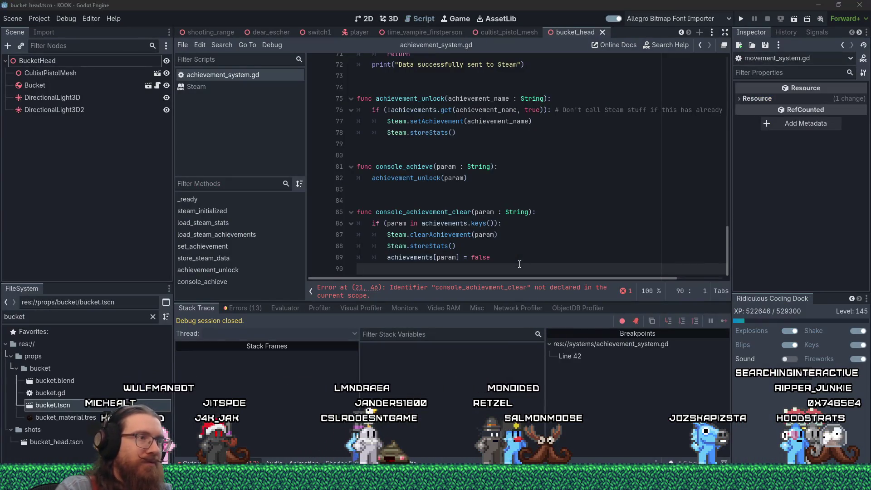
{"action": "key", "text": "alt+Tab"}
{"action": "key", "text": "ctrl+f"}
{"action": "type", "text": "clearachie"}
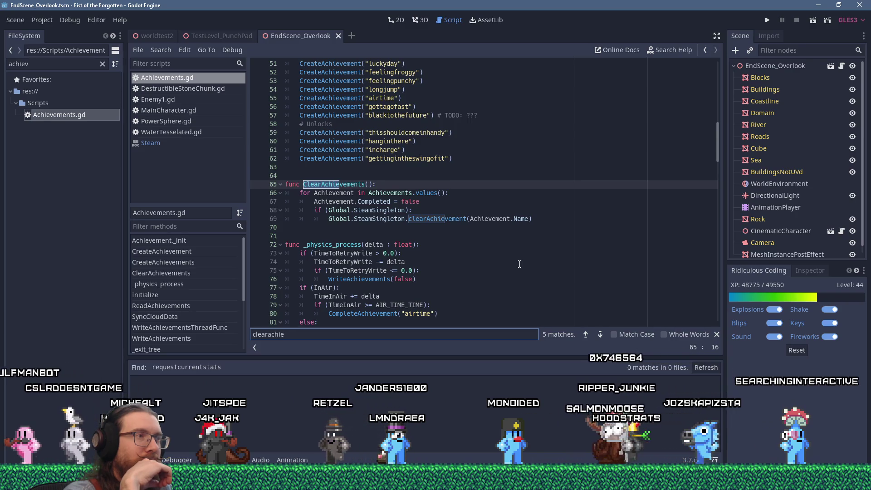
{"action": "key", "text": "alt+Tab"}
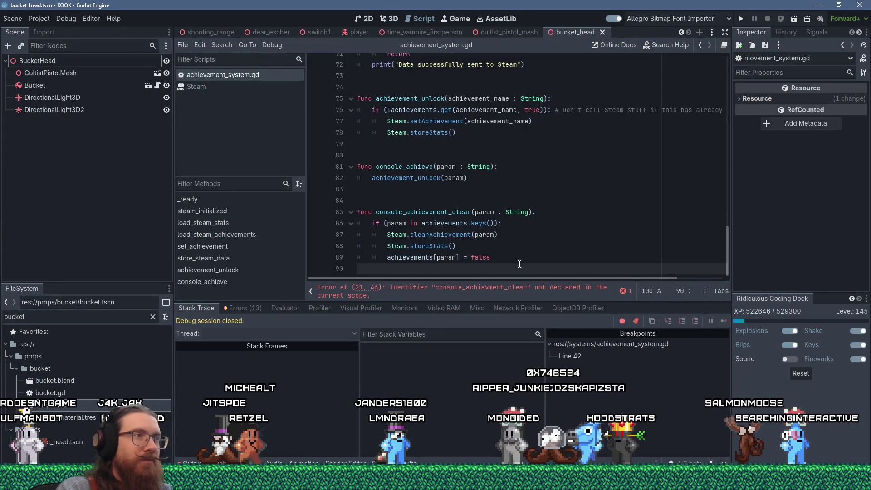
{"action": "mouse_move", "coordinate": [727, 249]}
{"action": "left_mouse_down"}
{"action": "mouse_move", "coordinate": [721, 58]}
{"action": "mouse_move", "coordinate": [718, 98]}
{"action": "left_mouse_up"}
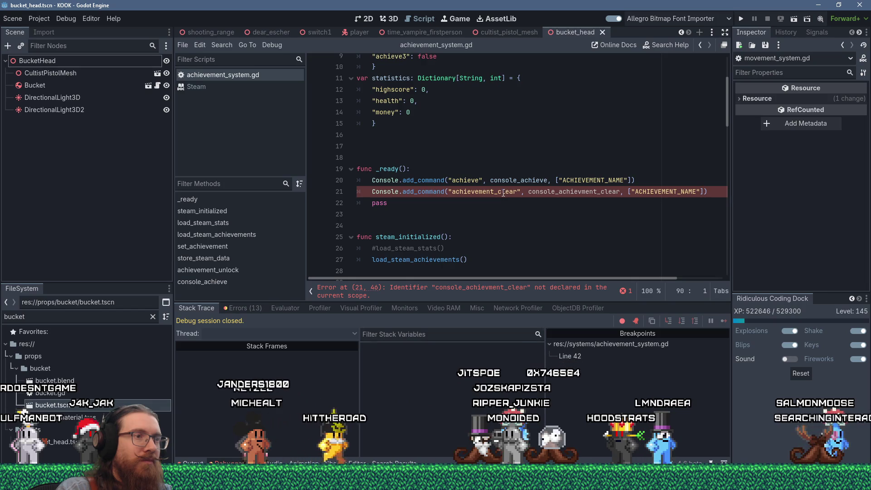
Correct the misspelled console_achievement_clear name and register an "achievement_clear_all" console command in _ready
{"action": "double_click", "coordinate": [574, 192]}
{"action": "type", "text": "e"}
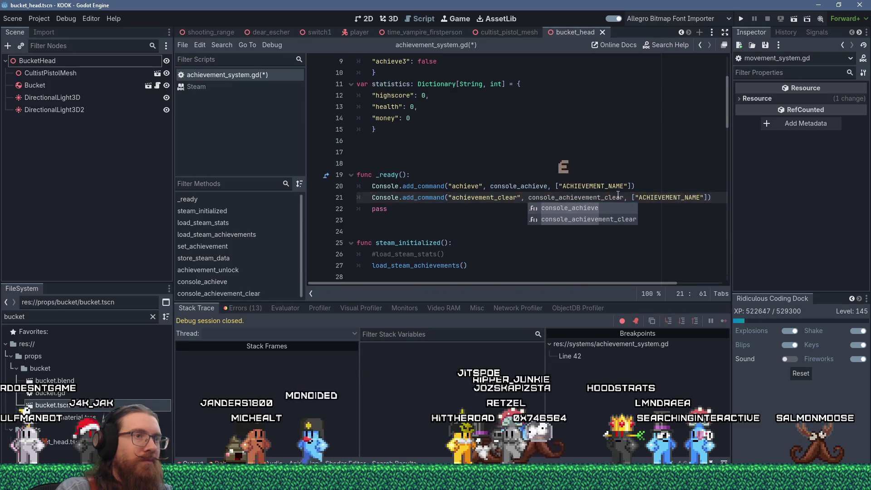
{"action": "key", "text": "Return"}
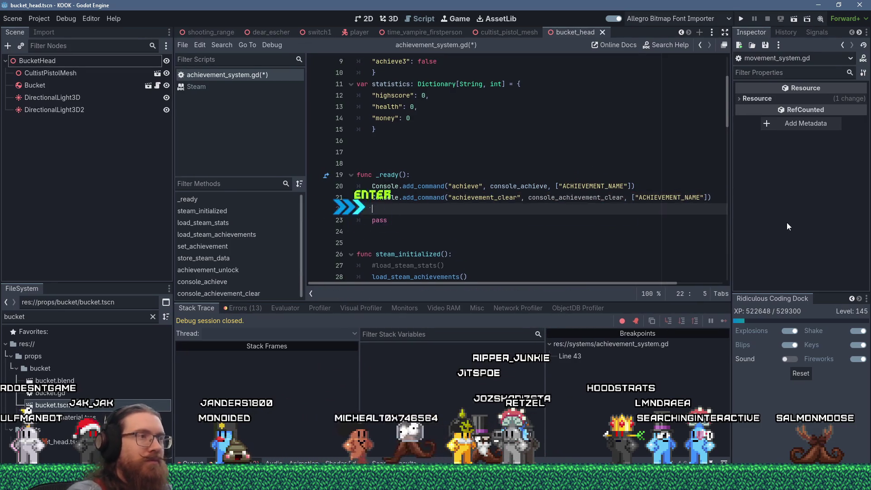
{"action": "type", "text": "Console.add_comma"}
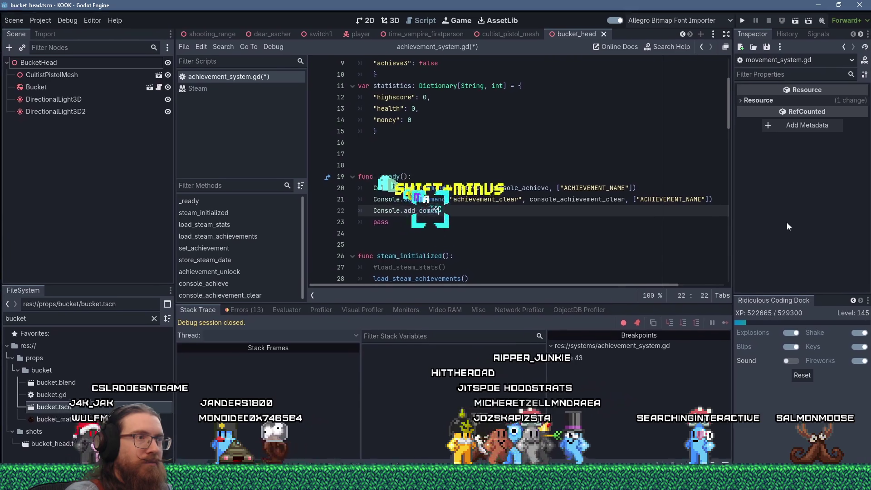
{"action": "type", "text": "nd(\""}
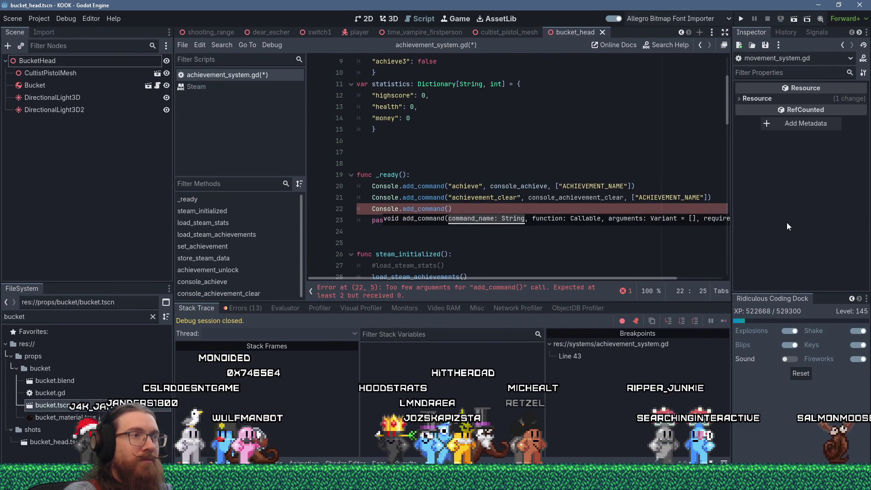
{"action": "type", "text": "achievement_clear\""}
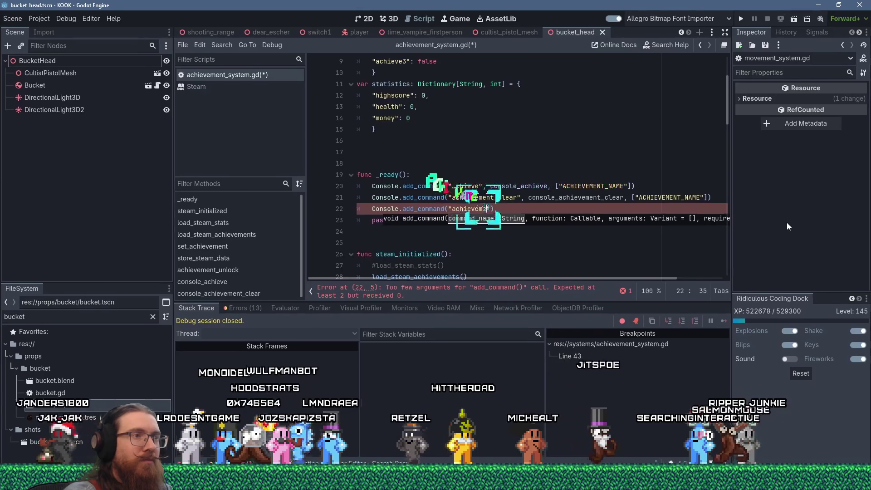
{"action": "type", "text": "all"}
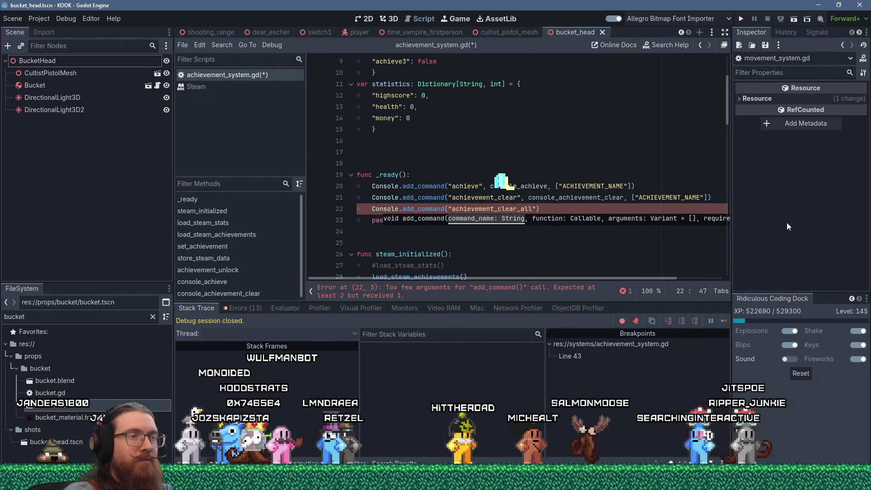
{"action": "type", "text": "\", consol"}
{"action": "type", "text": "e_achievement_clear"}
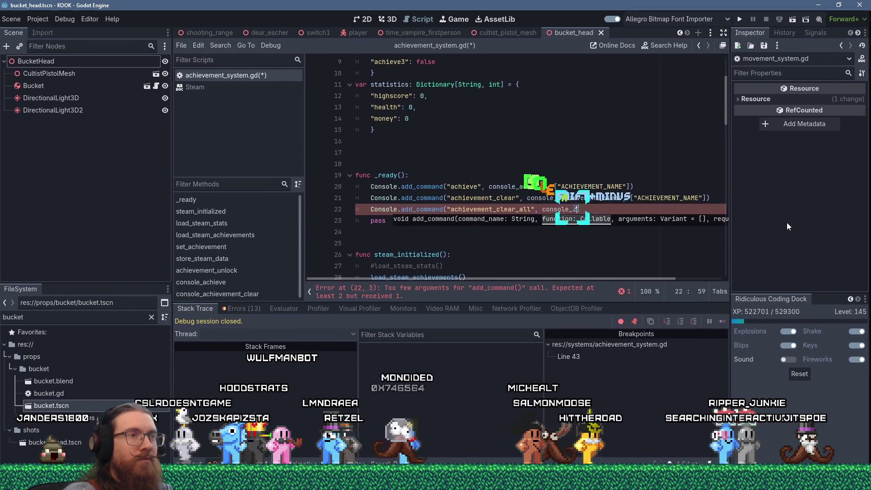
{"action": "type", "text": "_all"}
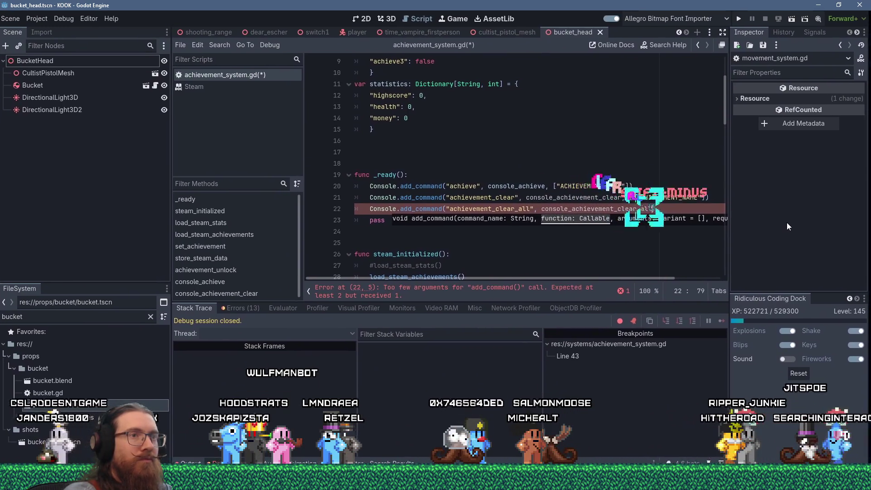
{"action": "key", "text": "ctrl+End"}
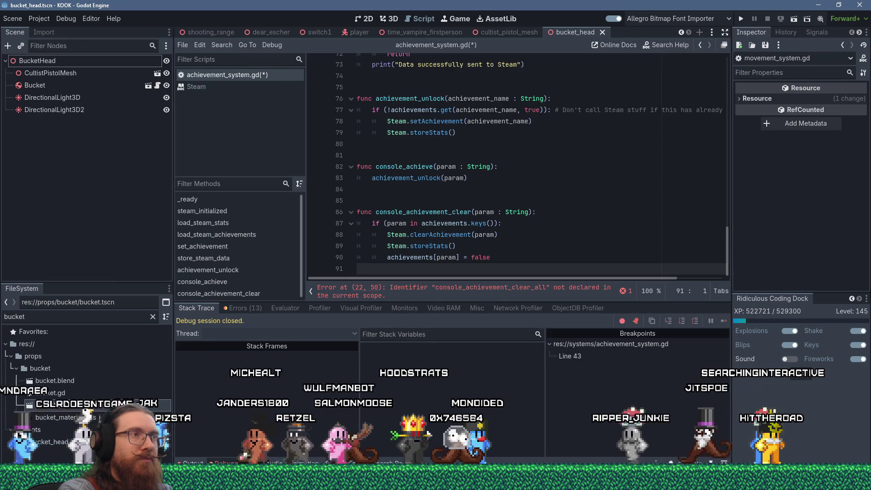
Review the command registrations in _ready and add blank lines at the end of achievement_system.gd
{"action": "key", "text": "Return"}
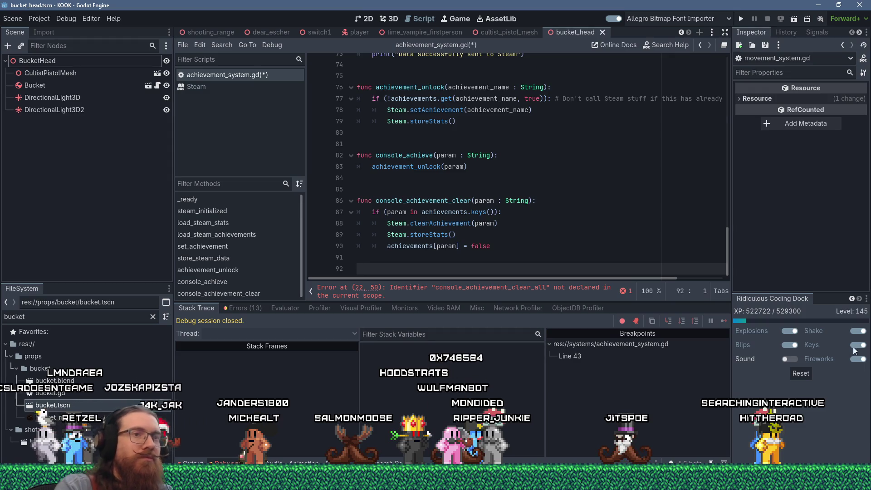
{"action": "mouse_move", "coordinate": [727, 246]}
{"action": "left_mouse_down"}
{"action": "mouse_move", "coordinate": [723, 75]}
{"action": "mouse_move", "coordinate": [732, 100]}
{"action": "left_mouse_up"}
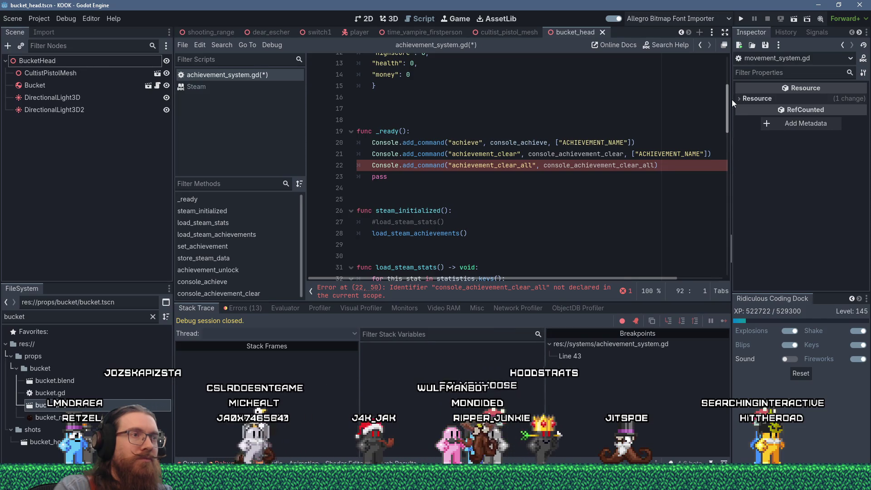
{"action": "left_click", "coordinate": [480, 143]}
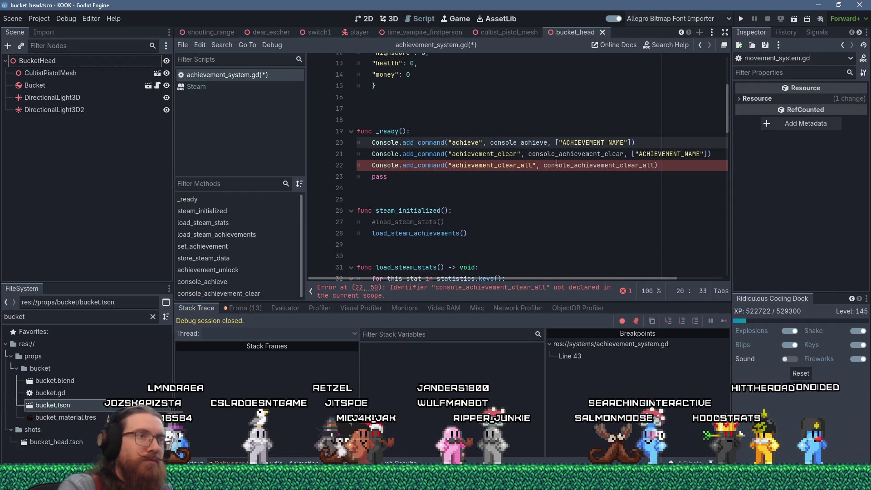
{"action": "left_click_drag", "start_coordinate": [725, 115], "coordinate": [723, 296]}
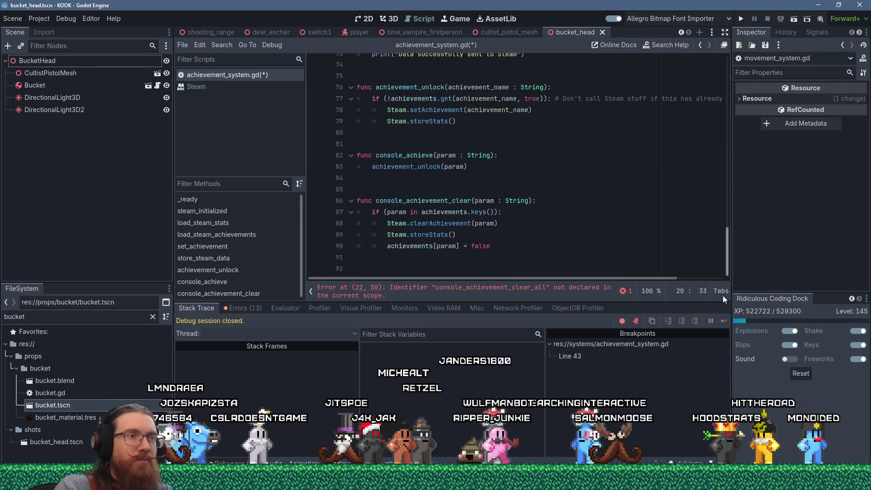
{"action": "left_click", "coordinate": [475, 267]}
{"action": "key", "text": "Return"}
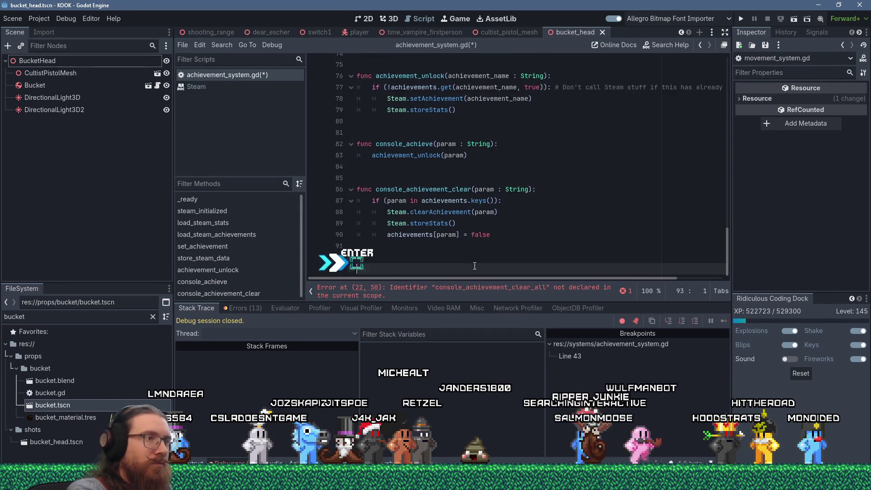
Declare the console_achievement_clear_all() function at the end of the script
{"action": "type", "text": "fnuc conso"}
{"action": "key", "text": "BackSpace"}
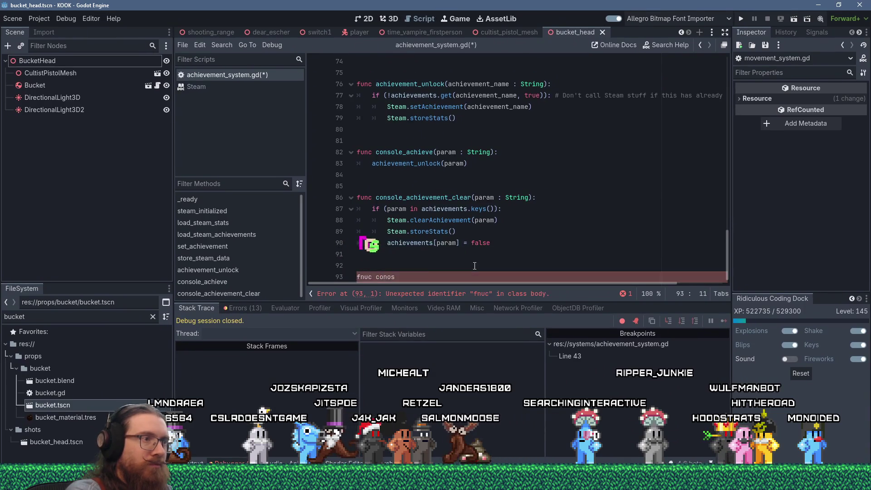
{"action": "type", "text": "achievem"}
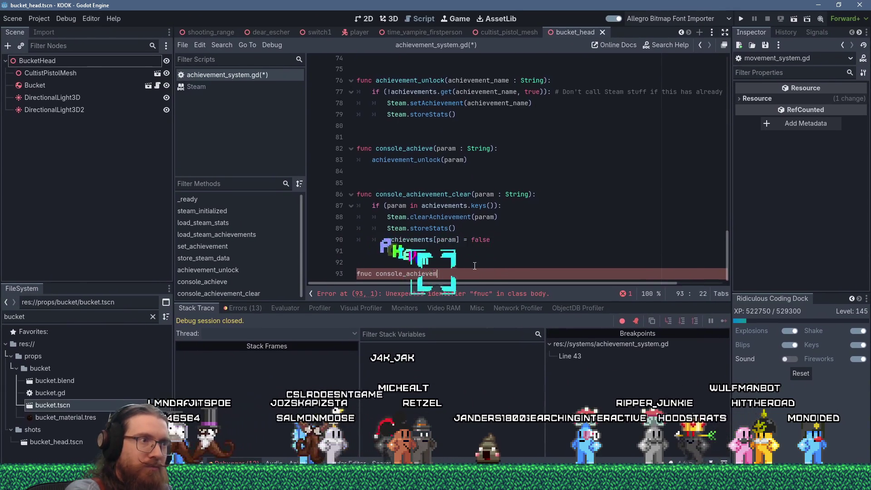
{"action": "type", "text": "ent_get"}
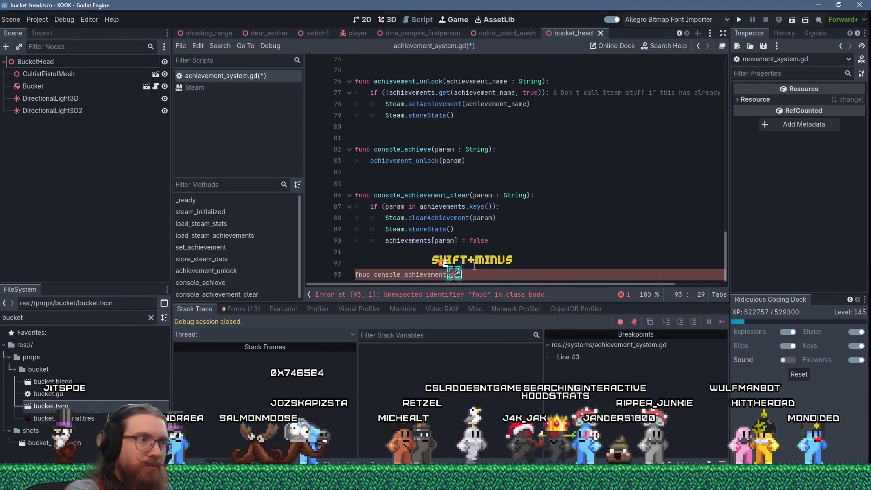
{"action": "key", "text": "BackSpace"}
{"action": "key", "text": "BackSpace"}
{"action": "type", "text": "ear_all(par"}
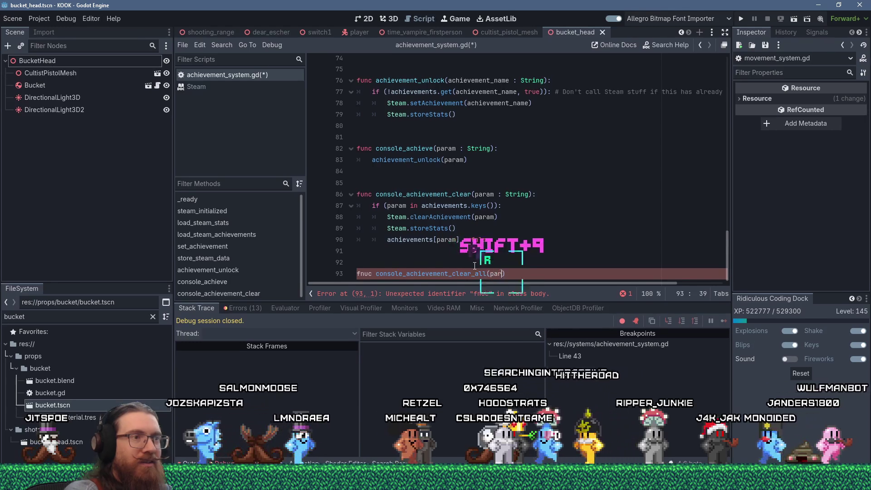
{"action": "key", "text": "BackSpace"}
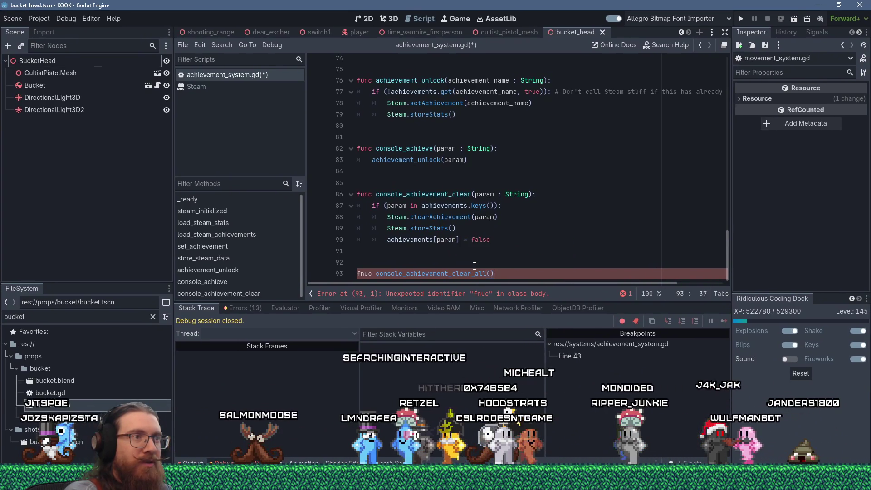
{"action": "type", "text": ":"}
{"action": "key", "text": "Return"}
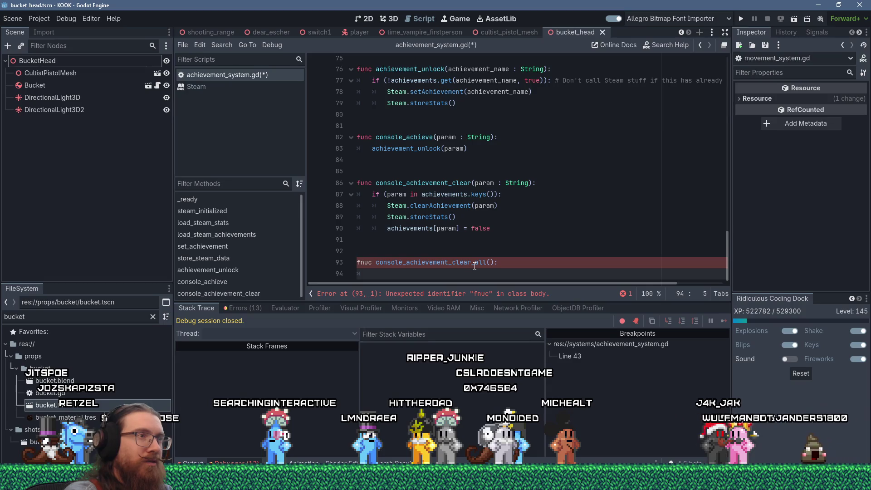
Loop over achievements.keys(), calling Steam.clearAchievement and setting each to false, then Steam.storeStats
{"action": "type", "text": "for "}
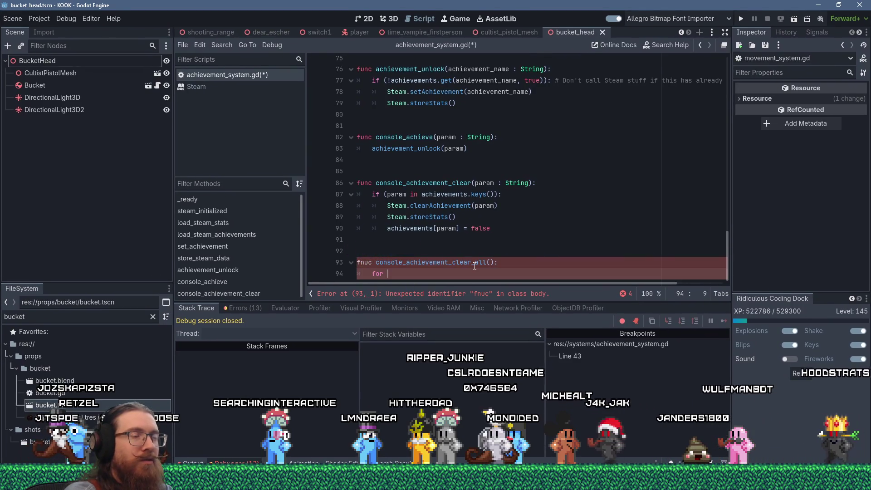
{"action": "type", "text": "achievem"}
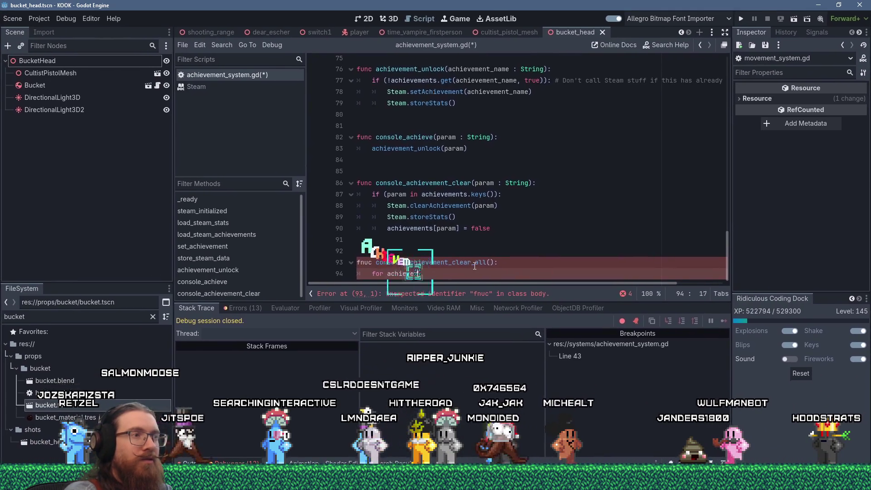
{"action": "type", "text": "ent_name in achievem"}
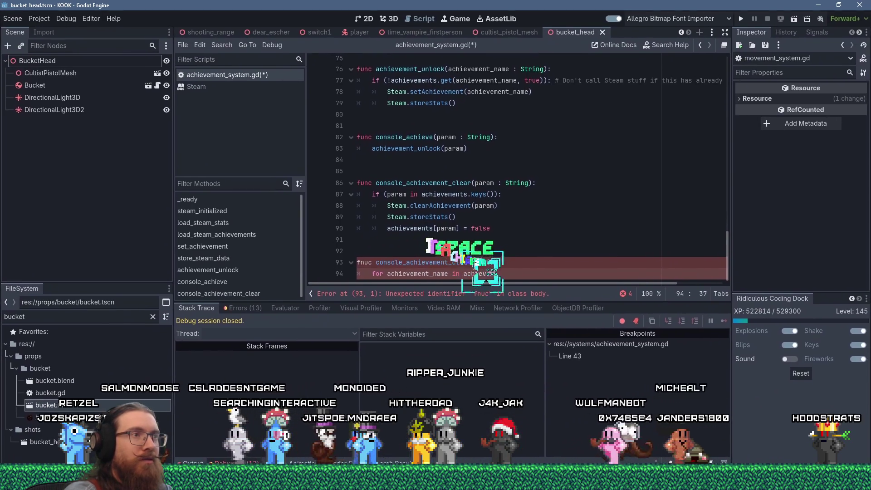
{"action": "type", "text": "ents.keys():"}
{"action": "key", "text": "Return"}
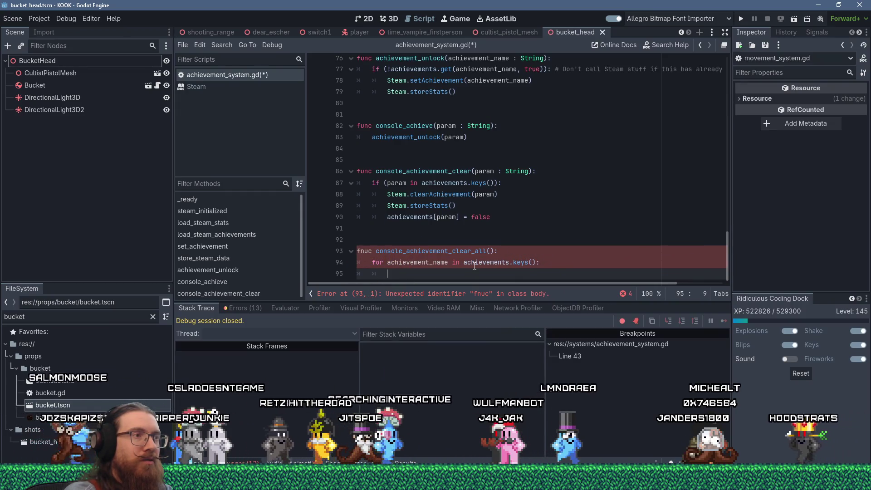
{"action": "type", "text": "Steam"}
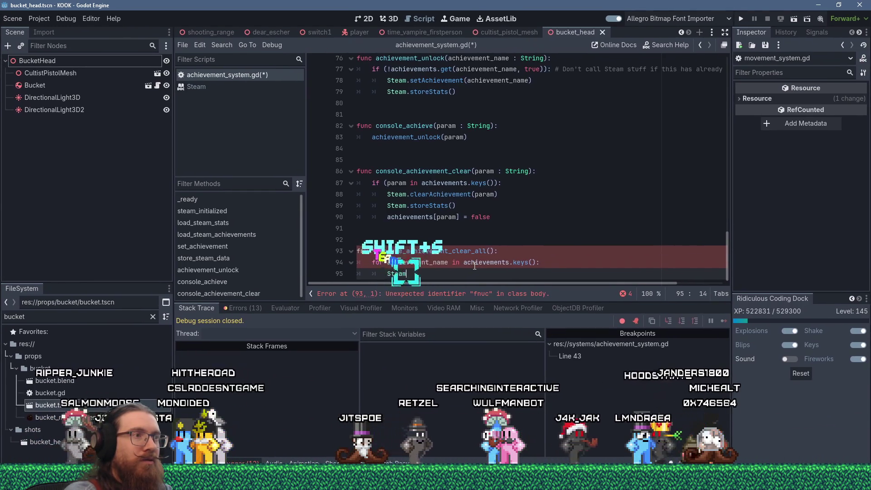
{"action": "type", "text": ".clearA"}
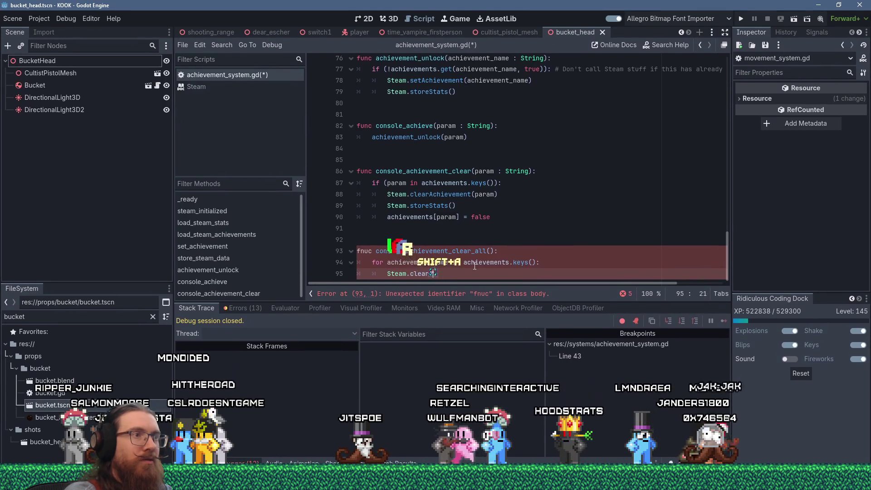
{"action": "type", "text": "chievement("}
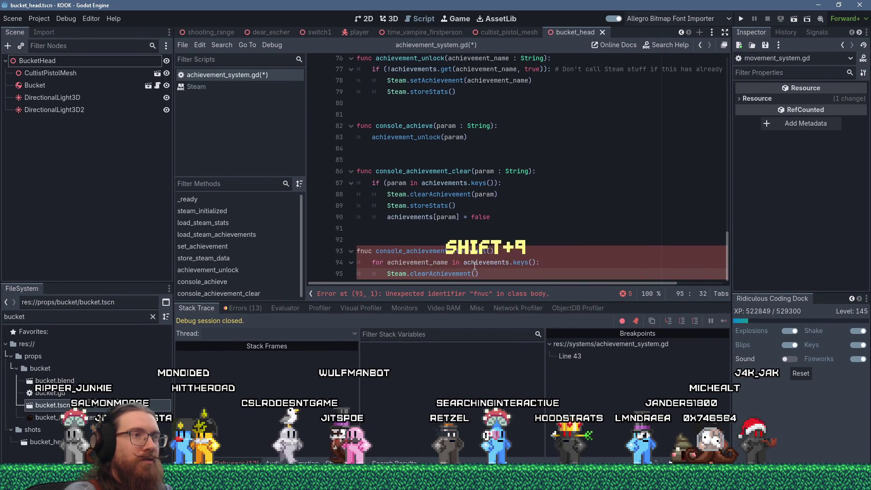
{"action": "type", "text": "achievement_name"}
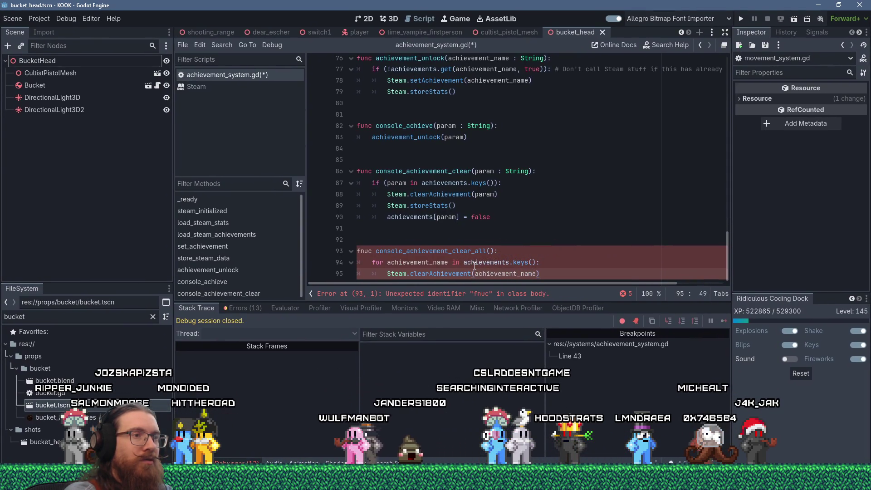
{"action": "key", "text": "Return"}
{"action": "key", "text": "BackSpace"}
{"action": "type", "text": "Steam."}
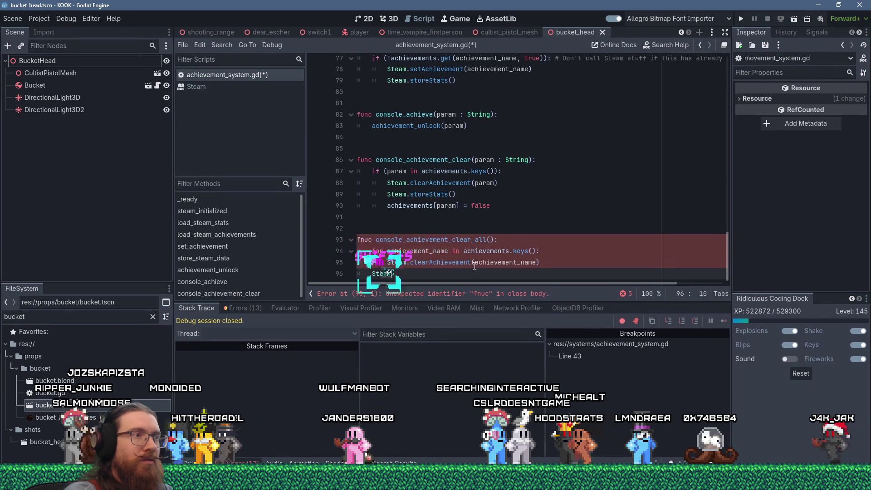
{"action": "type", "text": "storeStats"}
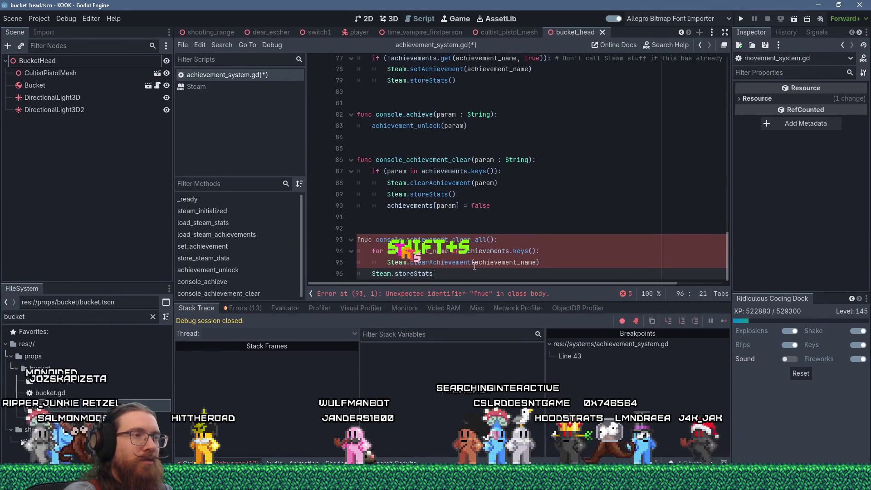
{"action": "key", "text": "Up"}
{"action": "key", "text": "End"}
{"action": "key", "text": "Return"}
{"action": "type", "text": "achie"}
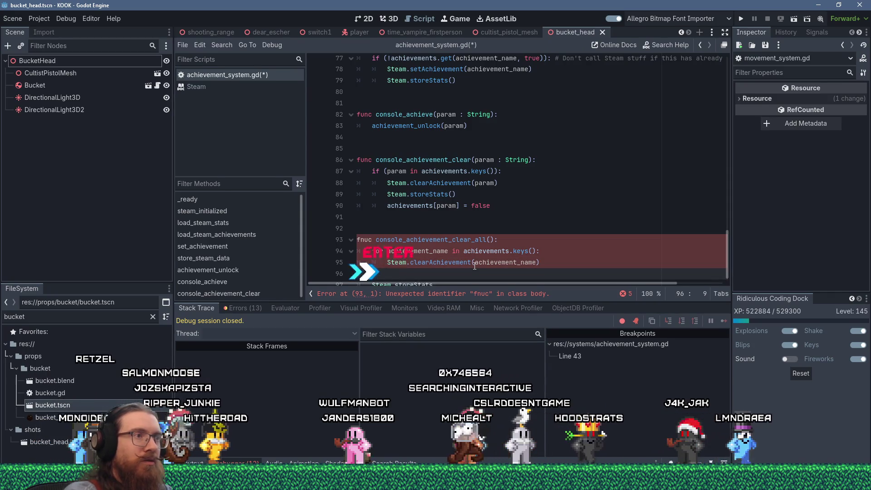
{"action": "type", "text": "vements[p"}
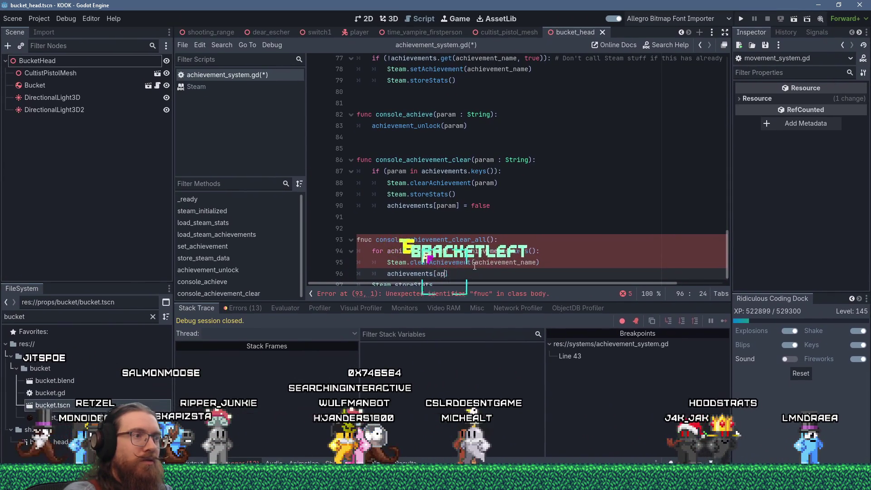
{"action": "key", "text": "BackSpace"}
{"action": "type", "text": "achievement_name"}
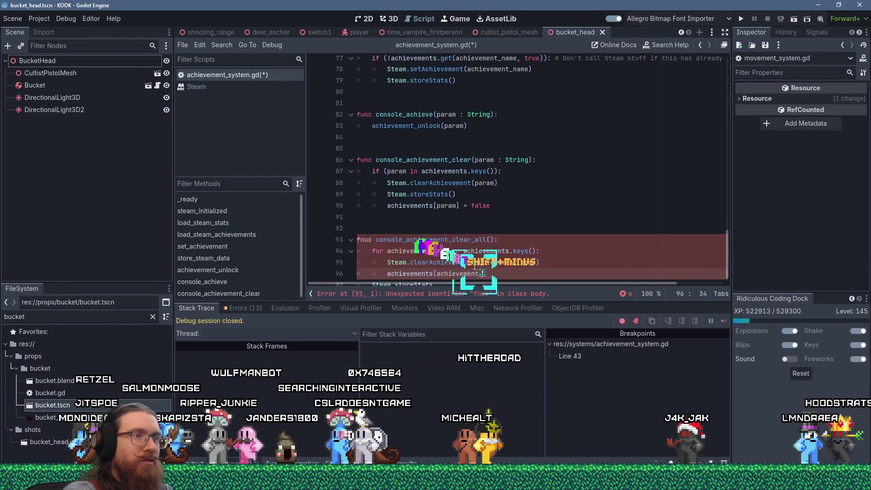
{"action": "type", "text": "] = fa"}
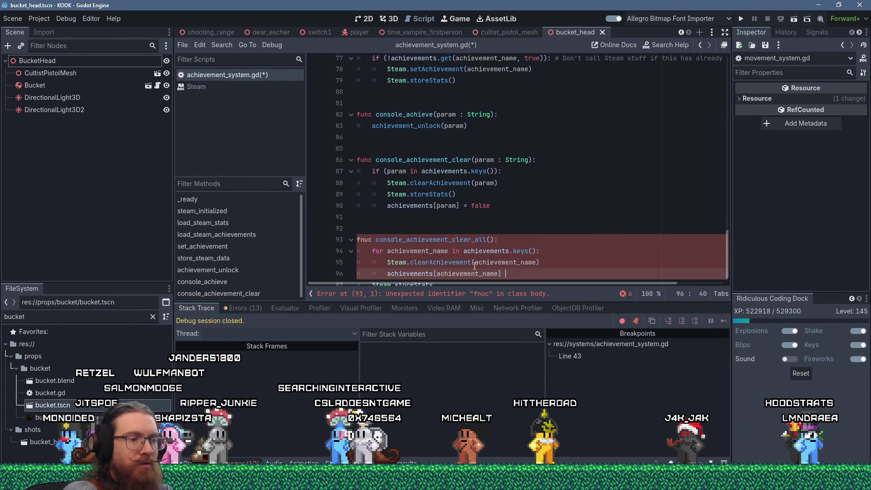
{"action": "type", "text": "lse"}
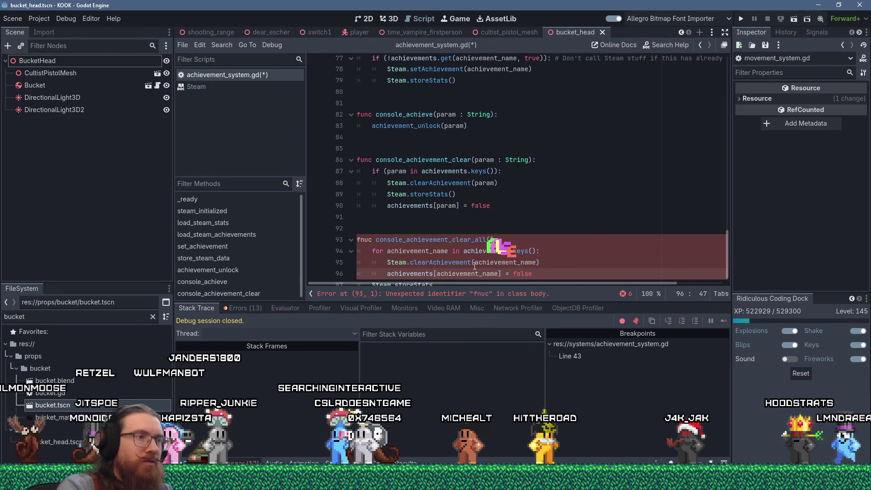
Fix the 'fnuc' typo to 'func' and save the script
{"action": "scroll", "coordinate": [458, 202], "scroll_direction": "down", "scroll_amount": 1}
{"action": "left_click", "coordinate": [368, 232]}
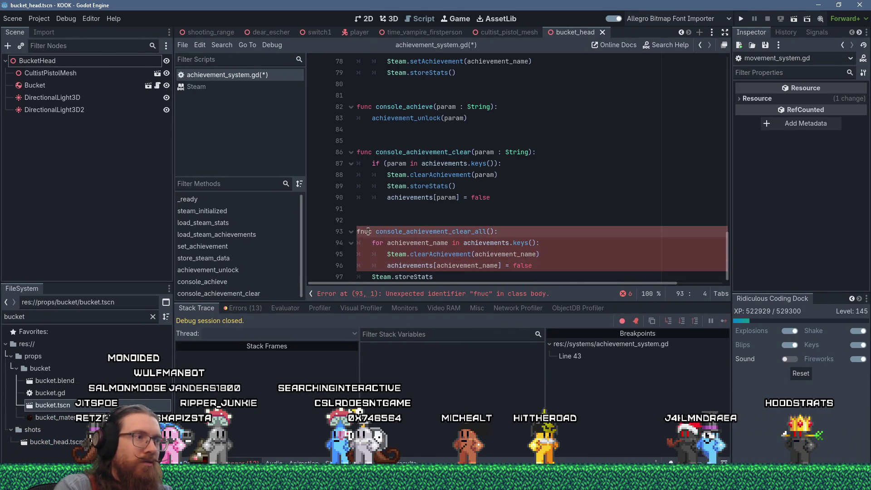
{"action": "type", "text": "func"}
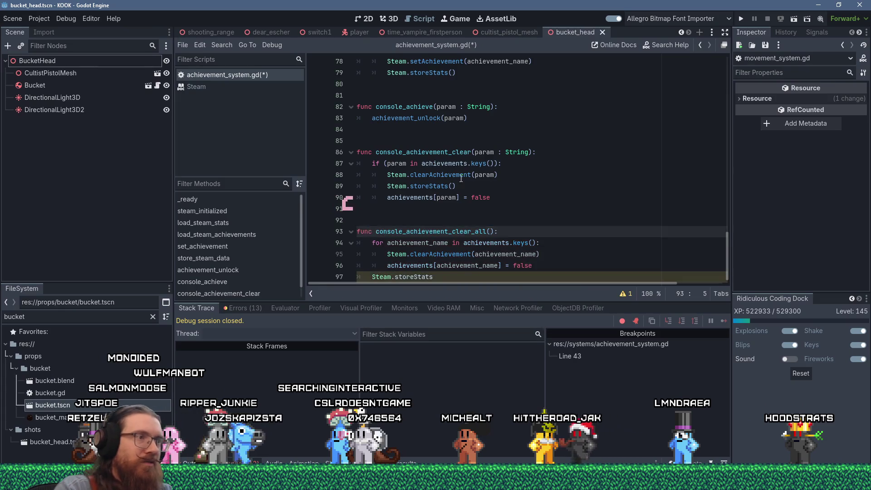
{"action": "left_click", "coordinate": [460, 174]}
{"action": "left_click", "coordinate": [455, 277]}
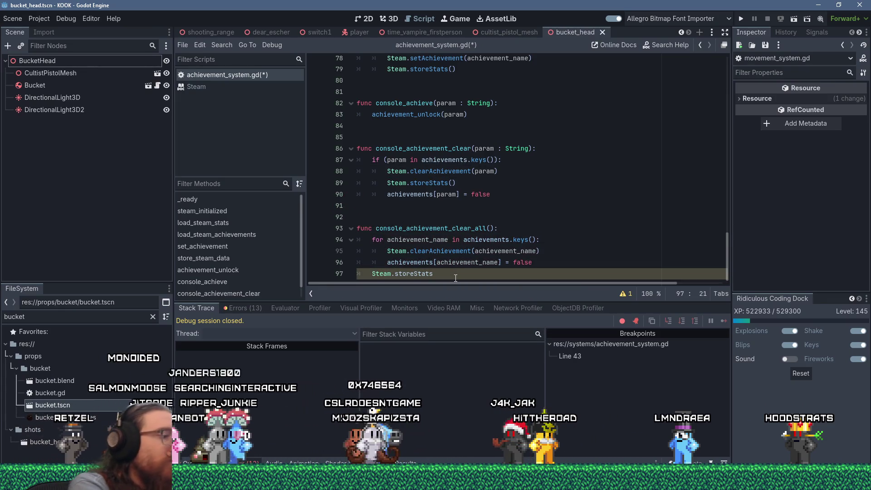
{"action": "type", "text": "()"}
{"action": "key", "text": "Return"}
{"action": "key", "text": "BackSpace"}
{"action": "key", "text": "ctrl+s"}
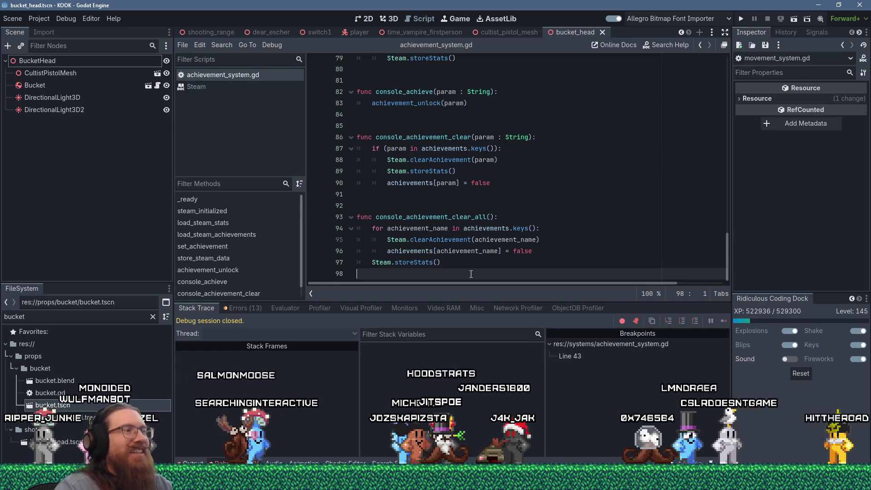
{"action": "scroll", "coordinate": [475, 228], "scroll_direction": "up", "scroll_amount": 1}
{"action": "mouse_move", "coordinate": [475, 228]}
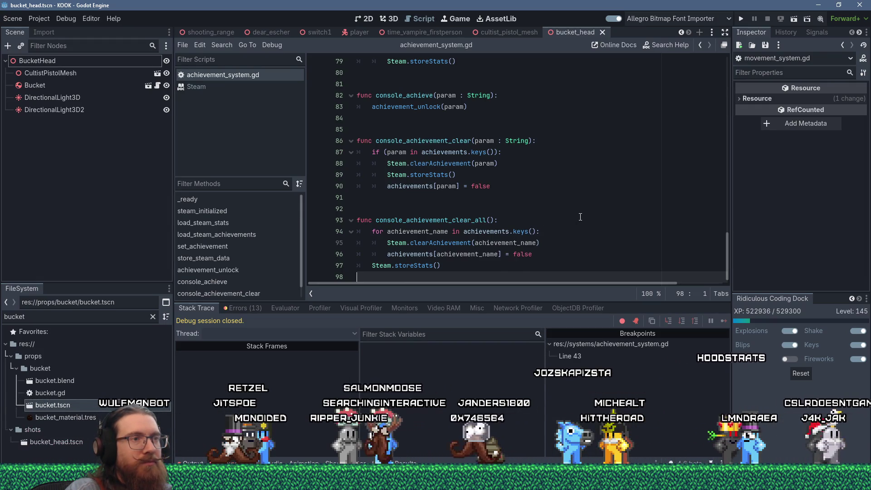
{"action": "scroll", "coordinate": [708, 136], "scroll_direction": "up", "scroll_amount": 20}
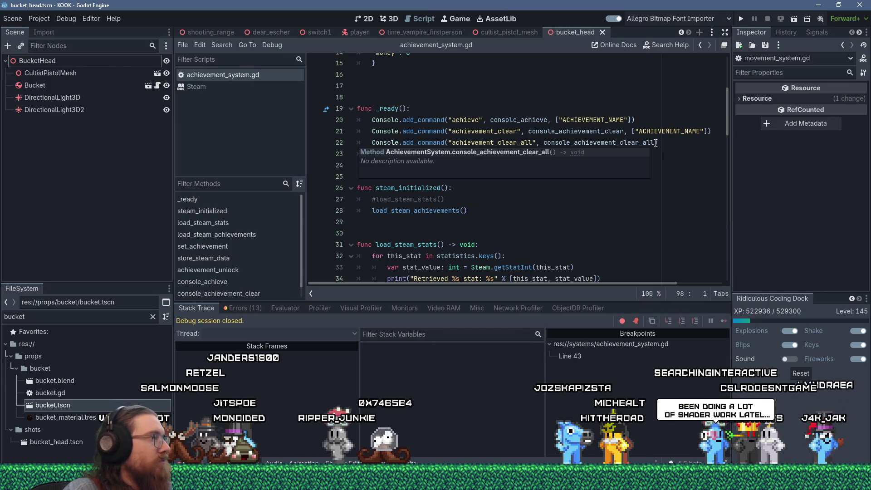
{"action": "scroll", "coordinate": [650, 188], "scroll_direction": "down", "scroll_amount": 10}
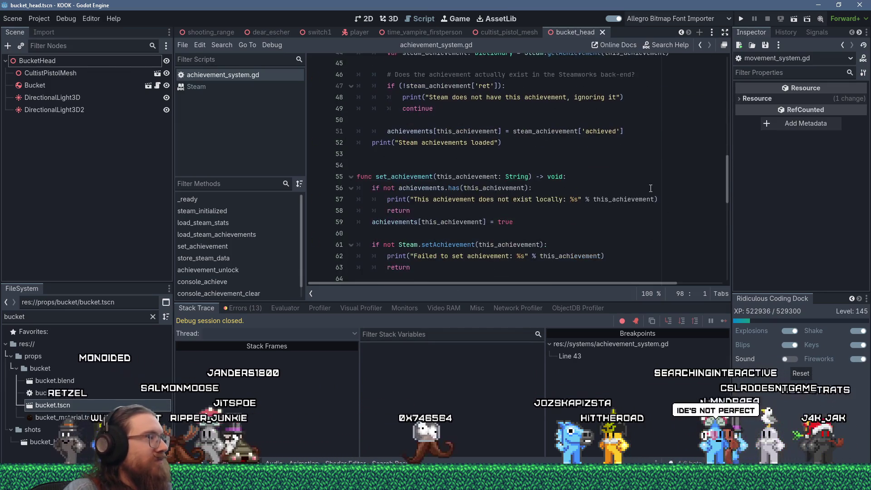
{"action": "scroll", "coordinate": [651, 188], "scroll_direction": "down", "scroll_amount": 12}
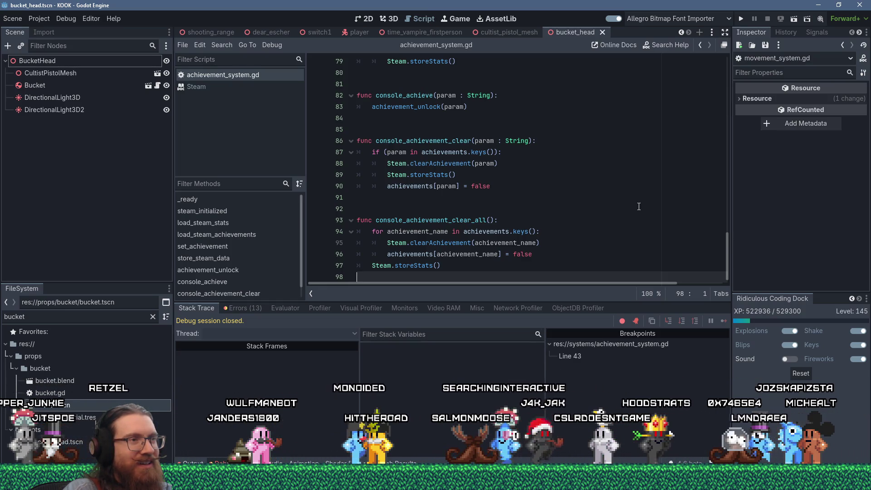
Run the game, remove the line 43 breakpoint, step twice with F10, then continue into the game
{"action": "left_click", "coordinate": [741, 19]}
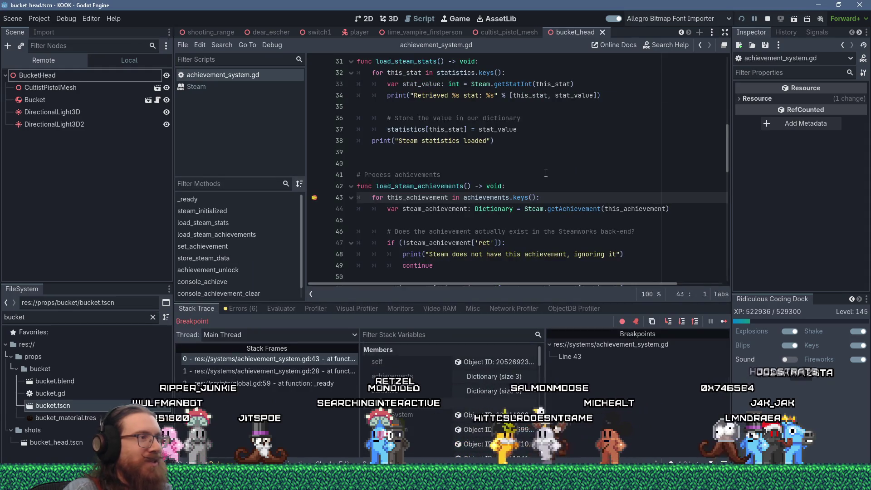
{"action": "left_click", "coordinate": [314, 198]}
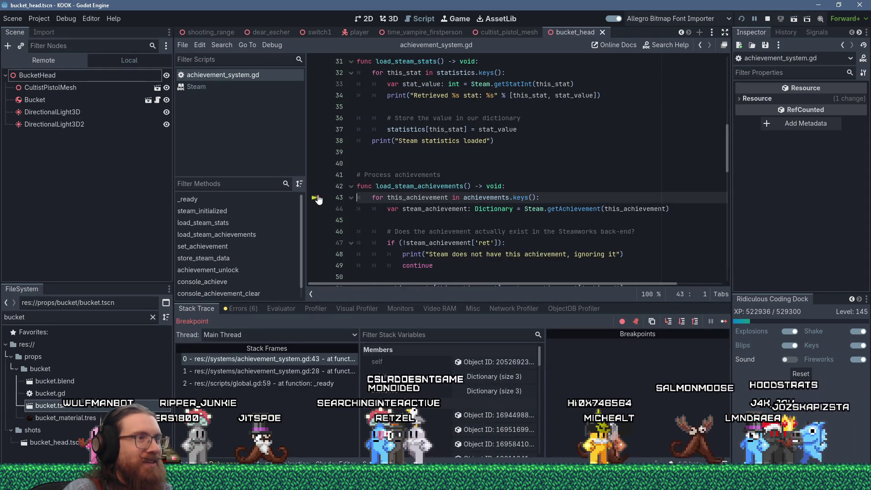
{"action": "key", "text": "F10"}
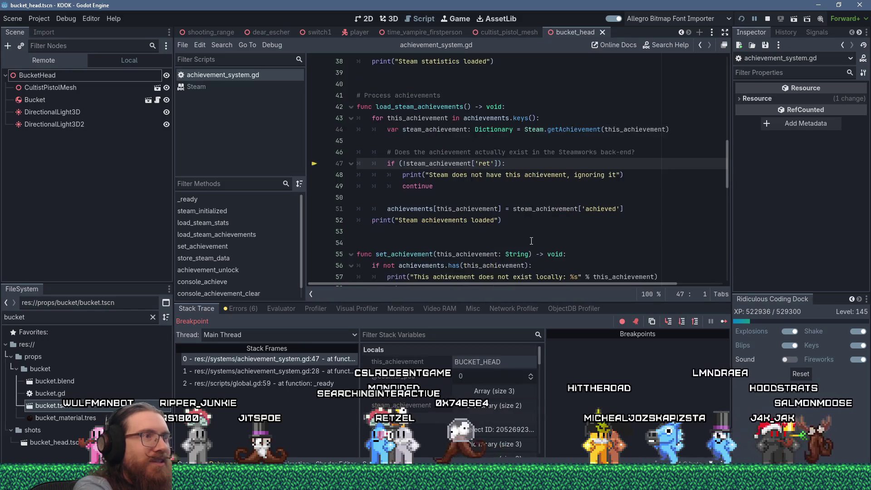
{"action": "key", "text": "F10"}
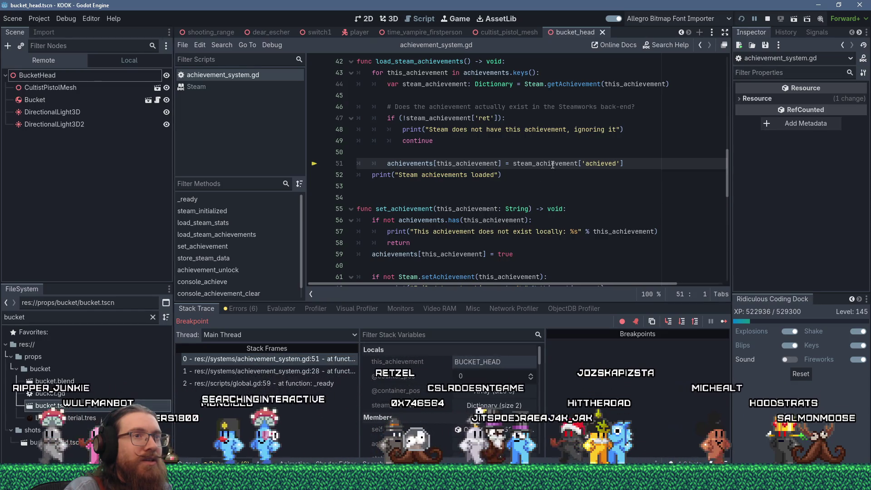
{"action": "left_click", "coordinate": [722, 321]}
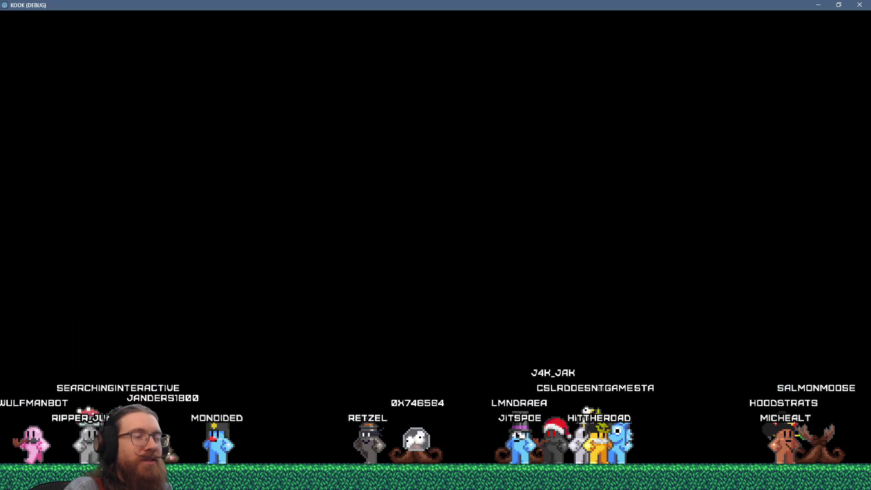
In the game console, unlock BUCKET_HEAD with 'achieve BUCKET_HEAD', then quit the game
{"action": "key", "text": "grave"}
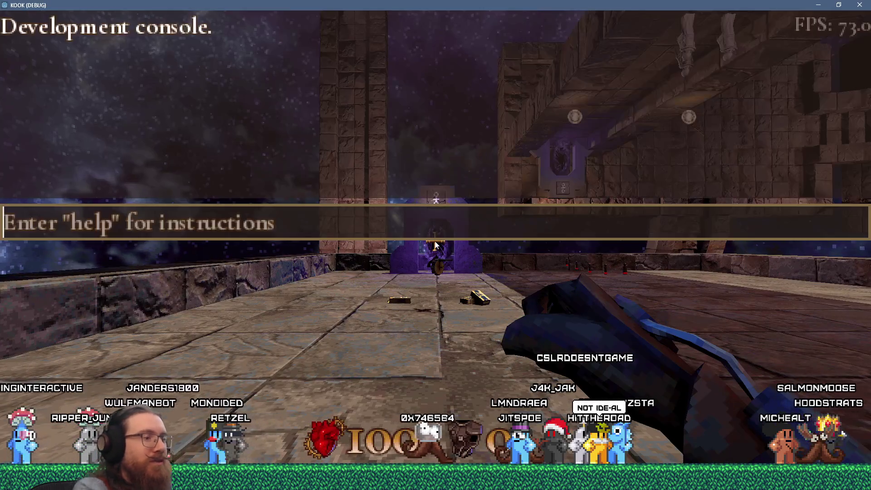
{"action": "type", "text": "achieve "}
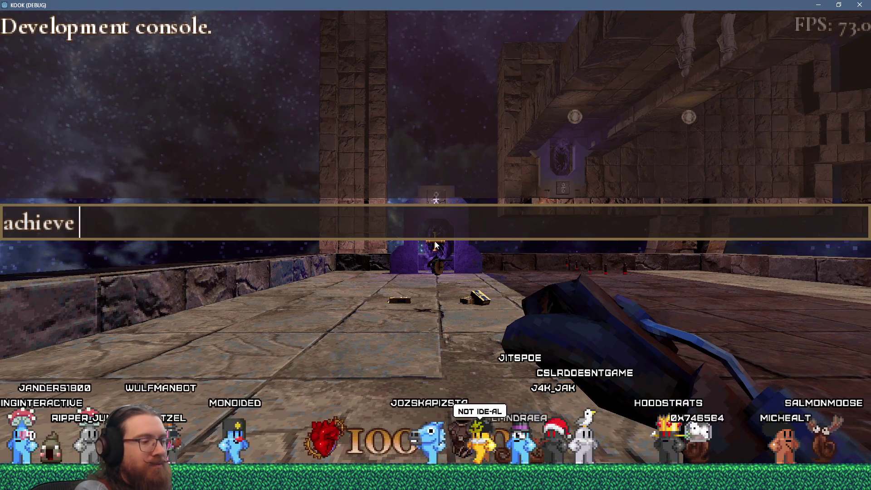
{"action": "type", "text": "BUCKET_HEAD"}
{"action": "key", "text": "Return"}
{"action": "key", "text": "grave"}
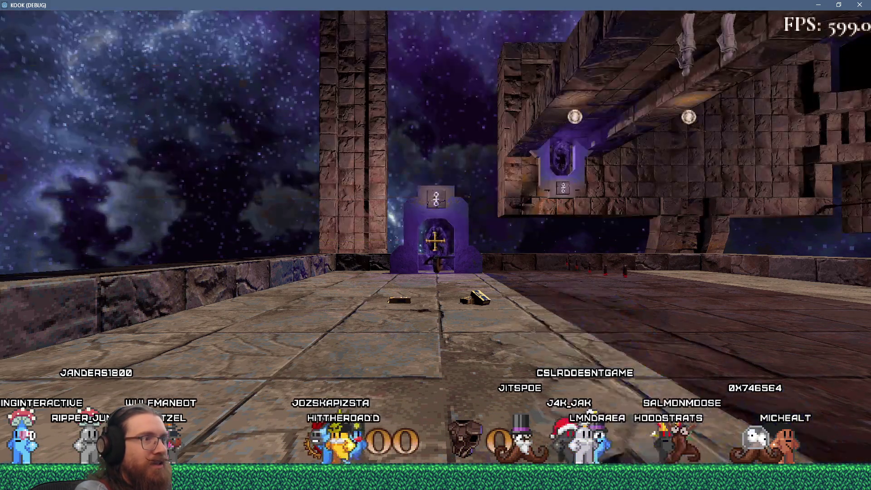
{"action": "key", "text": "grave"}
{"action": "type", "text": "quit"}
{"action": "key", "text": "Return"}
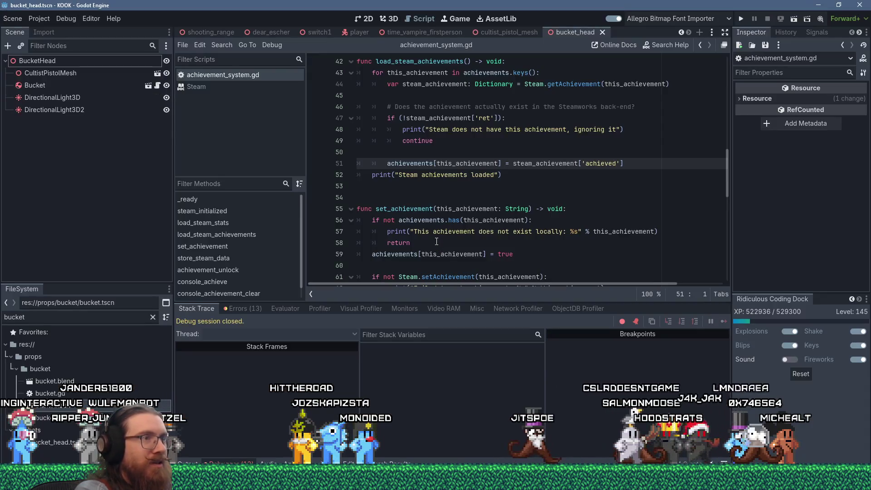
Relaunch the game, run achievement_clear, unlock BUCKET_HEAD again, and quit
{"action": "left_click", "coordinate": [741, 18]}
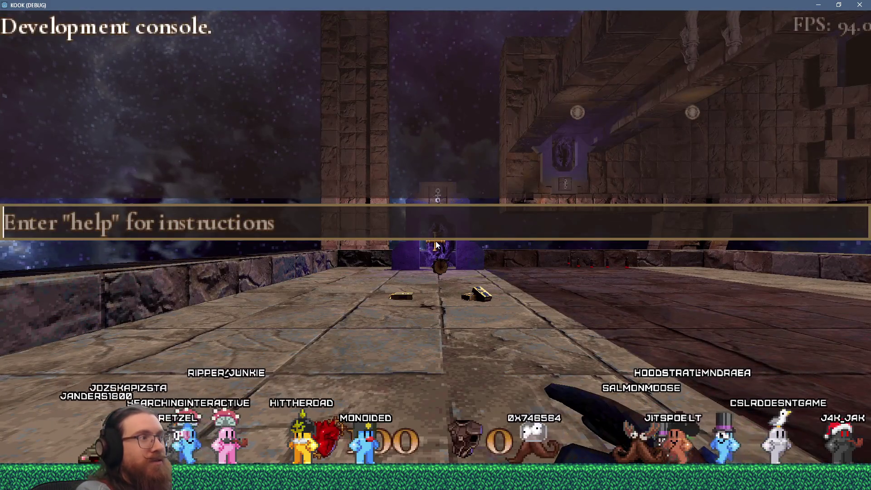
{"action": "type", "text": "achievement_clear BUCKET_HEAD"}
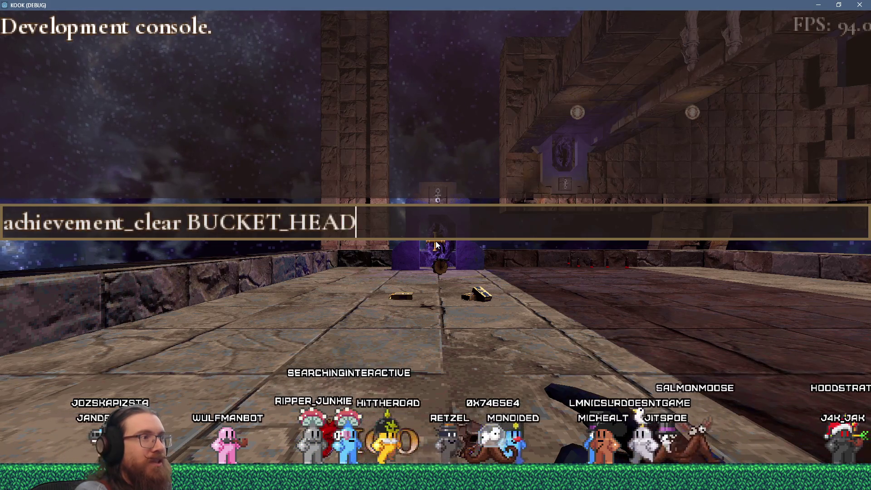
{"action": "key", "text": "Return"}
{"action": "key", "text": "grave"}
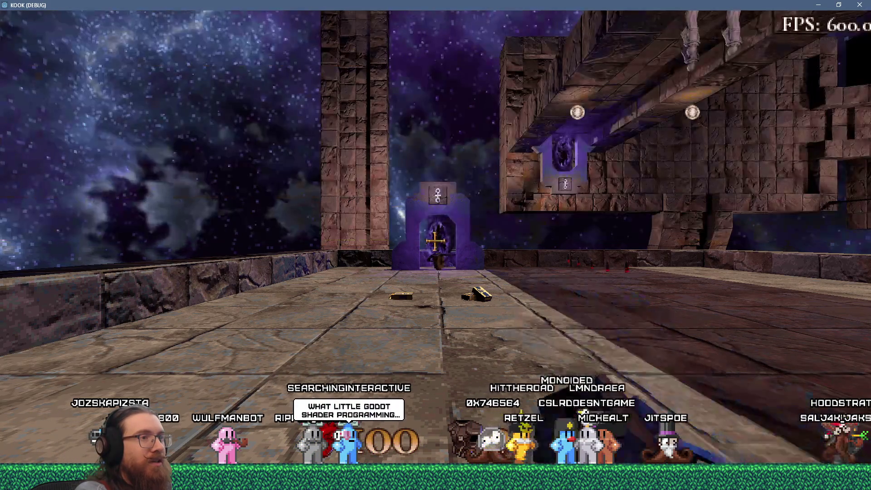
{"action": "key", "text": "grave"}
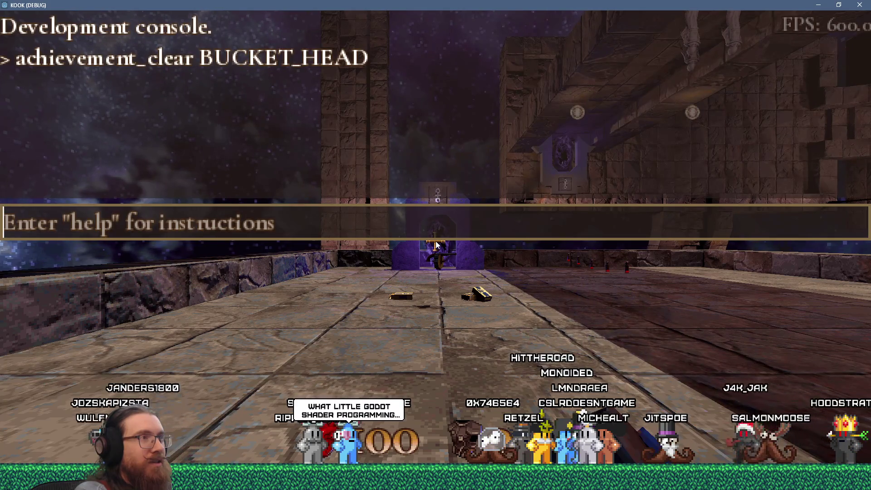
{"action": "type", "text": "achieve "}
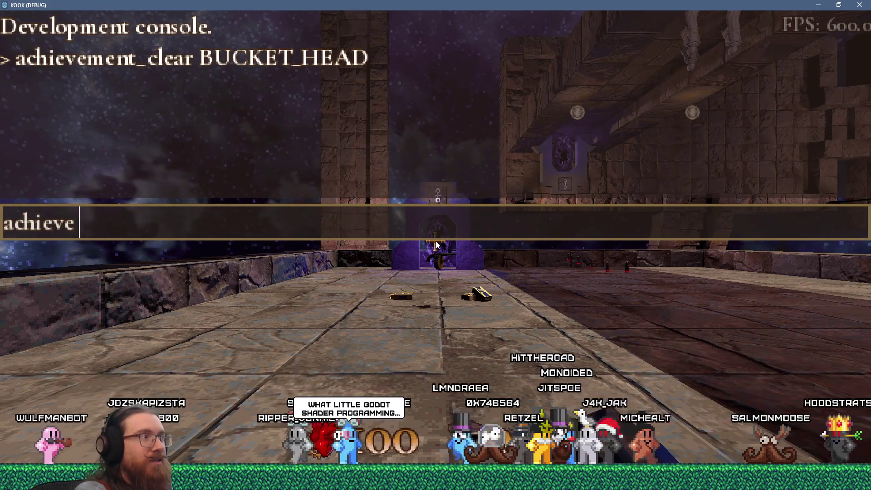
{"action": "type", "text": "BUCKET_H"}
{"action": "key", "text": "BackSpace"}
{"action": "key", "text": "BackSpace"}
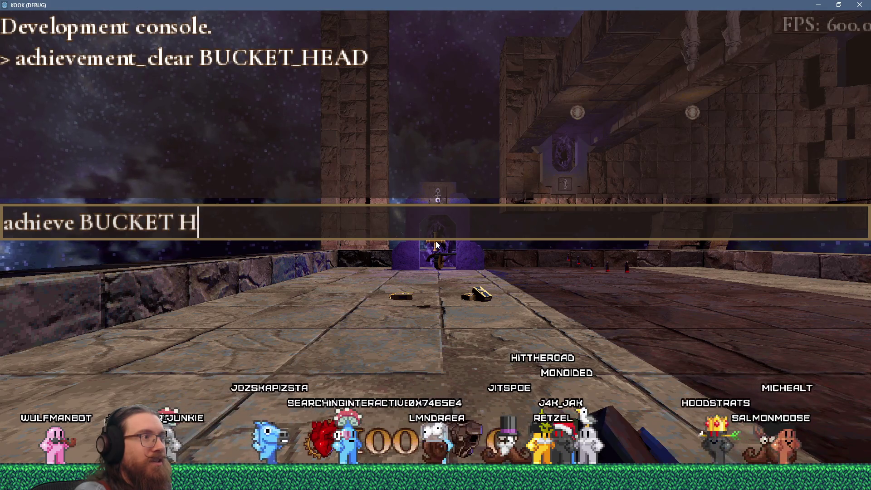
{"action": "key", "text": "Return"}
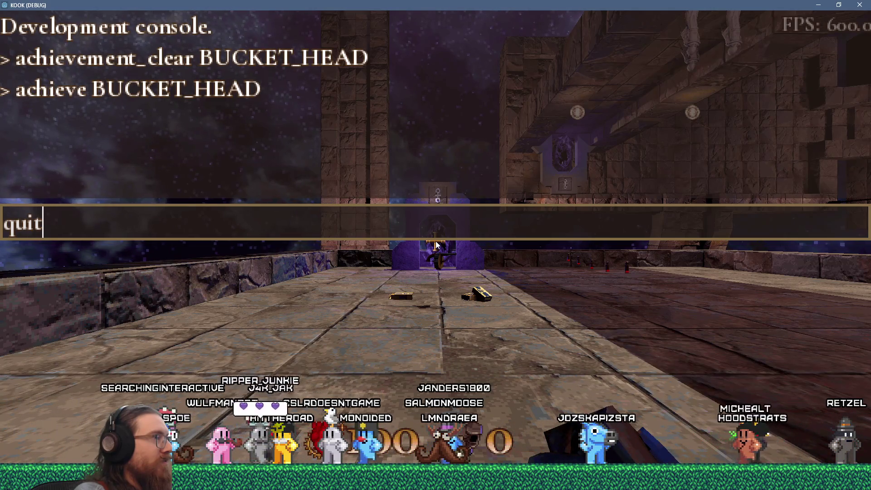
{"action": "key", "text": "Return"}
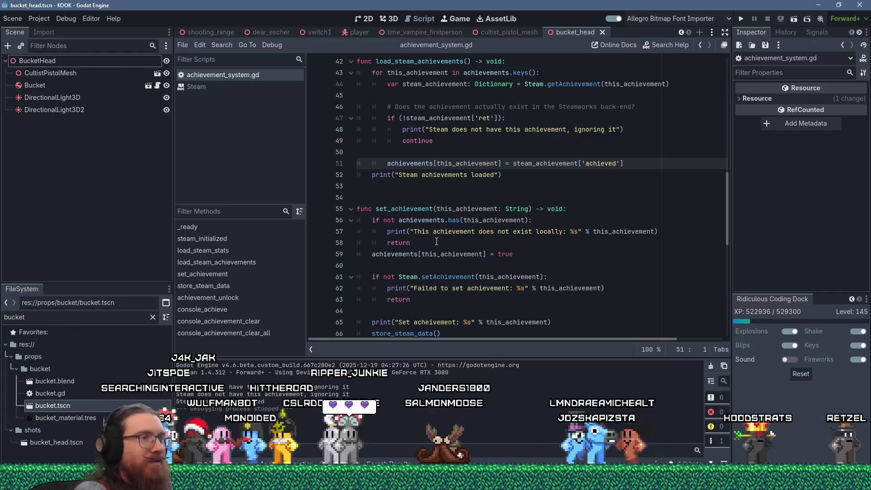
{"action": "scroll", "coordinate": [462, 240], "scroll_direction": "down", "scroll_amount": 4}
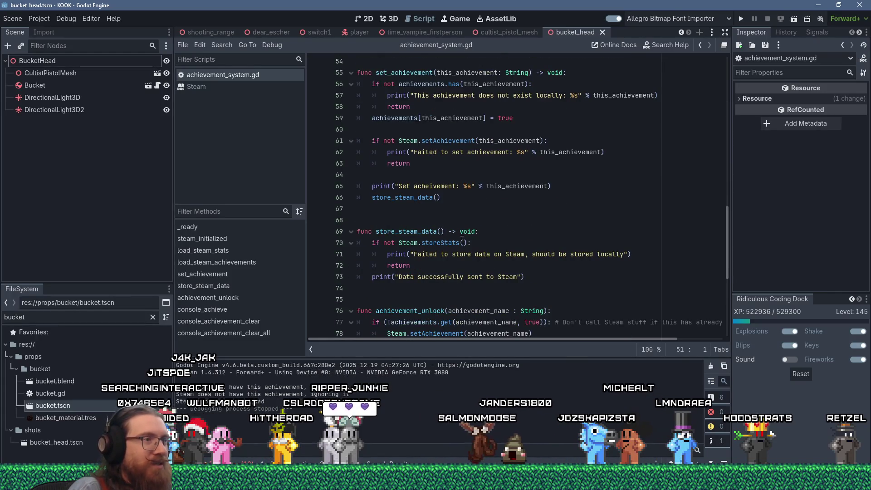
{"action": "mouse_move", "coordinate": [461, 240]}
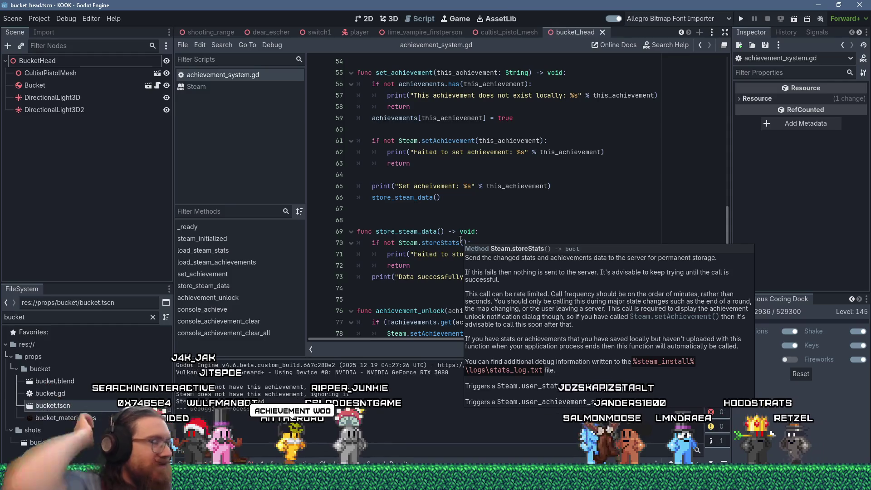
{"action": "scroll", "coordinate": [420, 237], "scroll_direction": "down", "scroll_amount": 4}
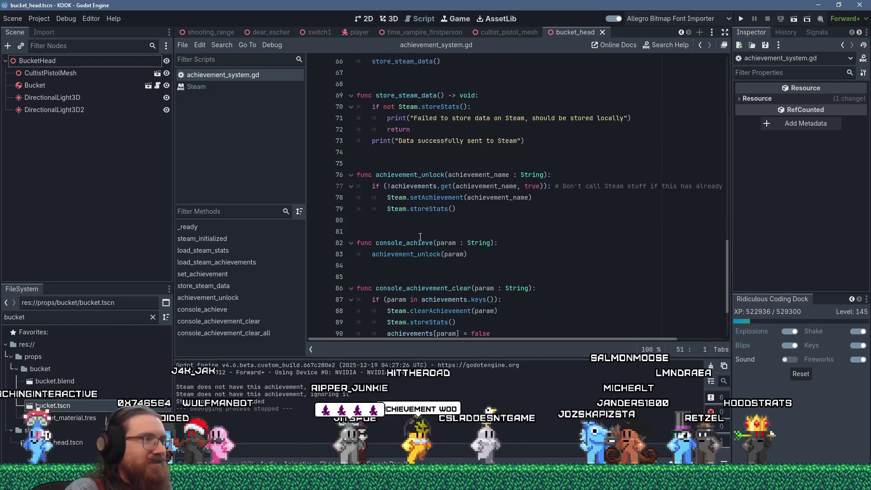
{"action": "scroll", "coordinate": [420, 237], "scroll_direction": "down", "scroll_amount": 3}
{"action": "scroll", "coordinate": [432, 242], "scroll_direction": "up", "scroll_amount": 11}
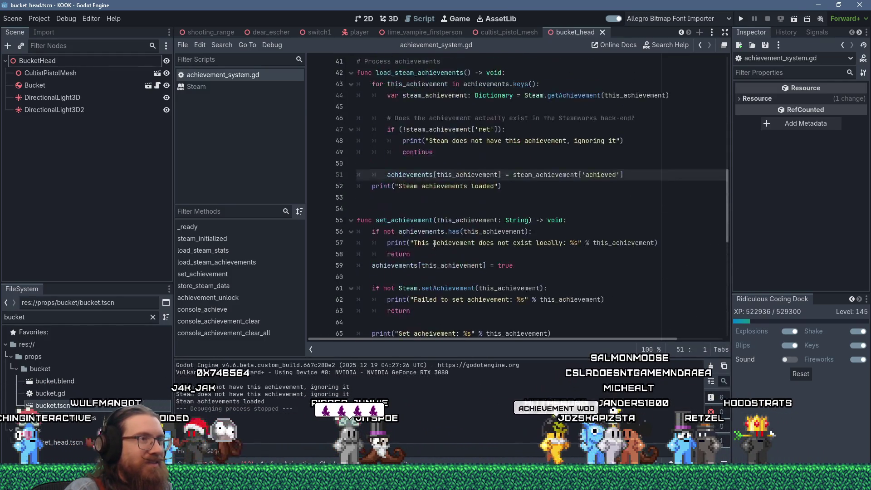
{"action": "scroll", "coordinate": [435, 243], "scroll_direction": "up", "scroll_amount": 10}
{"action": "scroll", "coordinate": [412, 265], "scroll_direction": "up", "scroll_amount": 4}
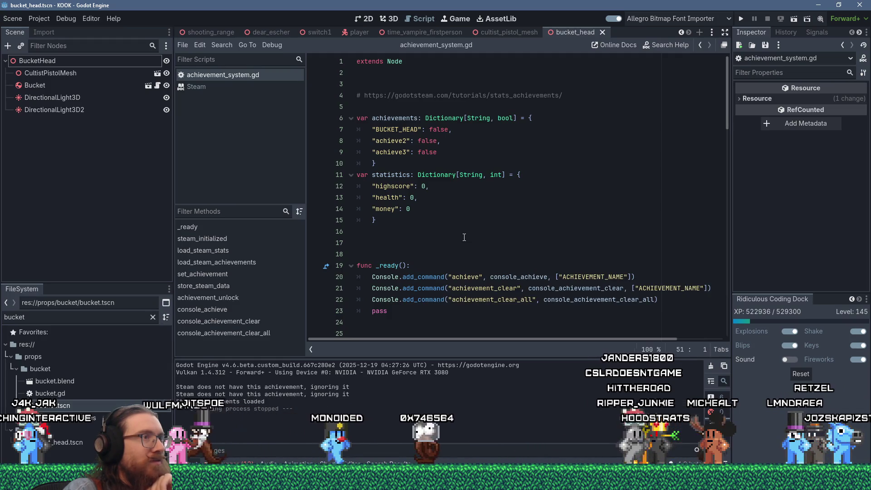
{"action": "scroll", "coordinate": [464, 238], "scroll_direction": "down", "scroll_amount": 4}
{"action": "scroll", "coordinate": [465, 238], "scroll_direction": "down", "scroll_amount": 3}
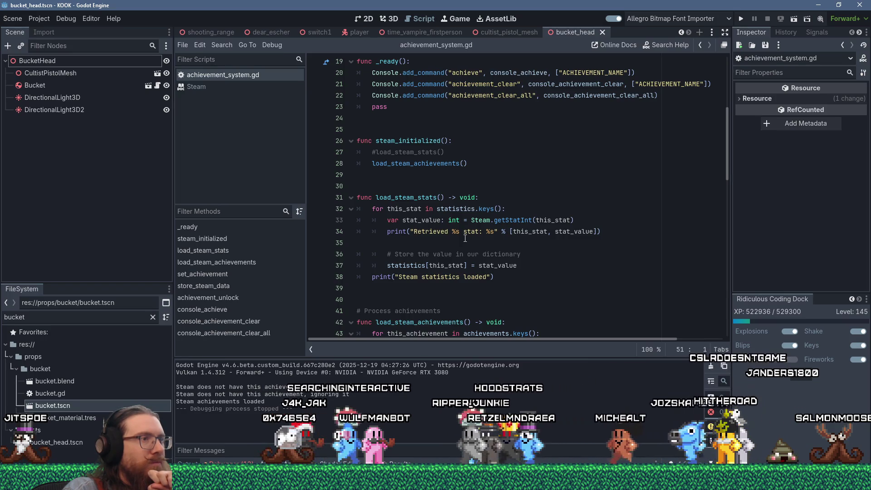
{"action": "scroll", "coordinate": [465, 239], "scroll_direction": "down", "scroll_amount": 3}
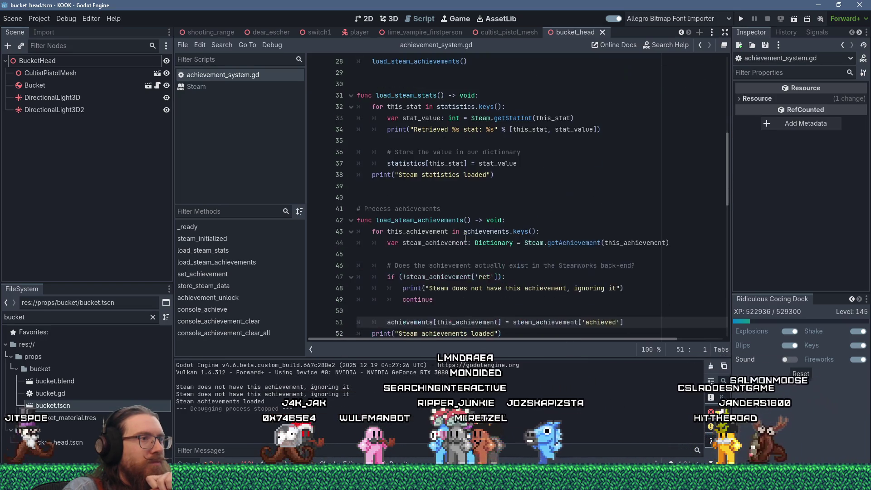
{"action": "scroll", "coordinate": [465, 238], "scroll_direction": "down", "scroll_amount": 3}
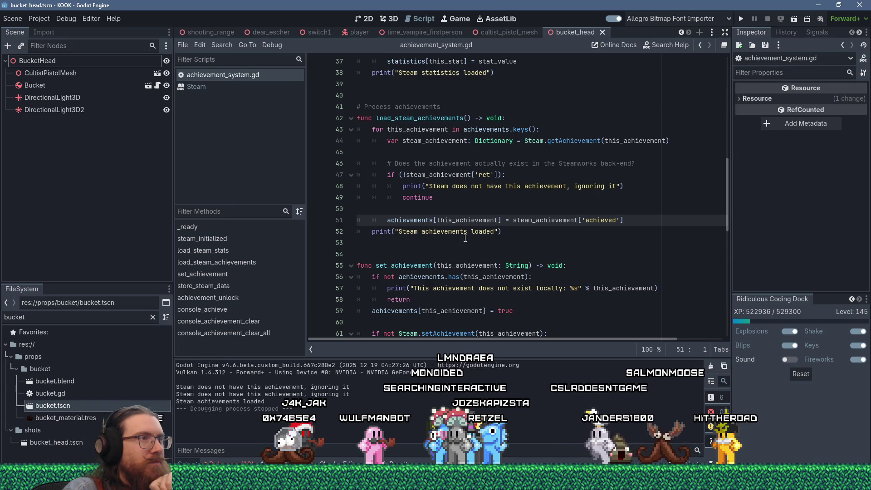
{"action": "scroll", "coordinate": [465, 238], "scroll_direction": "down", "scroll_amount": 4}
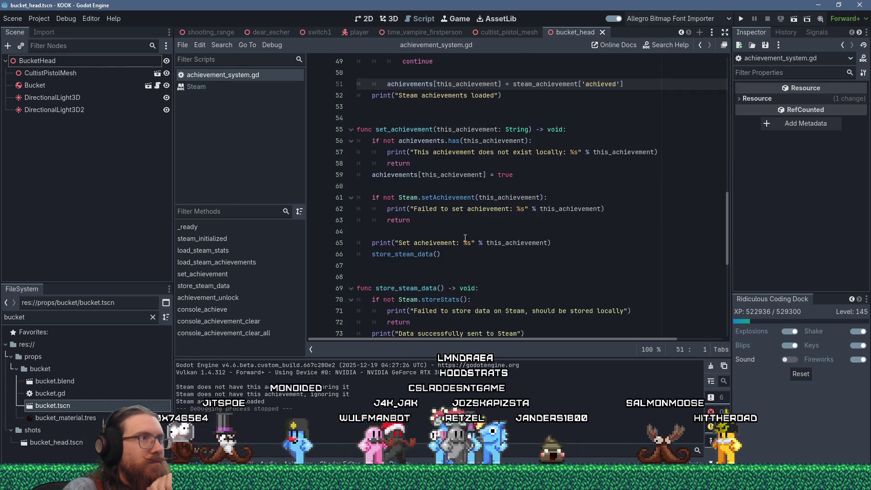
{"action": "scroll", "coordinate": [465, 239], "scroll_direction": "down", "scroll_amount": 4}
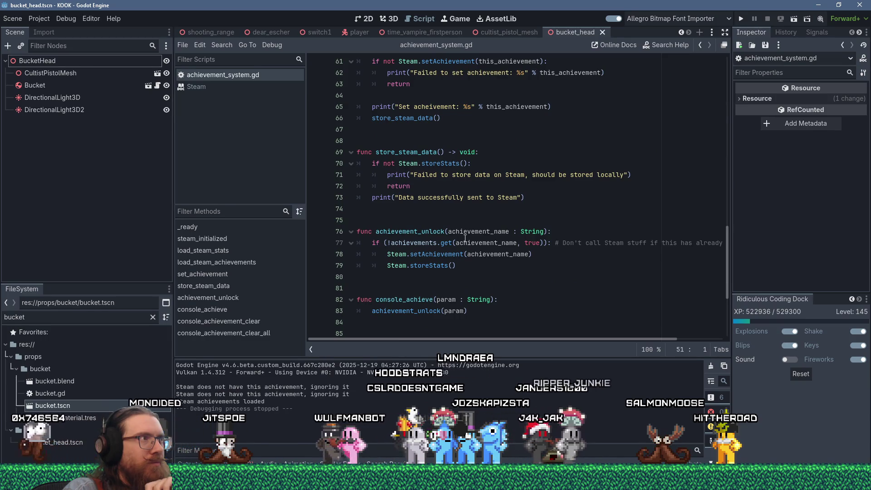
{"action": "scroll", "coordinate": [465, 239], "scroll_direction": "down", "scroll_amount": 4}
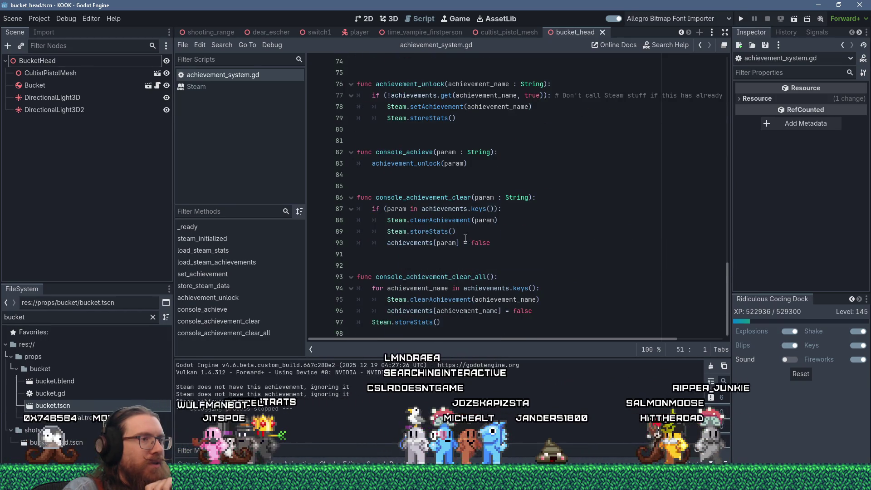
{"action": "scroll", "coordinate": [465, 239], "scroll_direction": "up", "scroll_amount": 14}
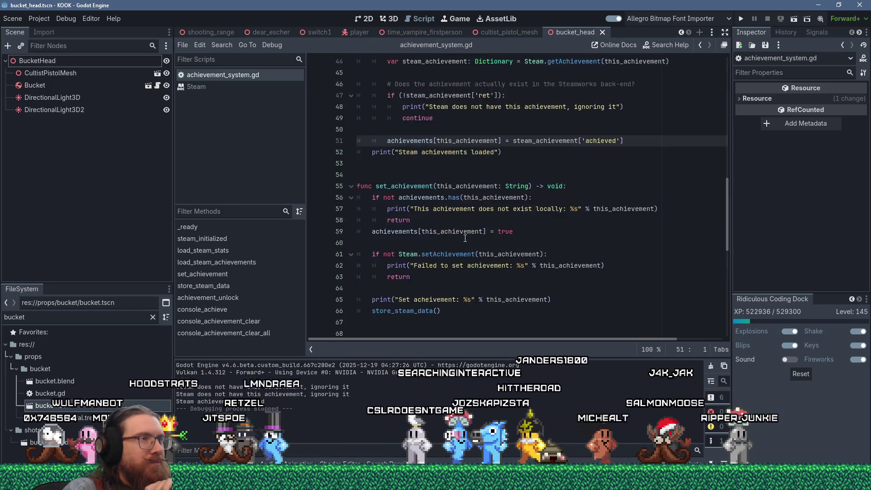
{"action": "scroll", "coordinate": [466, 238], "scroll_direction": "up", "scroll_amount": 11}
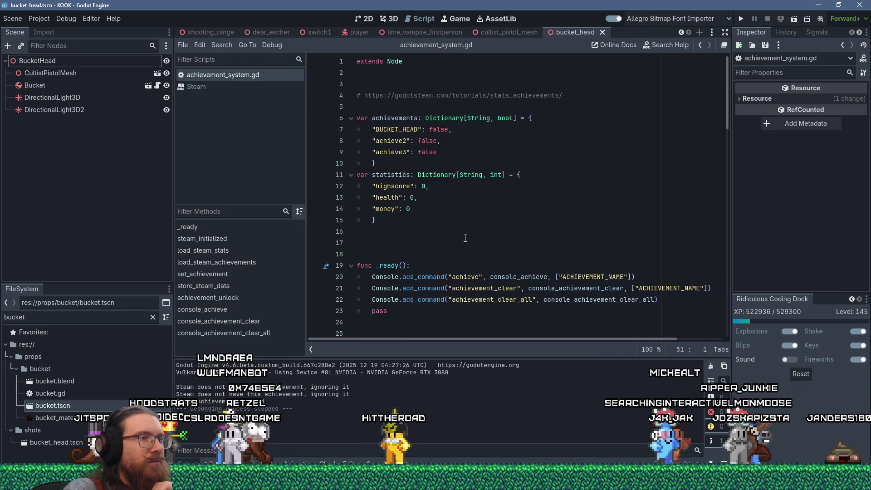
{"action": "left_click_drag", "start_coordinate": [387, 334], "coordinate": [339, 308]}
Delete the pass line under _ready() and the extra blank line above it
{"action": "key", "text": "BackSpace"}
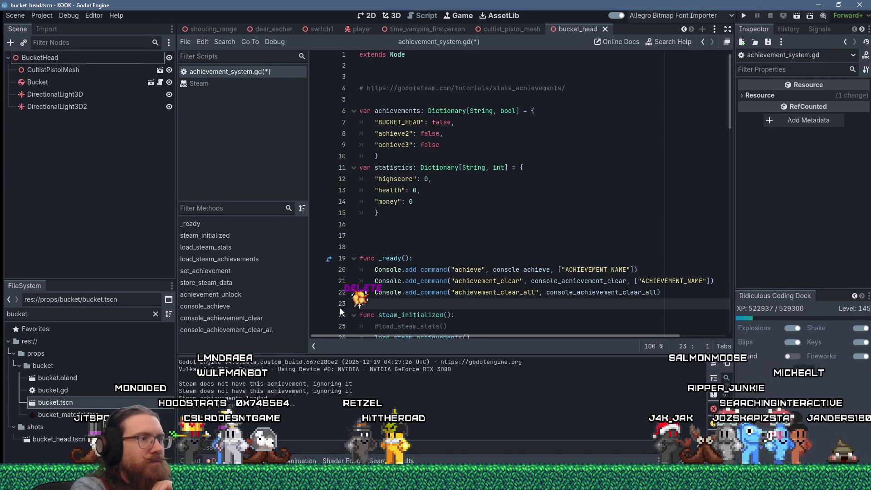
{"action": "key", "text": "Return"}
{"action": "scroll", "coordinate": [446, 141], "scroll_direction": "down", "scroll_amount": 3}
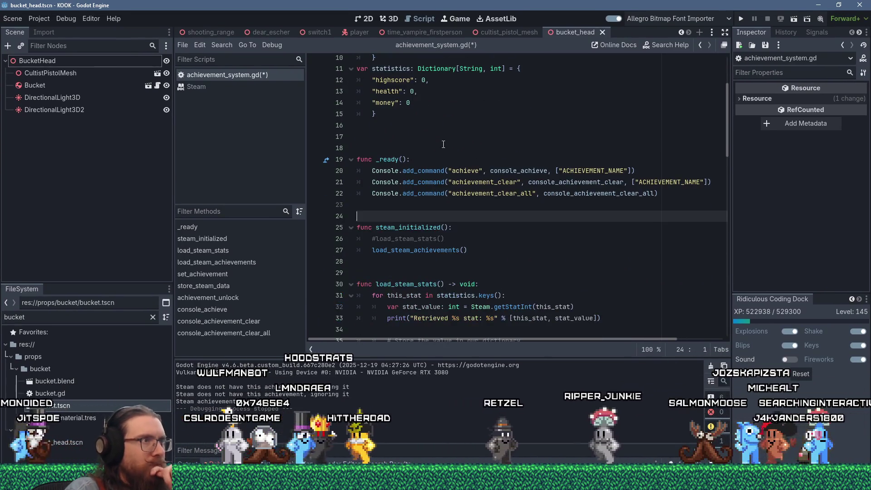
{"action": "left_click", "coordinate": [443, 138]}
{"action": "key", "text": "BackSpace"}
{"action": "scroll", "coordinate": [451, 155], "scroll_direction": "down", "scroll_amount": 7}
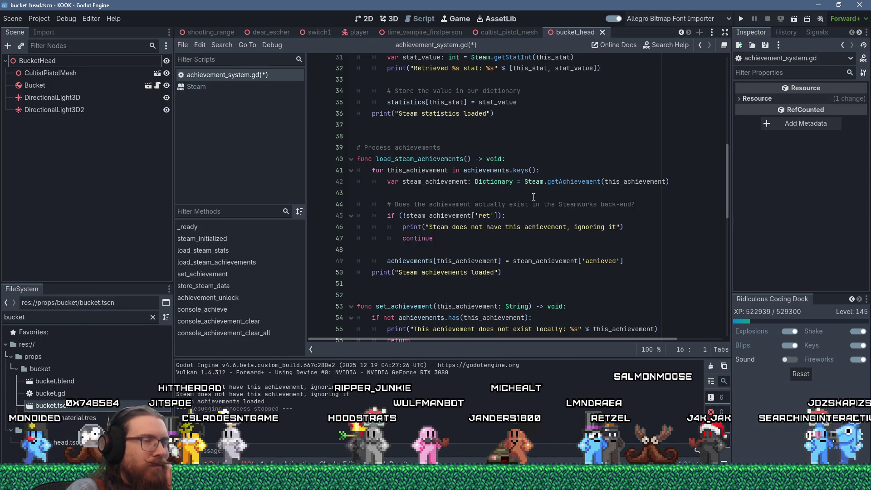
{"action": "scroll", "coordinate": [534, 196], "scroll_direction": "down", "scroll_amount": 3}
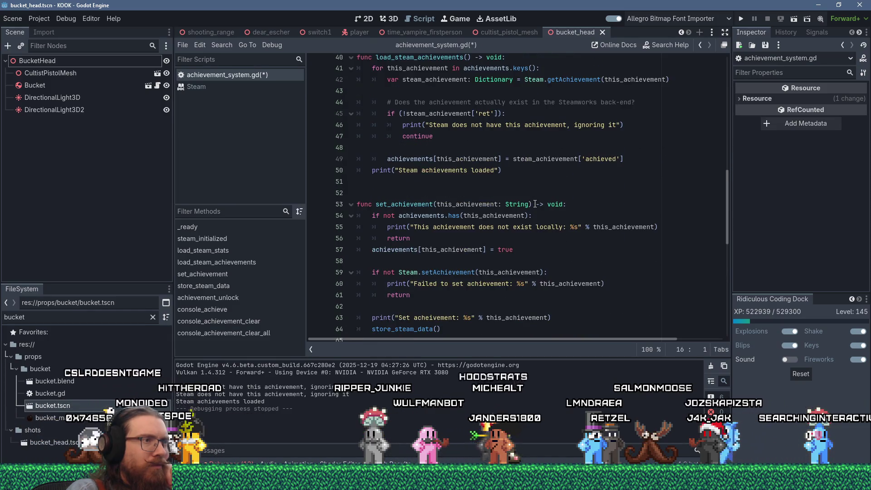
{"action": "scroll", "coordinate": [535, 205], "scroll_direction": "down", "scroll_amount": 8}
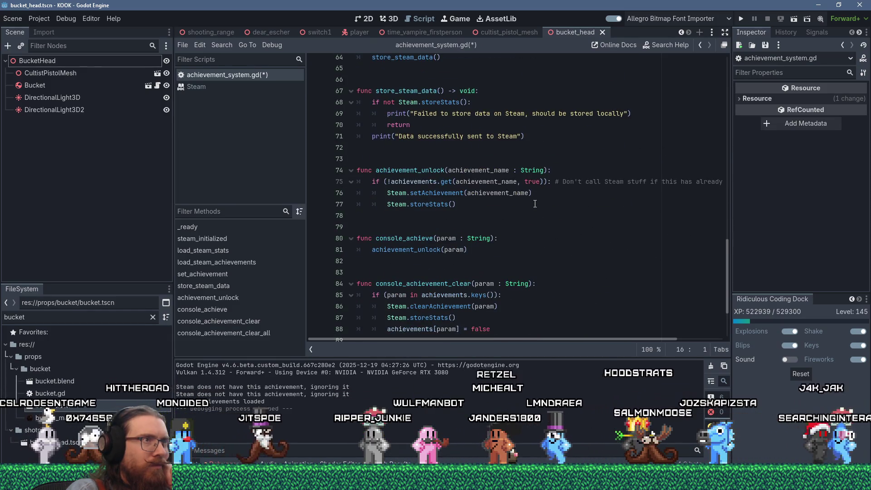
{"action": "scroll", "coordinate": [535, 204], "scroll_direction": "down", "scroll_amount": 3}
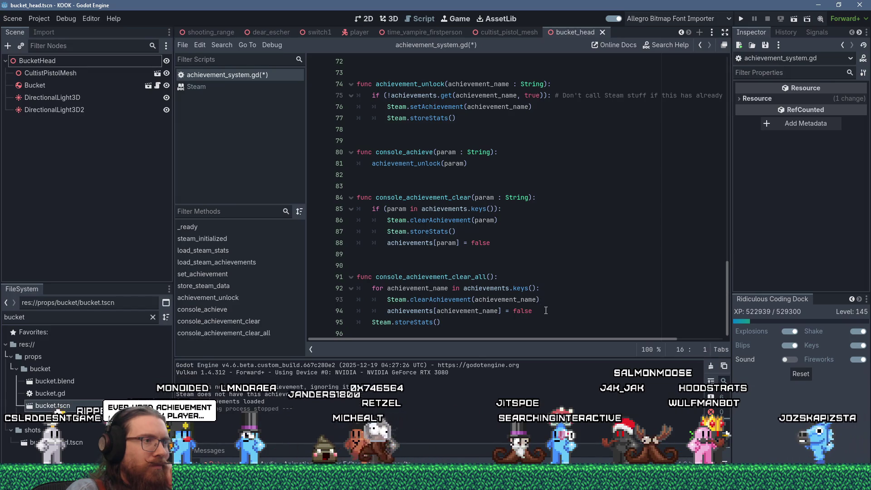
Add Console.print_line("All achievements cleared.") at the end of console_achievement_clear_all
{"action": "left_click", "coordinate": [471, 325]}
{"action": "key", "text": "Return"}
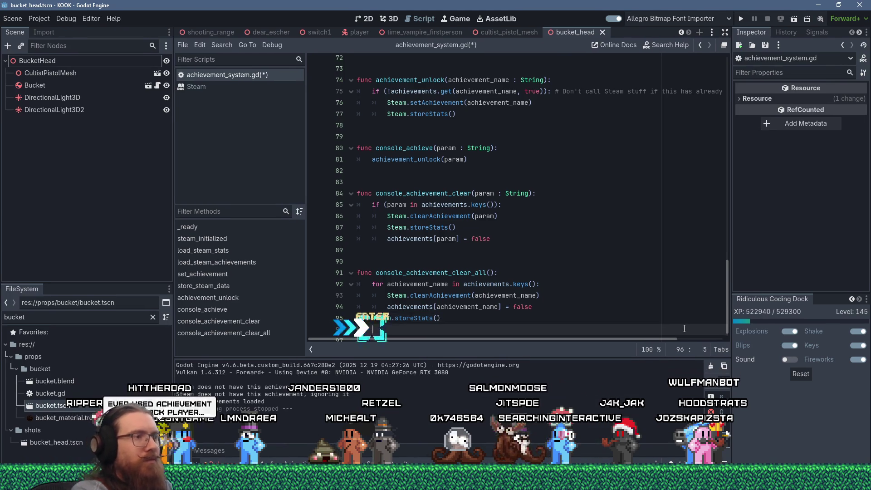
{"action": "type", "text": "Console."}
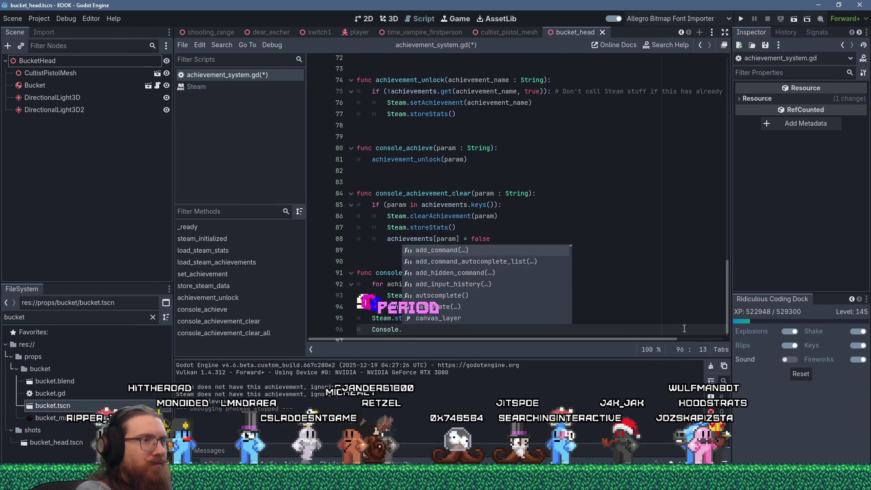
{"action": "type", "text": "print_line"}
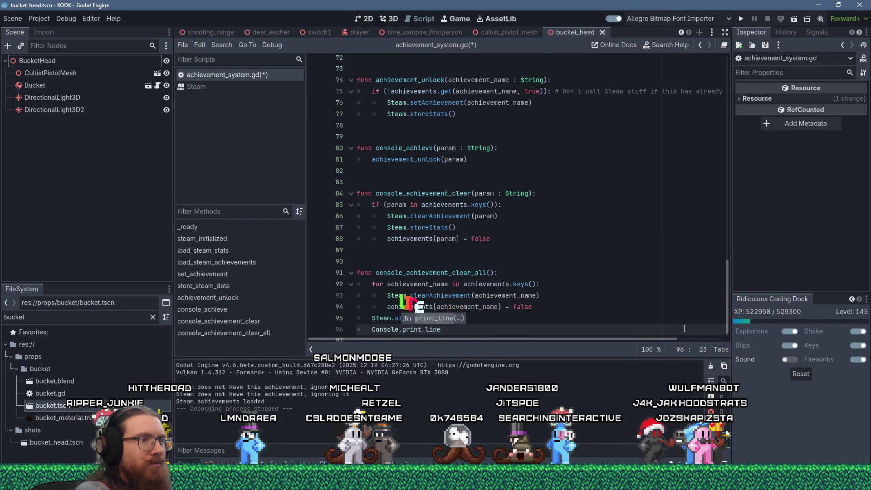
{"action": "type", "text": "(\"All "}
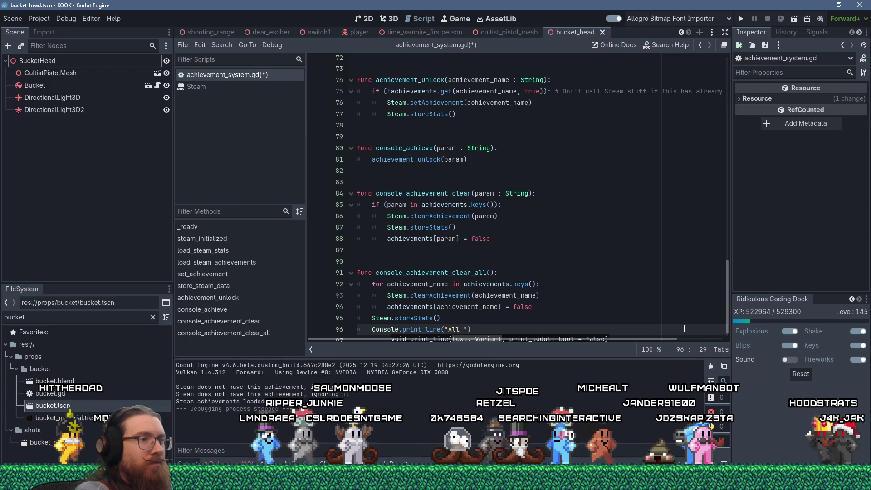
{"action": "type", "text": "achievements"}
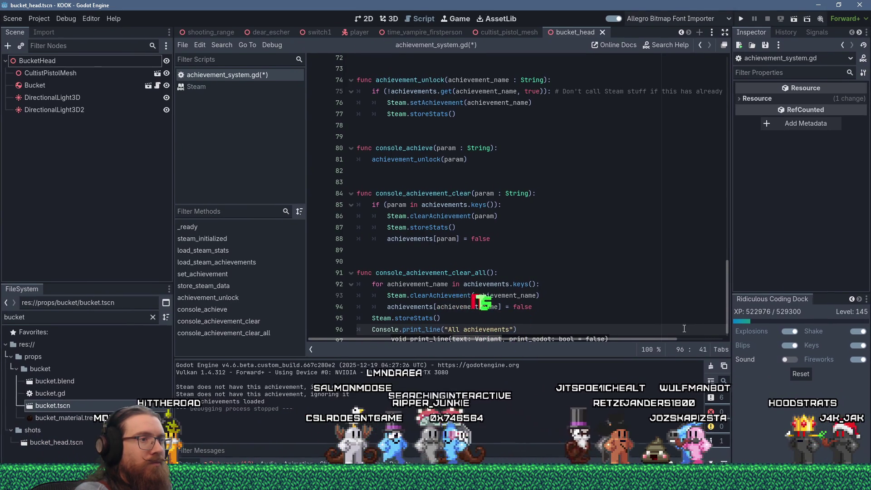
{"action": "type", "text": " cleared."}
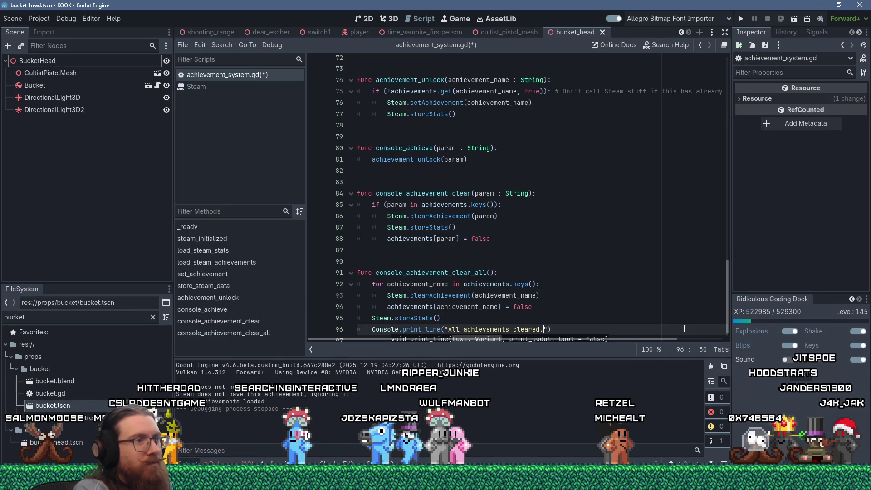
{"action": "key", "text": "End"}
{"action": "key", "text": "Return"}
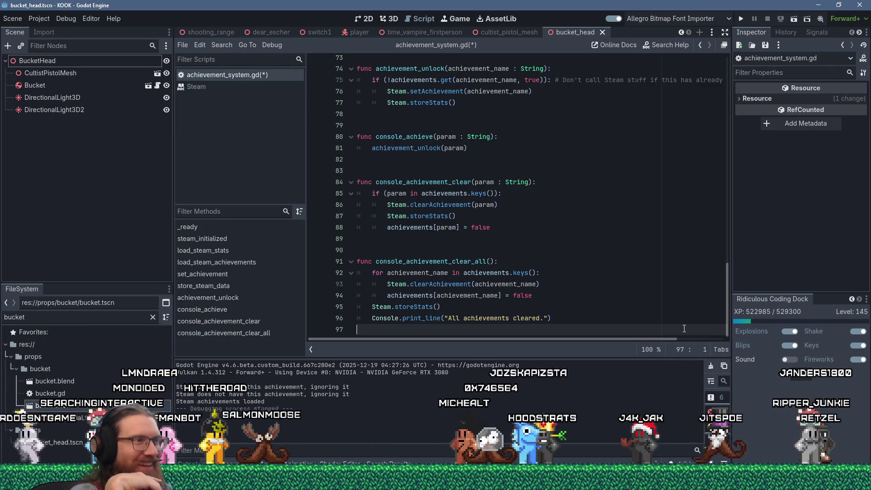
Add Console.print_line("Achievement unlocked: ", achievement_name) after Steam.storeStats() in achievement_unlock
{"action": "left_click", "coordinate": [438, 239]}
{"action": "scroll", "coordinate": [458, 204], "scroll_direction": "up", "scroll_amount": 2}
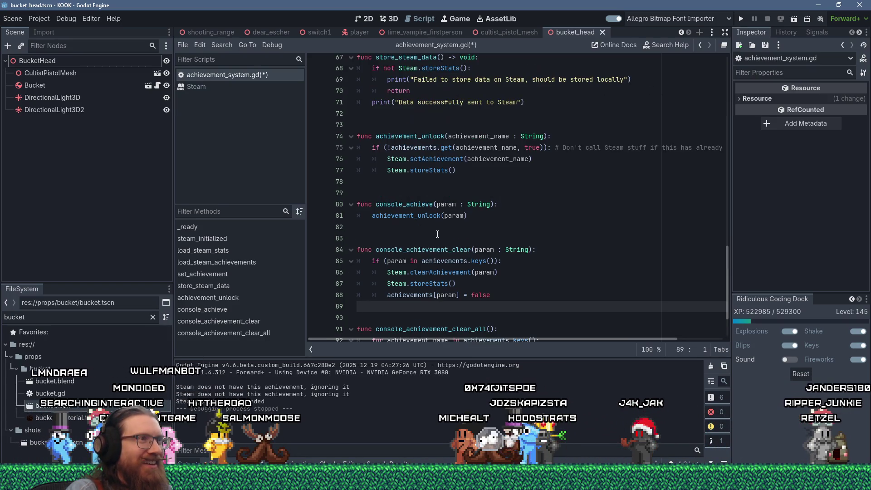
{"action": "left_click", "coordinate": [477, 171]}
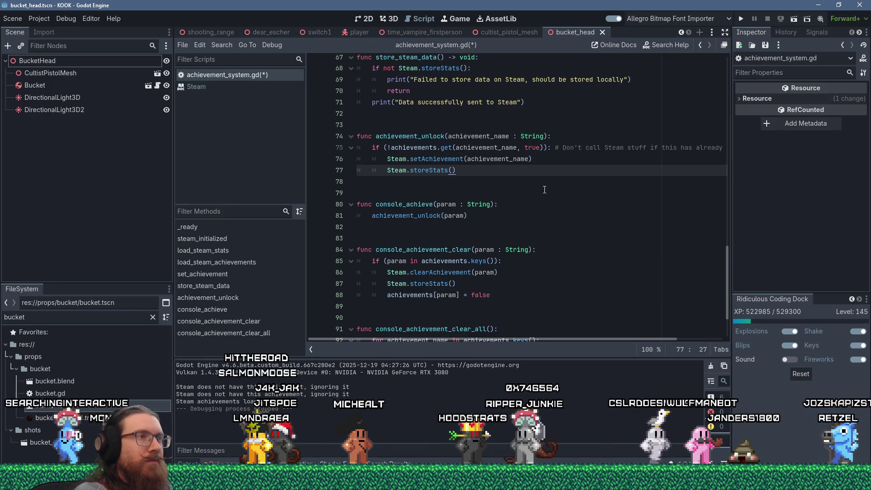
{"action": "key", "text": "Return"}
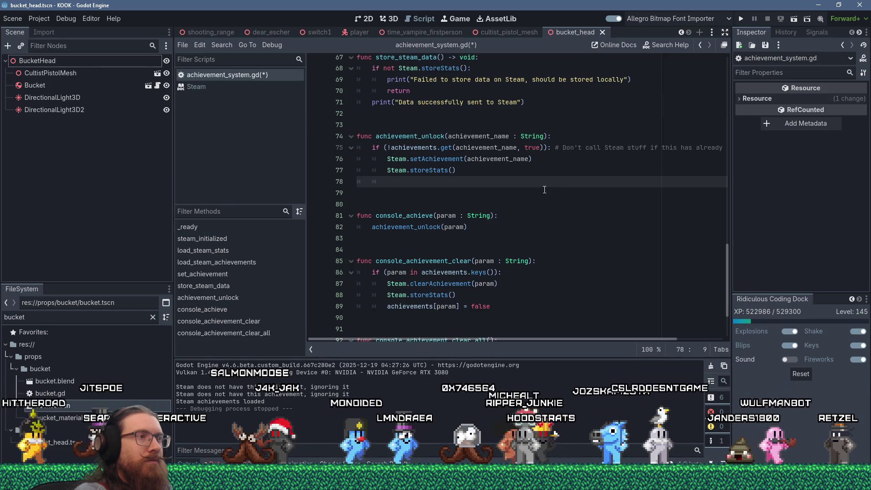
{"action": "type", "text": "Console.print"}
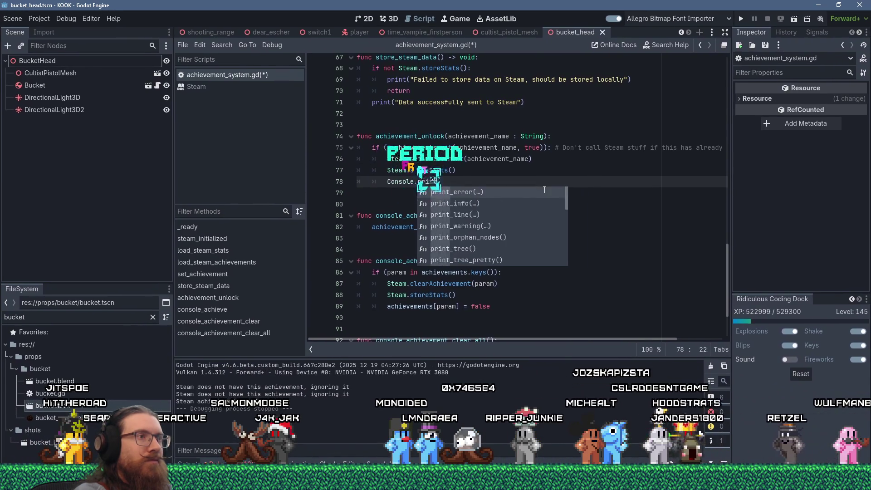
{"action": "type", "text": "_line(\""}
{"action": "type", "text": "Achievem"}
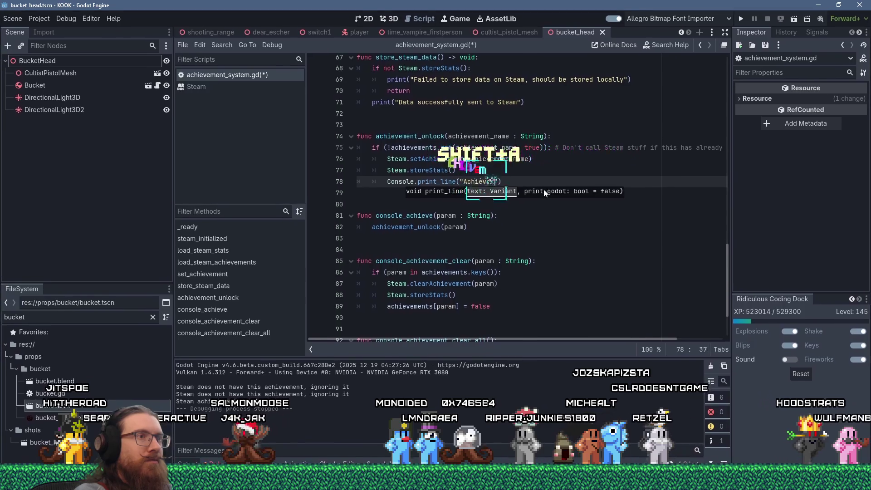
{"action": "type", "text": "ent unlocked: \""}
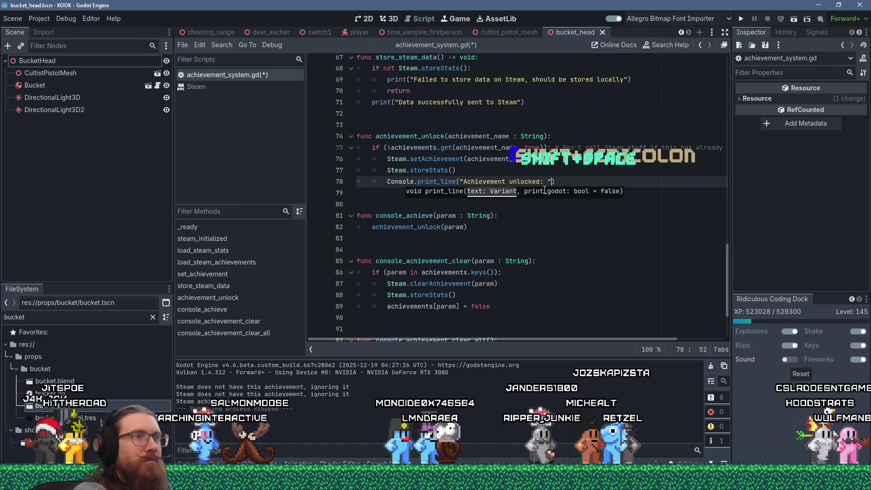
{"action": "type", "text": ", "}
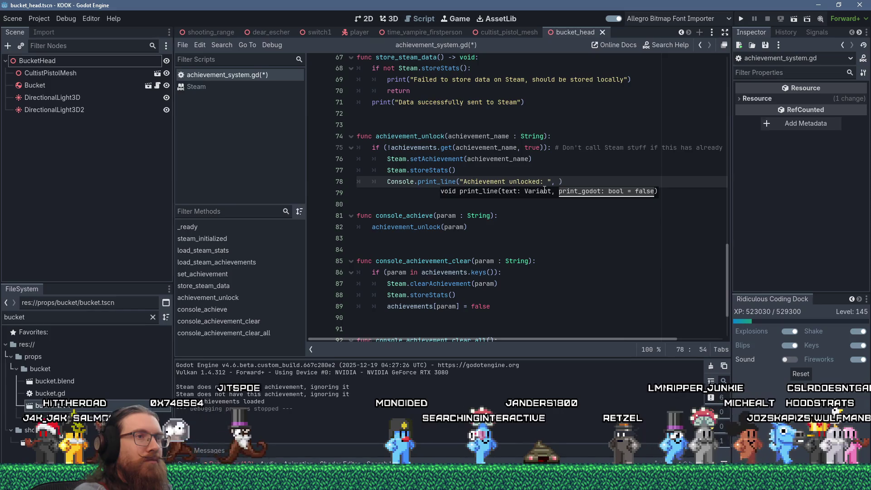
{"action": "type", "text": "achievement_name"}
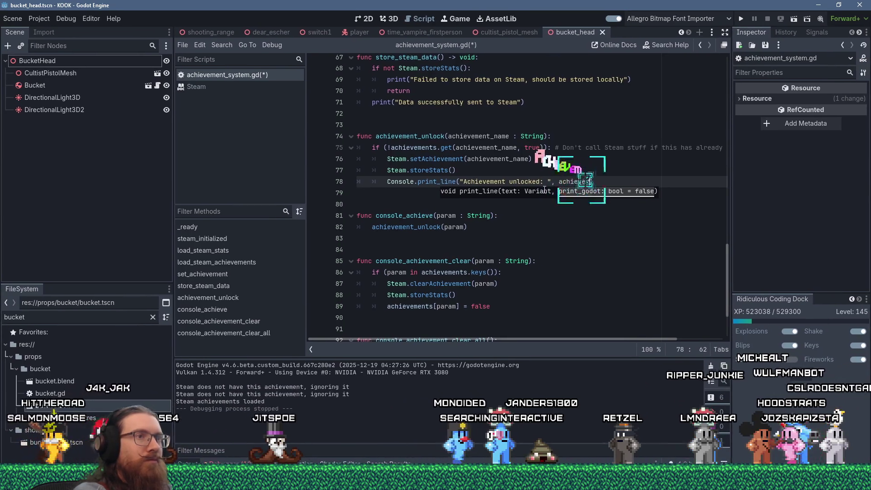
{"action": "type", "text": ")"}
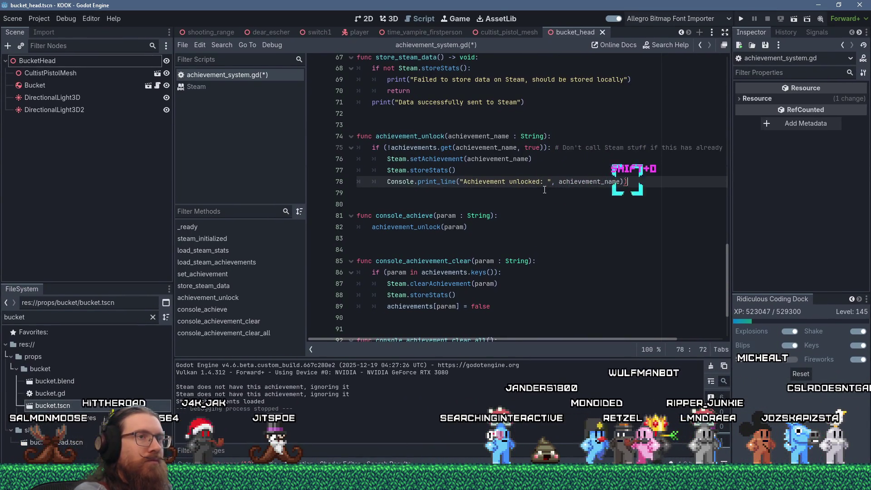
{"action": "key", "text": "BackSpace"}
{"action": "key", "text": "Left"}
{"action": "key", "text": "Left"}
{"action": "key", "text": "Left"}
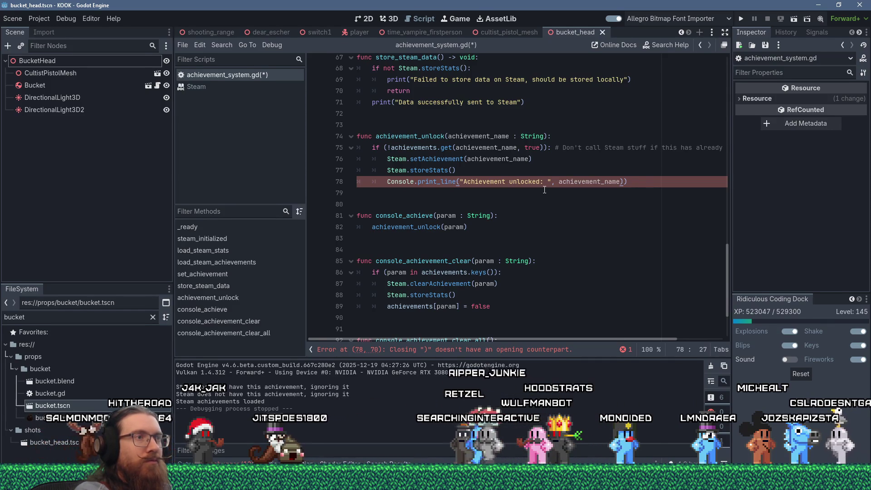
Wrap the unlock message arguments in str() and remove the stray parenthesis
{"action": "type", "text": "(str"}
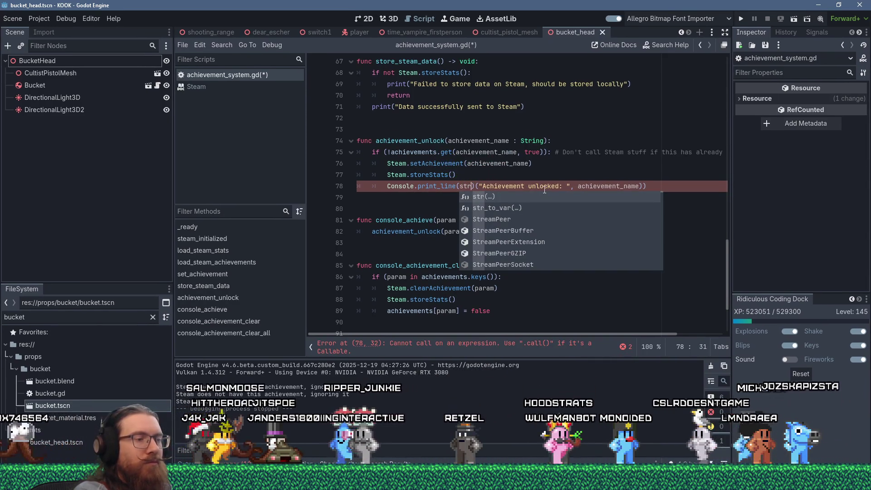
{"action": "key", "text": "Delete"}
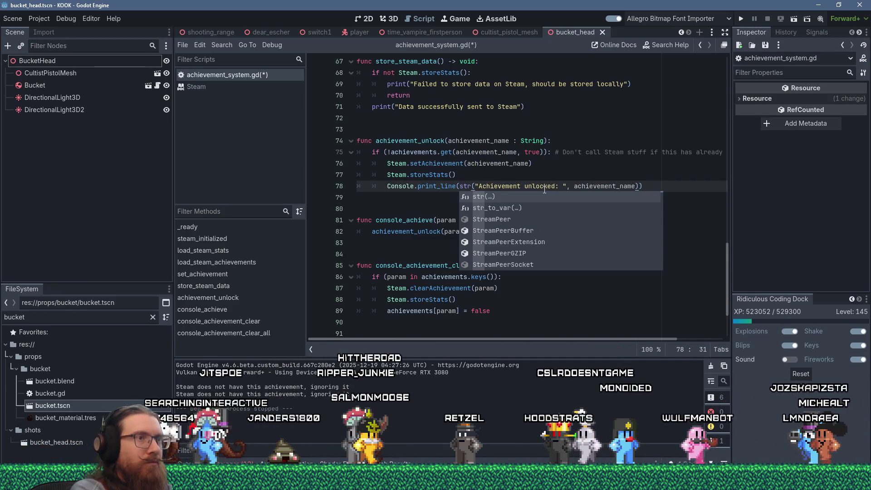
{"action": "key", "text": "Escape"}
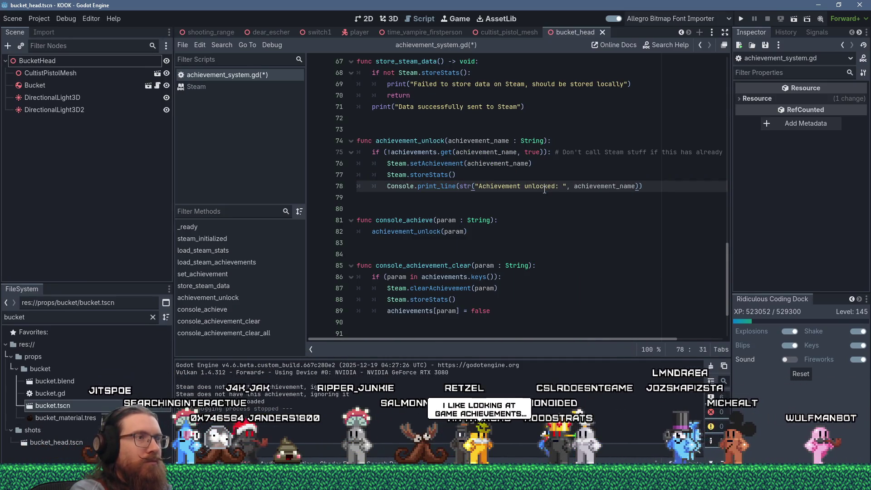
{"action": "key", "text": "Down"}
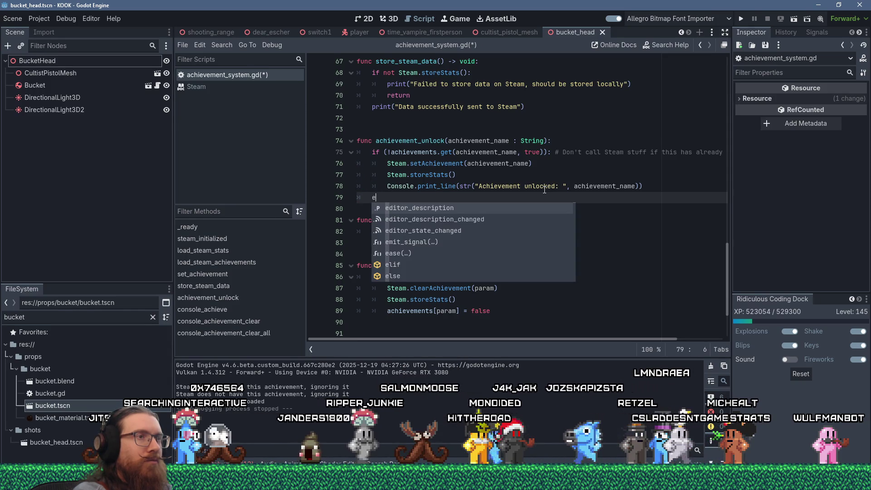
{"action": "key", "text": "BackSpace"}
{"action": "key", "text": "BackSpace"}
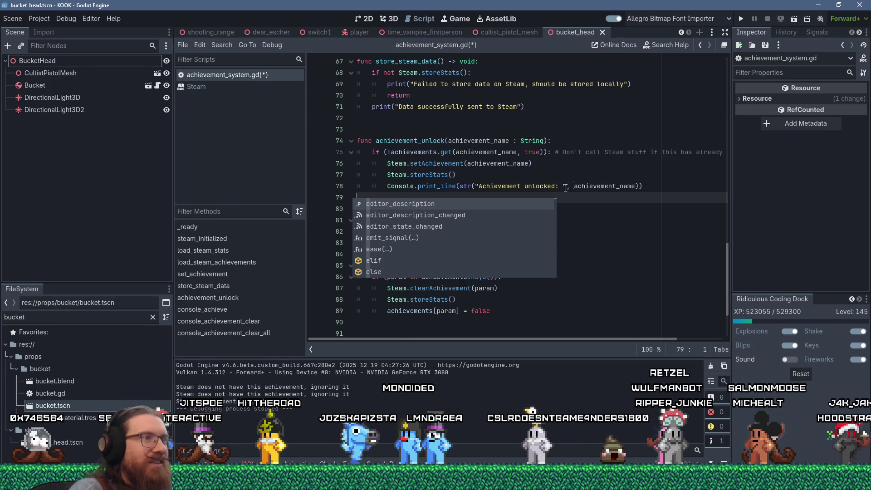
Append ':bool:' to the achievement_unlock function signature
{"action": "scroll", "coordinate": [495, 164], "scroll_direction": "down", "scroll_amount": 2}
{"action": "scroll", "coordinate": [544, 174], "scroll_direction": "up", "scroll_amount": 2}
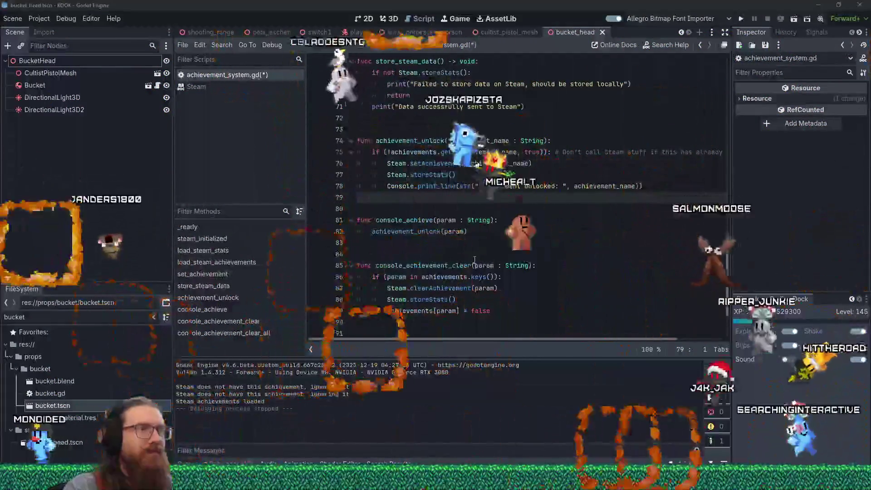
{"action": "left_click", "coordinate": [548, 142]}
{"action": "type", "text": ":"}
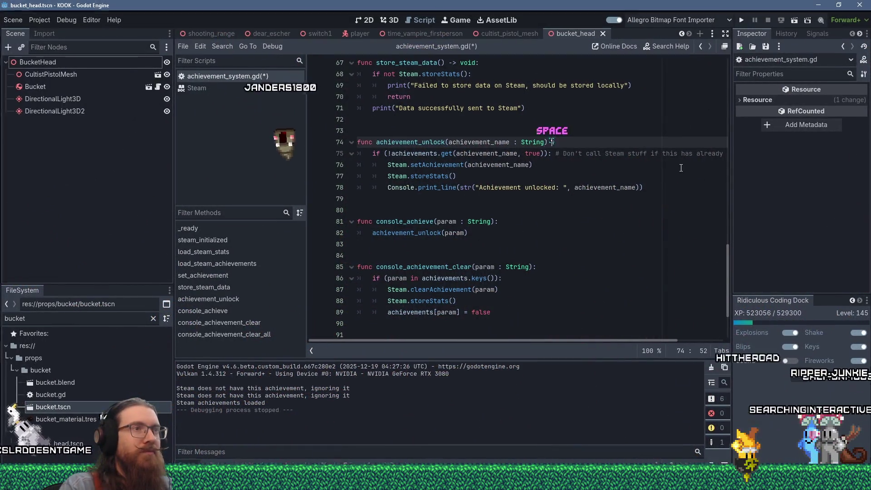
{"action": "type", "text": "bool:"}
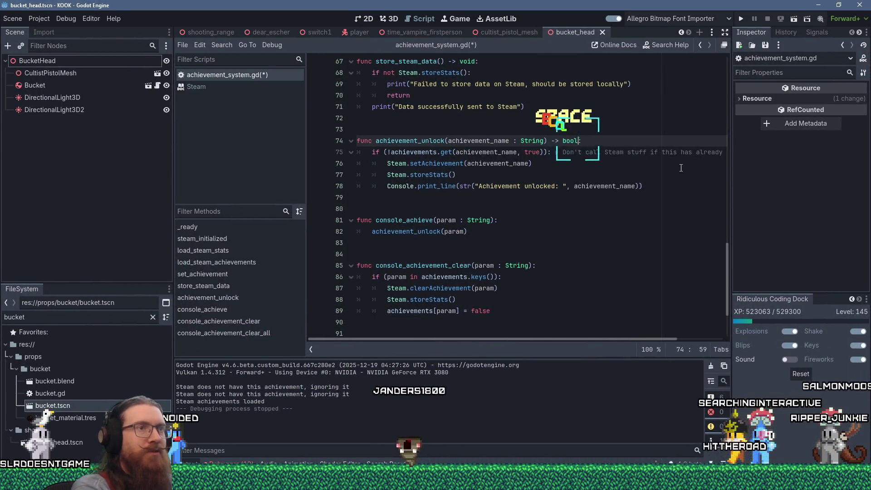
Declare achievement_unlock as returning bool and replace its unlock print line with return true
{"action": "key", "text": "Down"}
{"action": "key", "text": "Down"}
{"action": "key", "text": "Down"}
{"action": "key", "text": "End"}
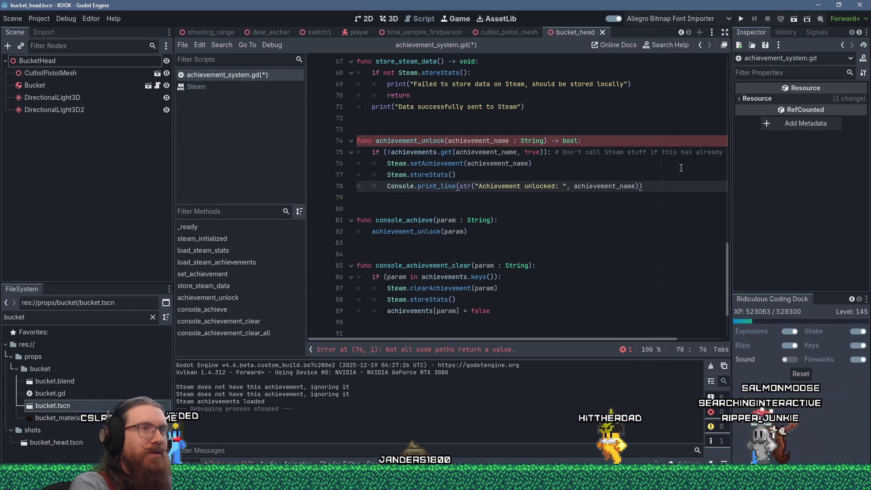
{"action": "key", "text": "shift+Home"}
{"action": "key", "text": "Delete"}
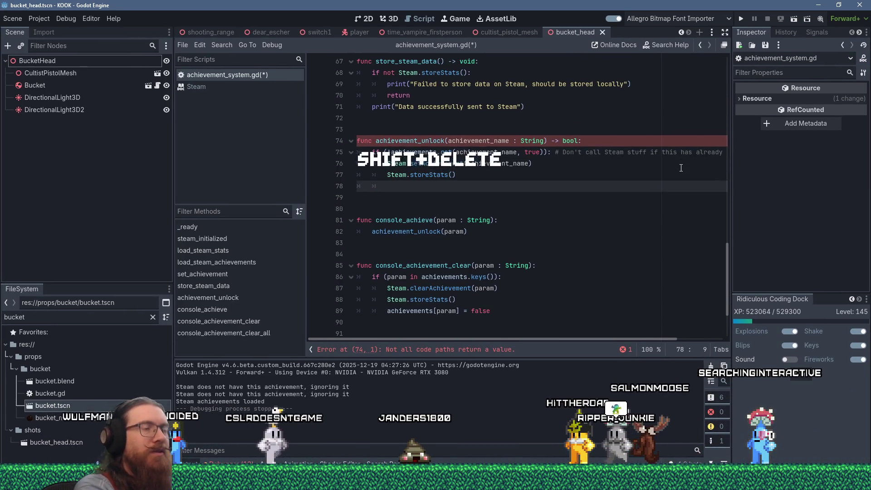
{"action": "type", "text": "return "}
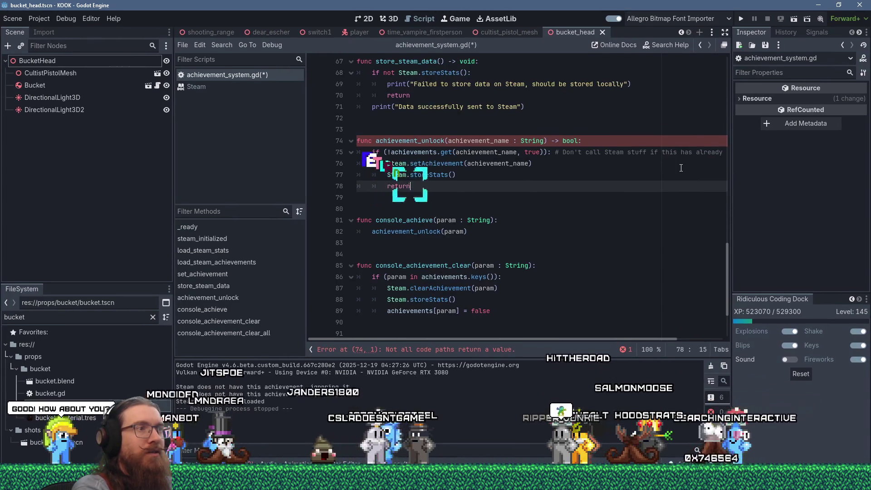
{"action": "type", "text": "true"}
Add an else branch to achievement_unlock that returns false
{"action": "key", "text": "Return"}
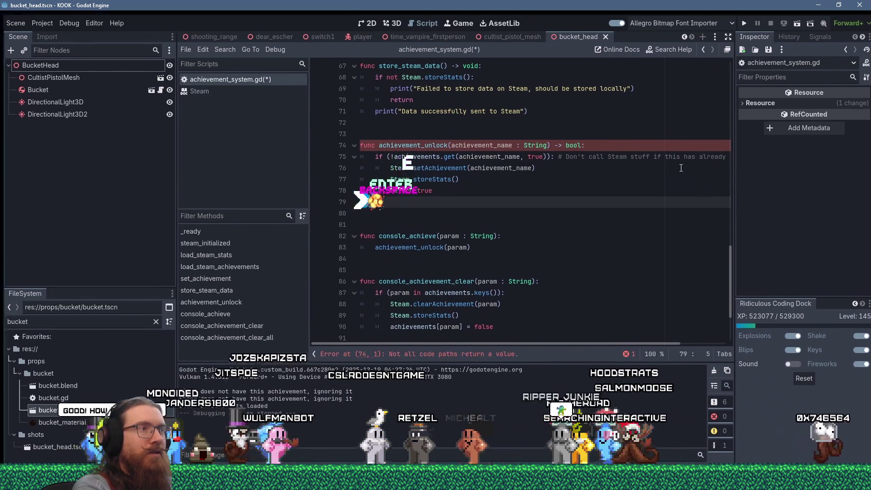
{"action": "key", "text": "BackSpace"}
{"action": "type", "text": "se:"}
{"action": "key", "text": "Return"}
{"action": "type", "text": "return false"}
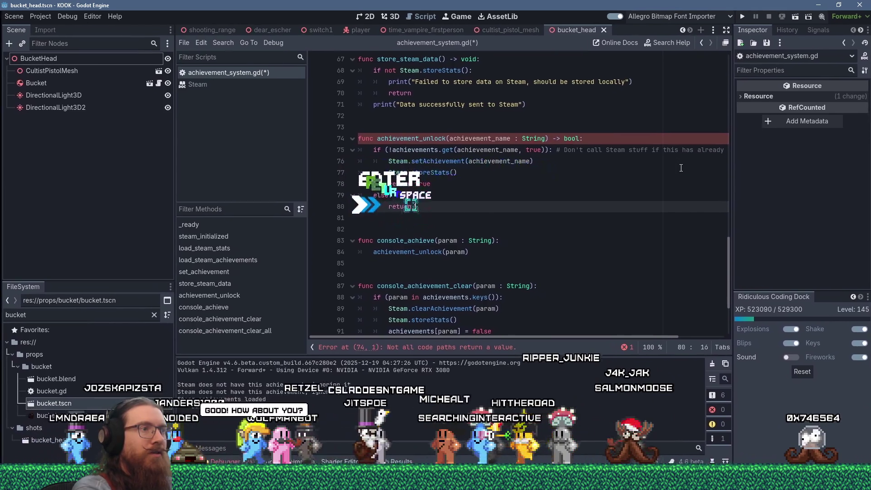
{"action": "key", "text": "Down"}
{"action": "key", "text": "Down"}
{"action": "key", "text": "Down"}
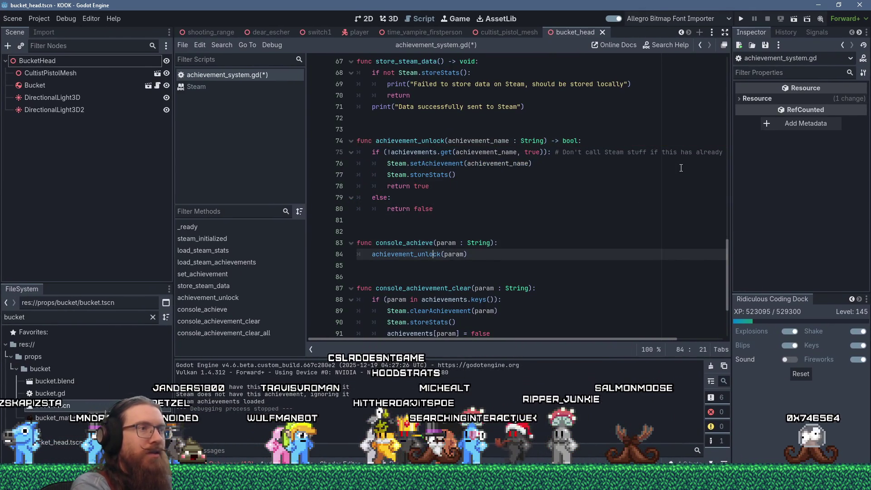
Wrap console_achieve's achievement_unlock call in an if/else, pasting a print line into each branch
{"action": "key", "text": "End"}
{"action": "type", "text": "):"}
{"action": "key", "text": "Return"}
{"action": "type", "text": "Console.print_line(str(\"Achievement unlocked: \", achievement_name))"}
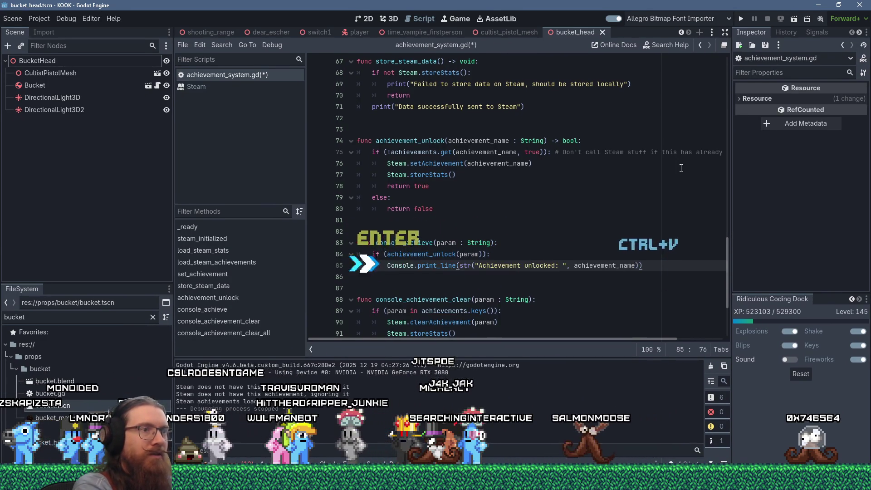
{"action": "key", "text": "Return"}
{"action": "key", "text": "BackSpace"}
{"action": "type", "text": "else:"}
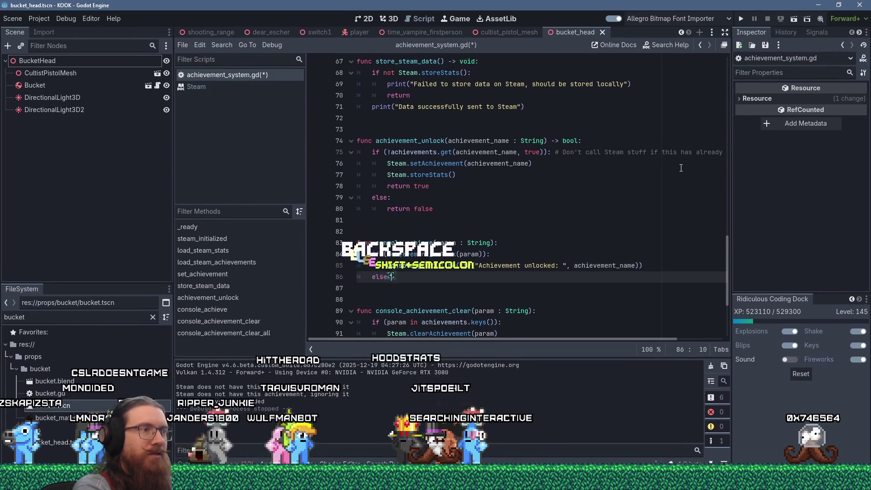
{"action": "key", "text": "Return"}
{"action": "type", "text": "Console.print_line(str(\"Achievement unlocked: \", achievement_name))"}
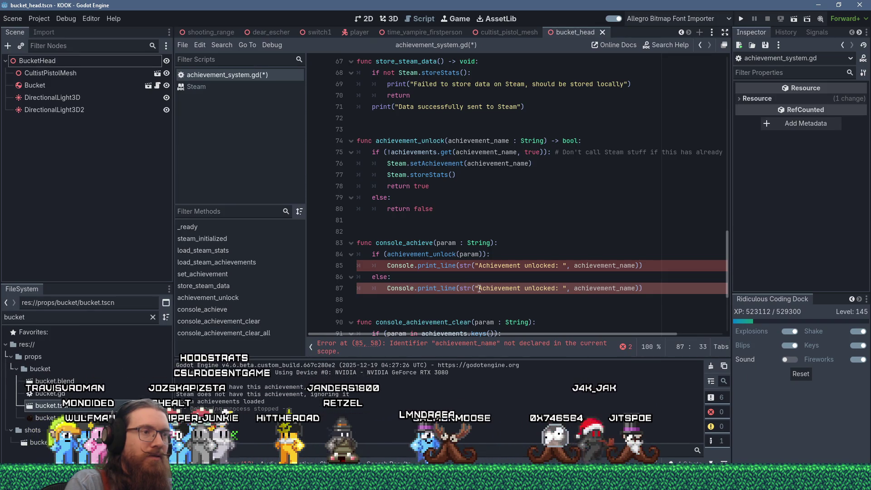
Print param in both messages, reword the failure to 'already unlocked or does not exist:', and save
{"action": "double_click", "coordinate": [601, 265]}
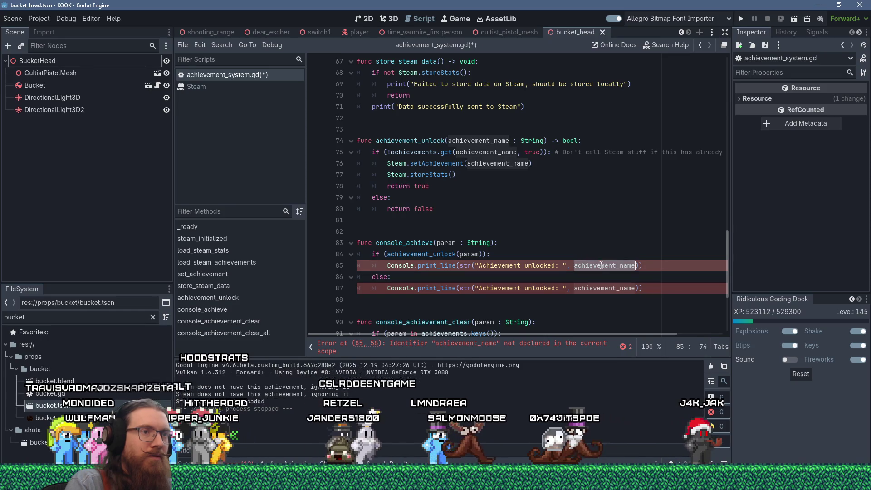
{"action": "type", "text": "param"}
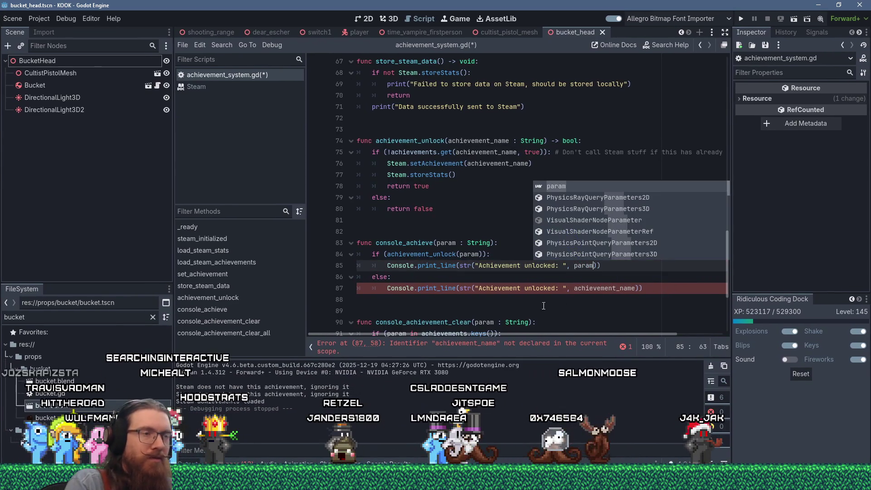
{"action": "double_click", "coordinate": [556, 289]}
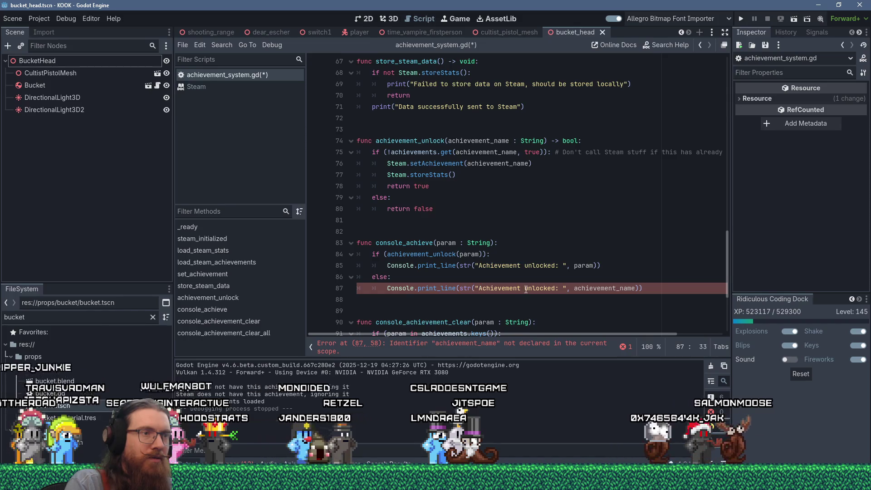
{"action": "type", "text": "already un"}
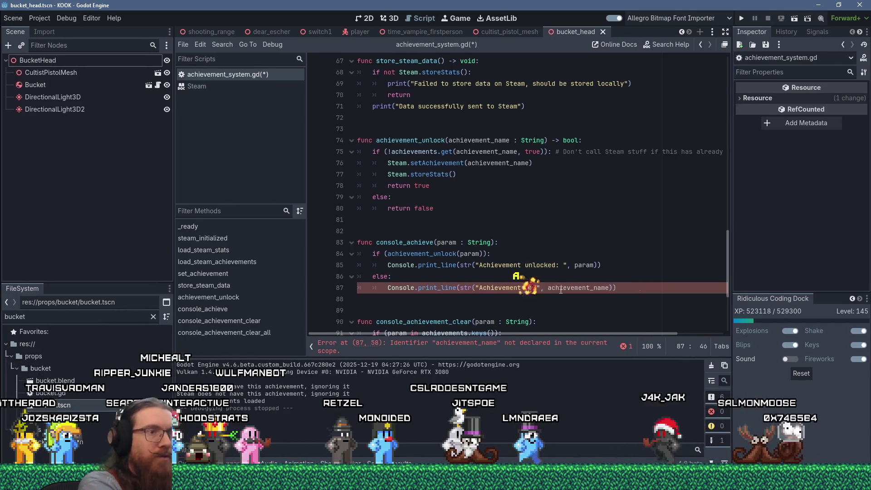
{"action": "type", "text": "locked or does not e"}
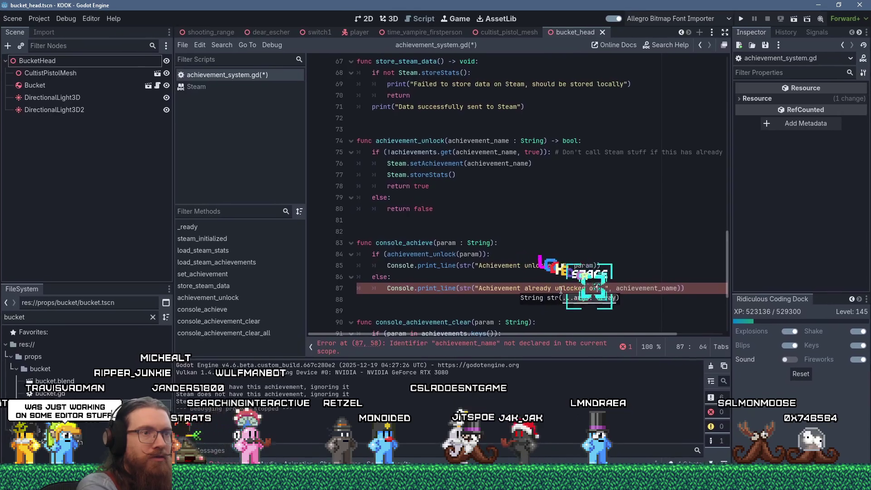
{"action": "type", "text": "xist:"}
{"action": "key", "text": "Right"}
{"action": "key", "text": "Right"}
{"action": "key", "text": "Right"}
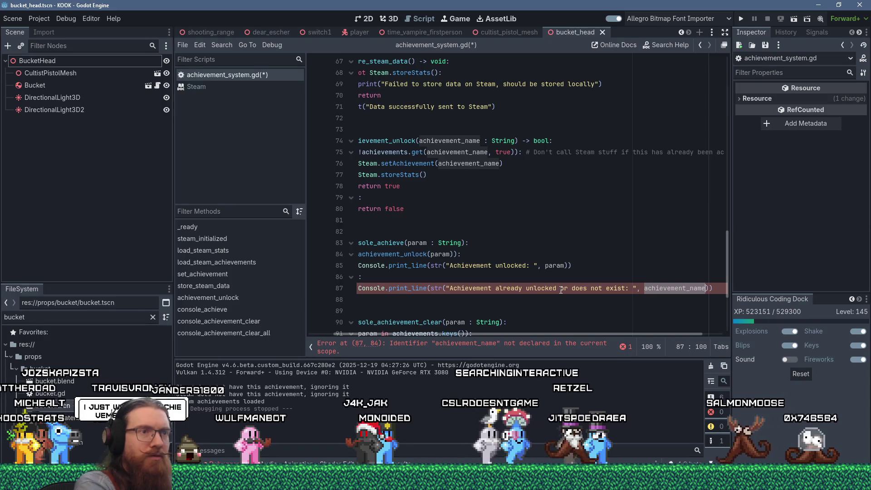
{"action": "key", "text": "ctrl+Delete"}
{"action": "type", "text": "param"}
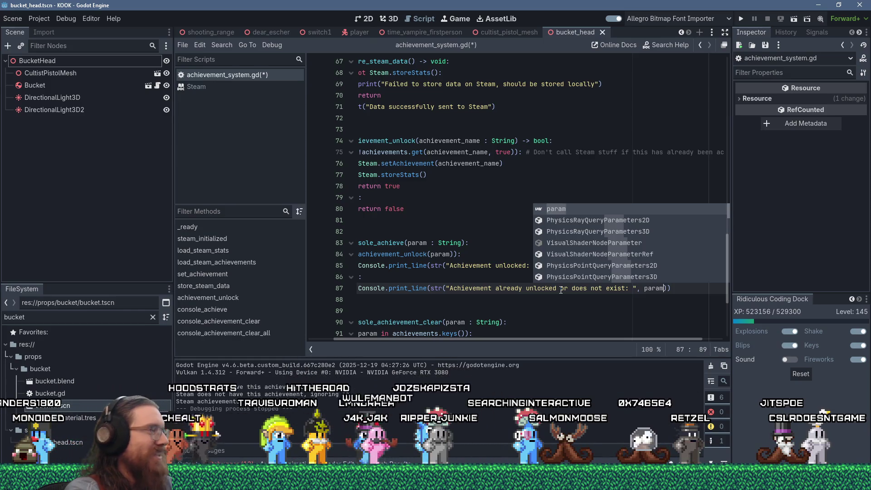
{"action": "key", "text": "Escape"}
{"action": "key", "text": "Home"}
{"action": "key", "text": "ctrl+s"}
{"action": "left_click", "coordinate": [514, 243]}
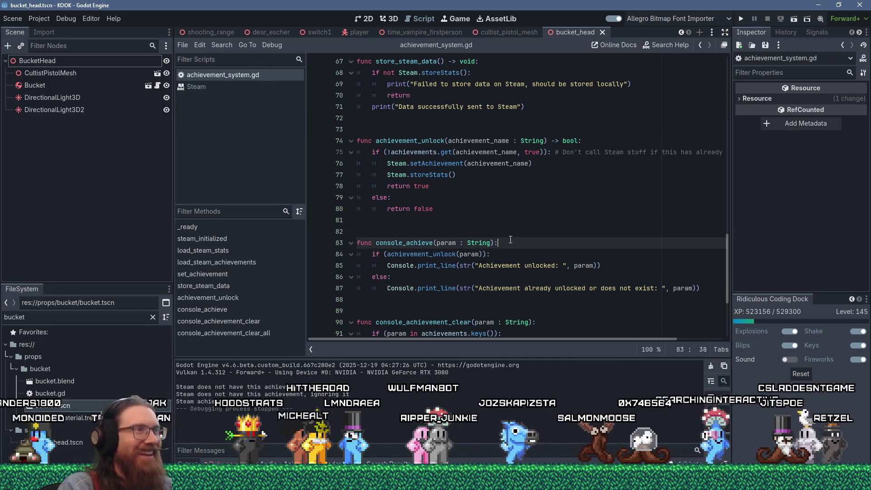
{"action": "scroll", "coordinate": [504, 248], "scroll_direction": "up", "scroll_amount": 8}
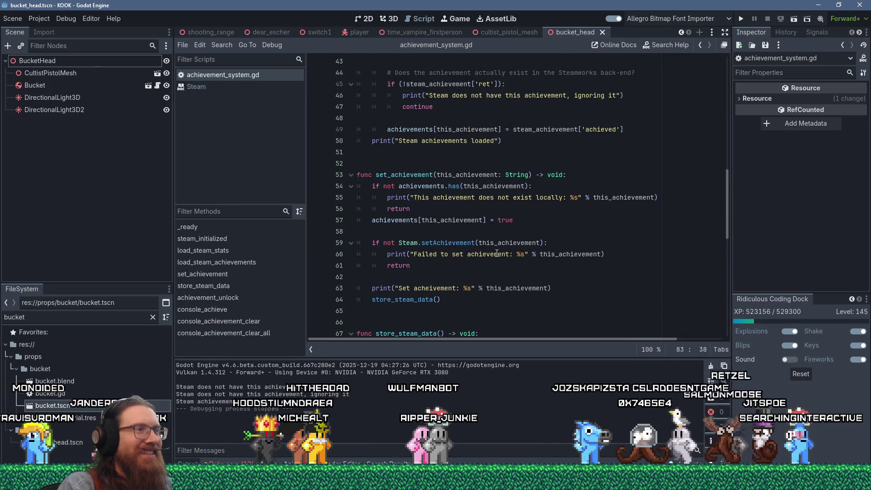
{"action": "left_click", "coordinate": [533, 231]}
{"action": "left_click", "coordinate": [561, 222]}
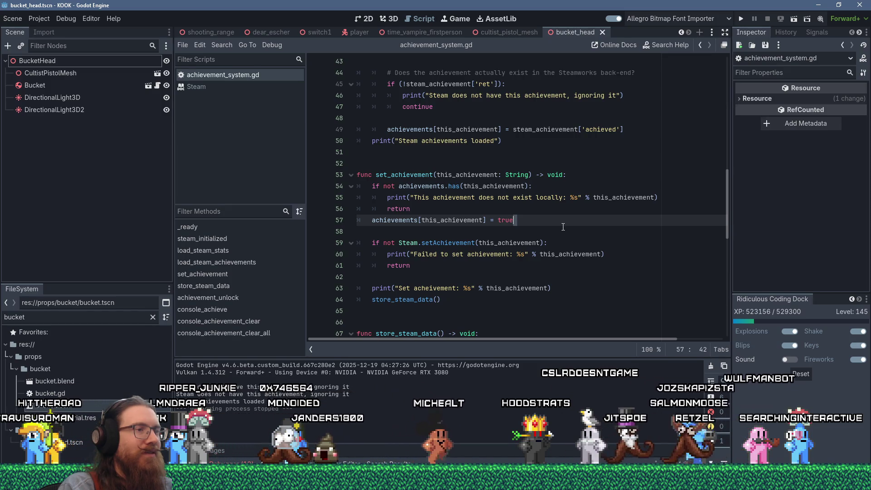
{"action": "left_click", "coordinate": [563, 228]}
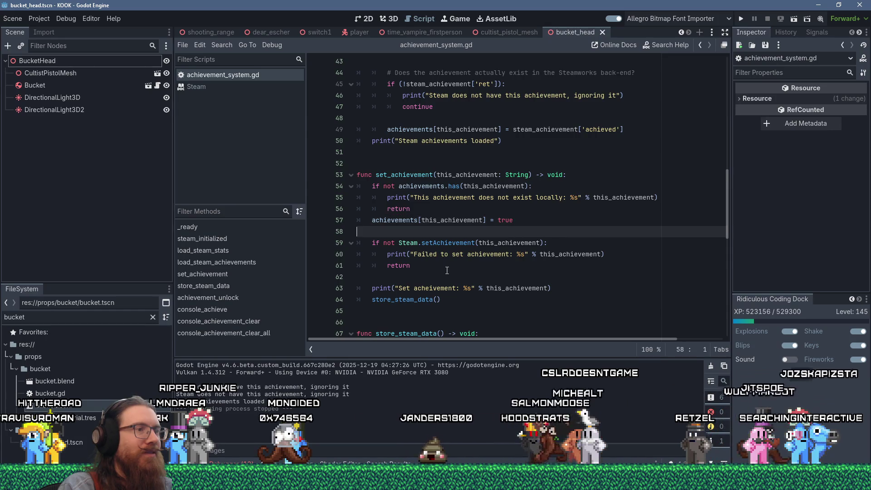
{"action": "scroll", "coordinate": [443, 266], "scroll_direction": "down", "scroll_amount": 2}
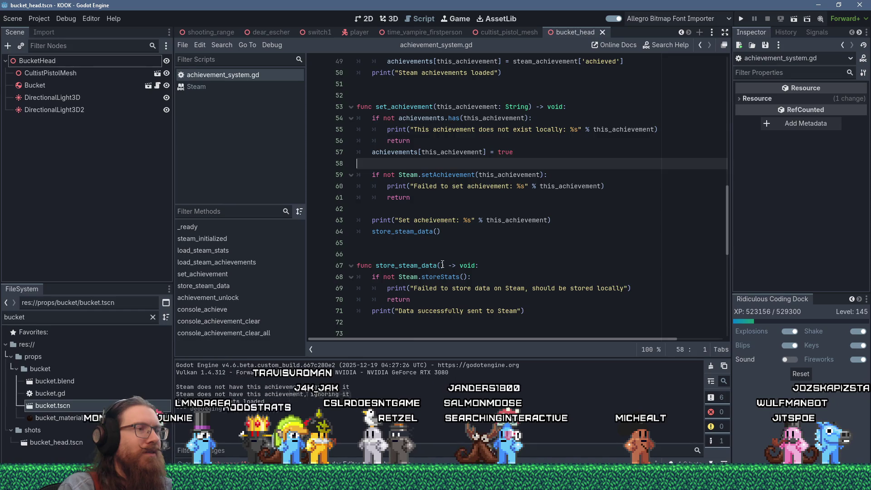
{"action": "scroll", "coordinate": [442, 262], "scroll_direction": "down", "scroll_amount": 2}
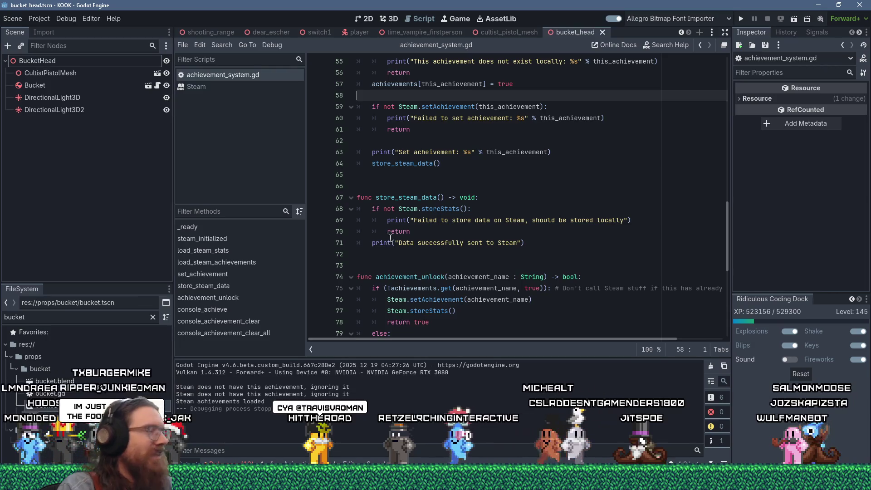
{"action": "left_click", "coordinate": [402, 255]}
{"action": "scroll", "coordinate": [402, 255], "scroll_direction": "up", "scroll_amount": 3}
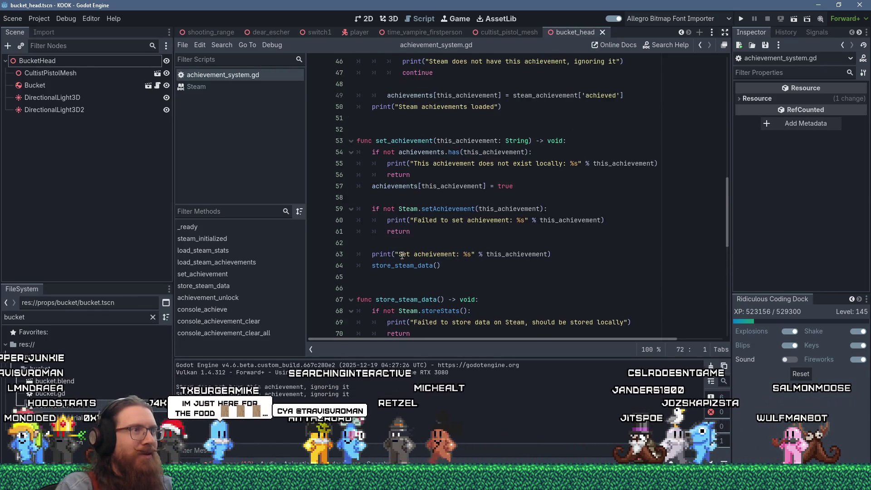
{"action": "double_click", "coordinate": [402, 141]}
{"action": "scroll", "coordinate": [405, 190], "scroll_direction": "down", "scroll_amount": 4}
{"action": "left_click", "coordinate": [399, 222]}
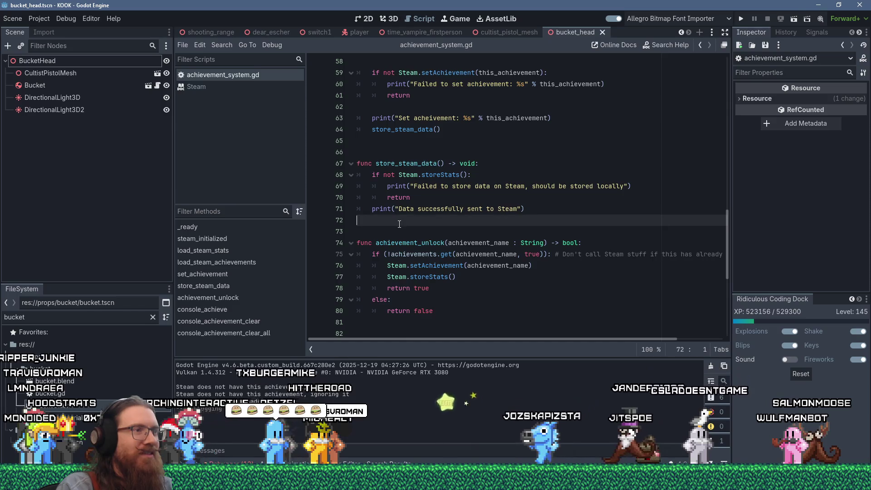
{"action": "scroll", "coordinate": [399, 224], "scroll_direction": "up", "scroll_amount": 3}
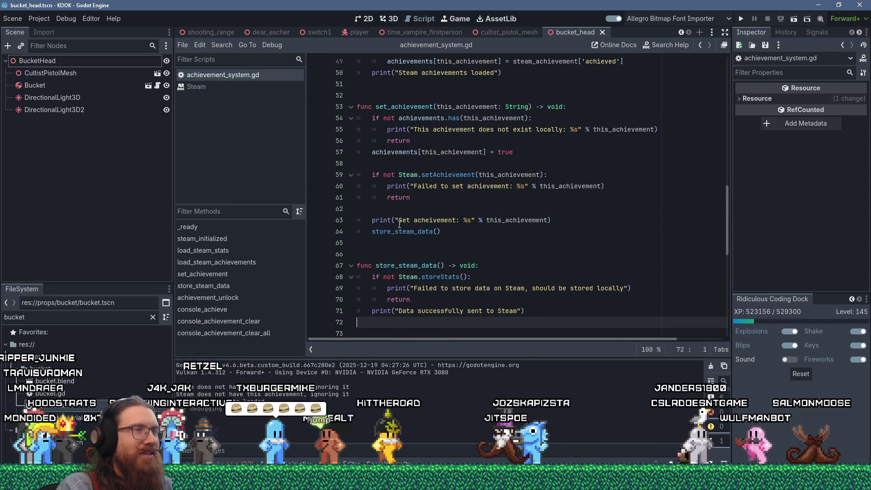
{"action": "scroll", "coordinate": [400, 224], "scroll_direction": "down", "scroll_amount": 2}
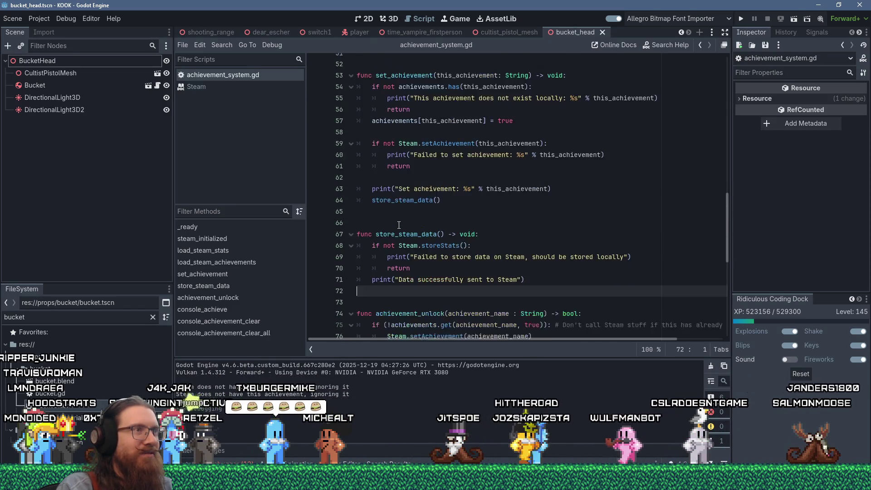
{"action": "scroll", "coordinate": [398, 226], "scroll_direction": "up", "scroll_amount": 1}
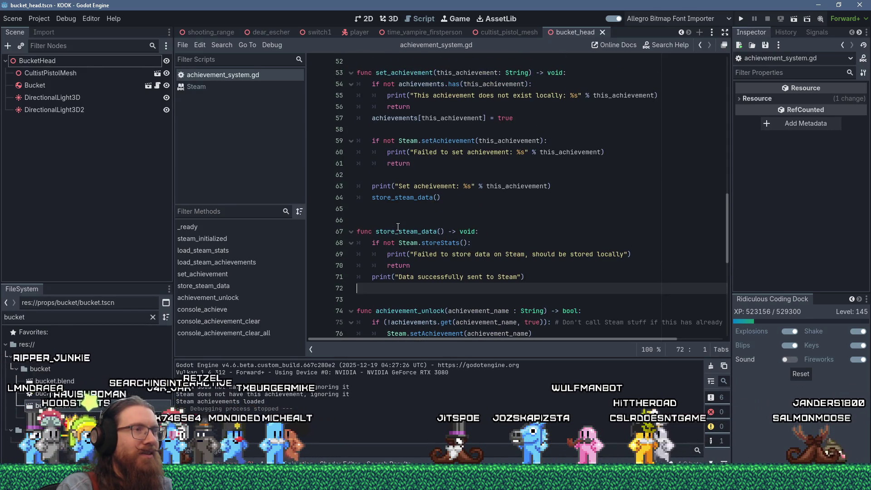
{"action": "scroll", "coordinate": [398, 226], "scroll_direction": "down", "scroll_amount": 1}
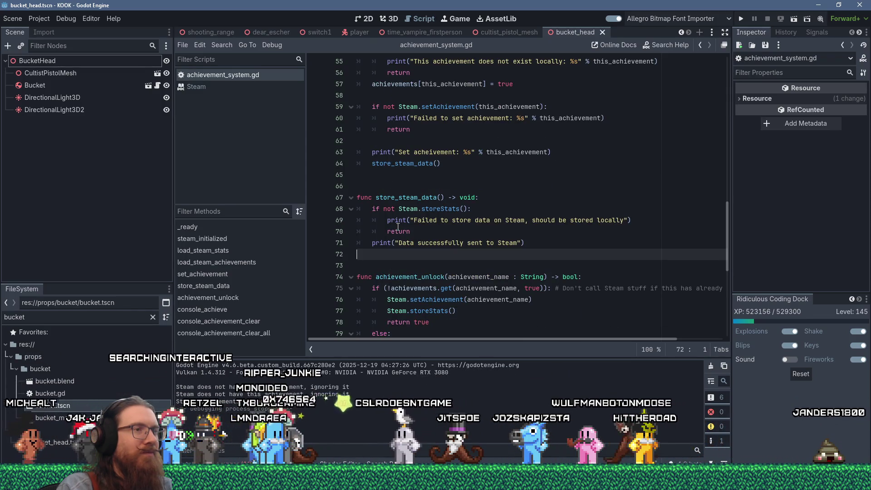
{"action": "scroll", "coordinate": [398, 226], "scroll_direction": "up", "scroll_amount": 1}
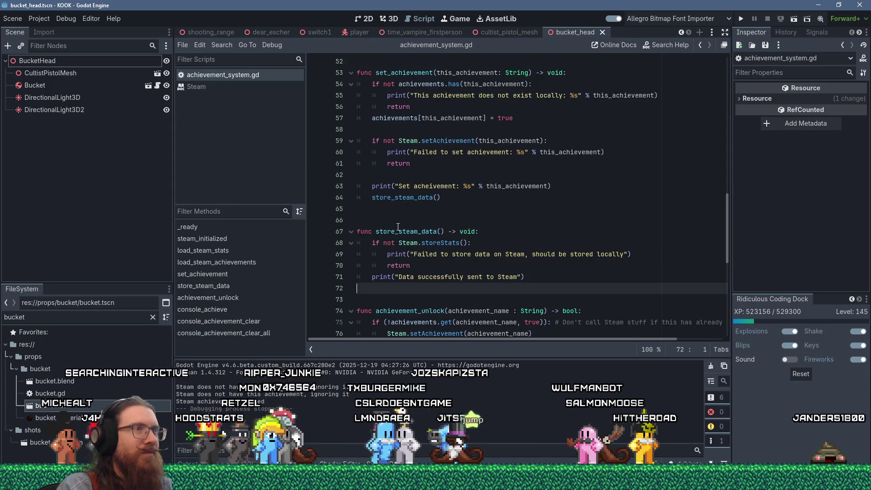
{"action": "scroll", "coordinate": [398, 226], "scroll_direction": "down", "scroll_amount": 2}
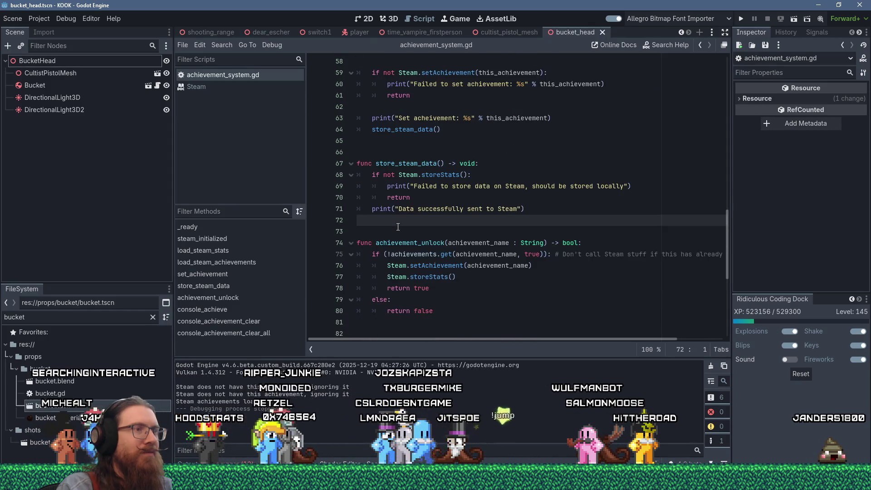
{"action": "left_click", "coordinate": [587, 244]}
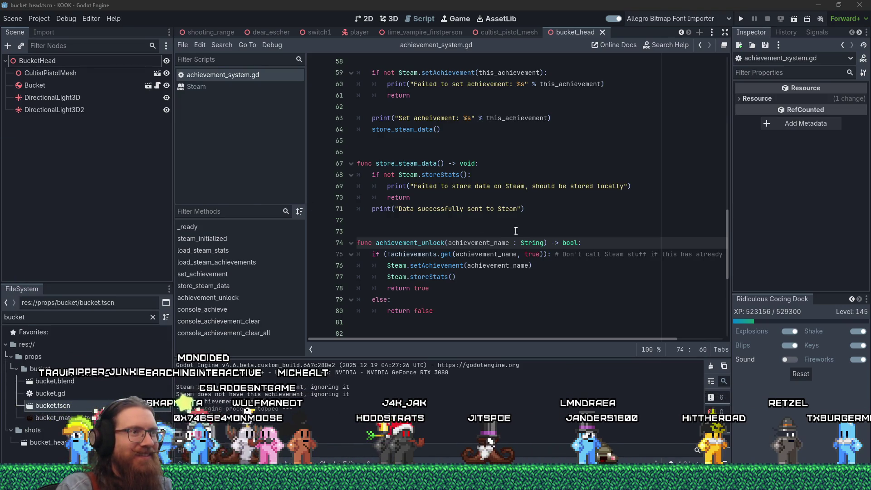
{"action": "scroll", "coordinate": [516, 231], "scroll_direction": "up", "scroll_amount": 5}
{"action": "scroll", "coordinate": [514, 231], "scroll_direction": "down", "scroll_amount": 4}
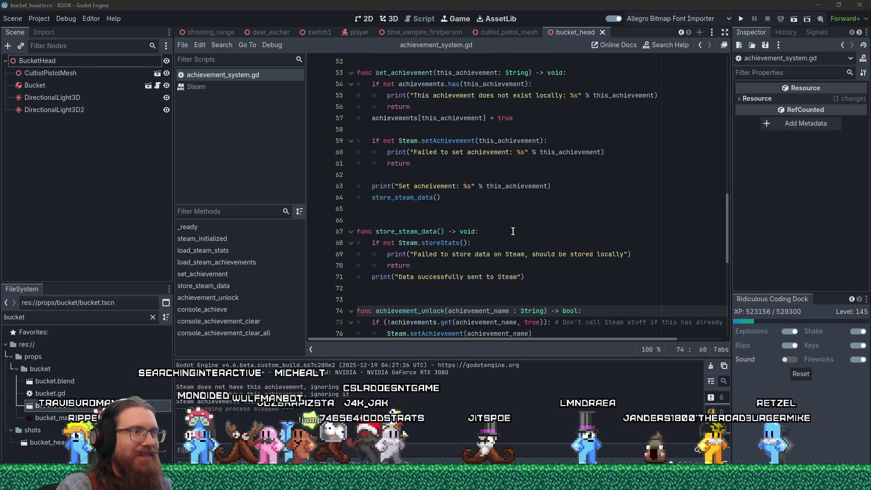
{"action": "left_click", "coordinate": [660, 279]}
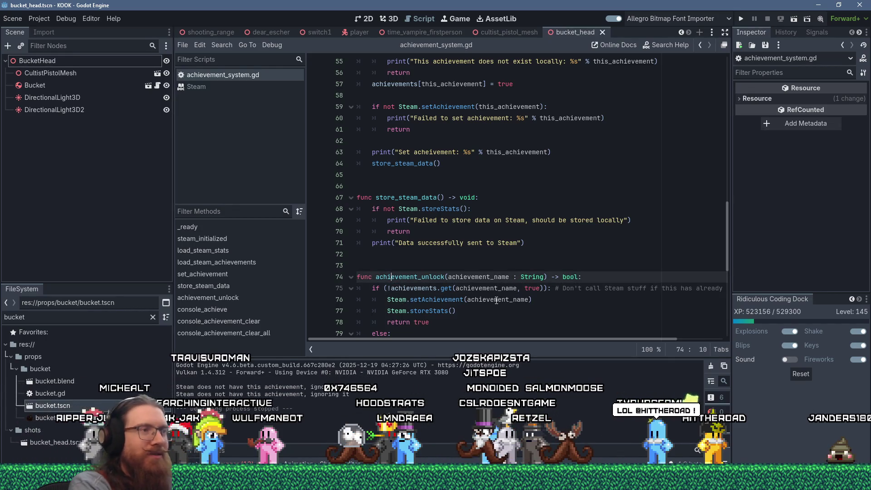
Add an achievements.has(achievement_name) existence check at the top of achievement_unlock
{"action": "key", "text": "Return"}
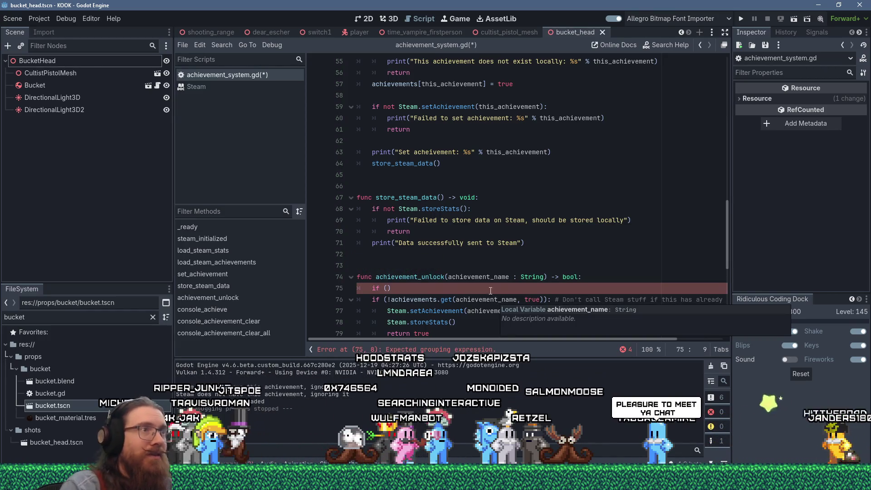
{"action": "scroll", "coordinate": [472, 300], "scroll_direction": "up", "scroll_amount": 3}
{"action": "scroll", "coordinate": [472, 282], "scroll_direction": "down", "scroll_amount": 5}
{"action": "type", "text": "!achievements.has"}
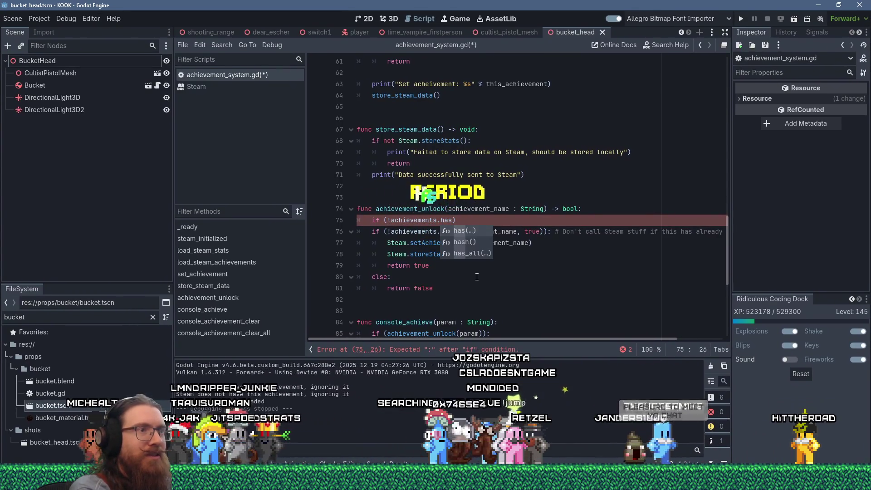
{"action": "type", "text": "(achievement_na"}
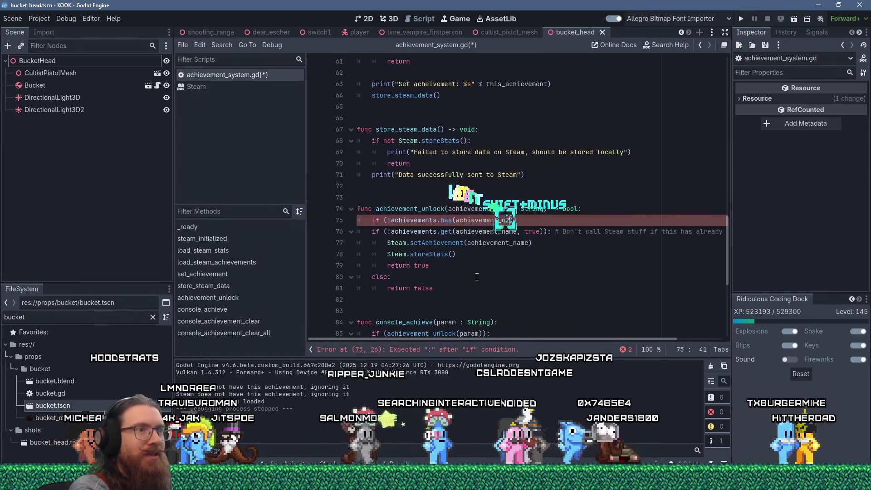
{"action": "type", "text": "me)):"}
{"action": "key", "text": "Return"}
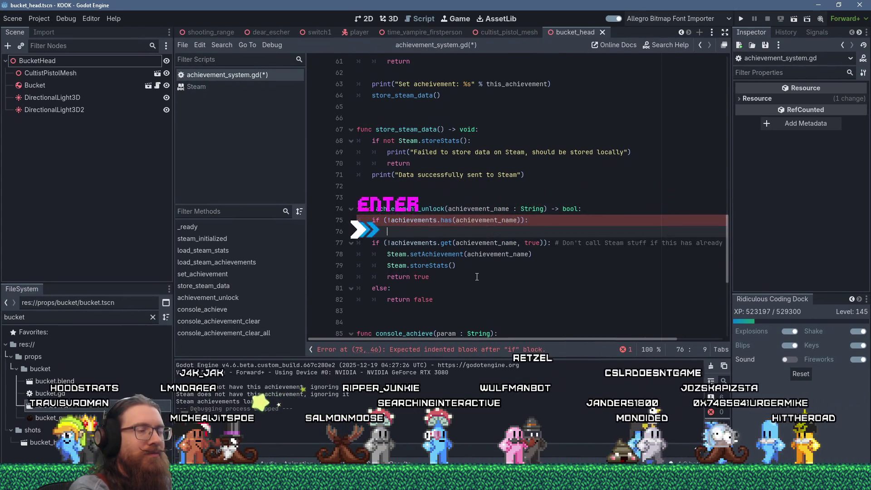
Write Console.print_line(str("Achievement ", achievement_name, " does not exist."), true) on line 76
{"action": "type", "text": "Console.print"}
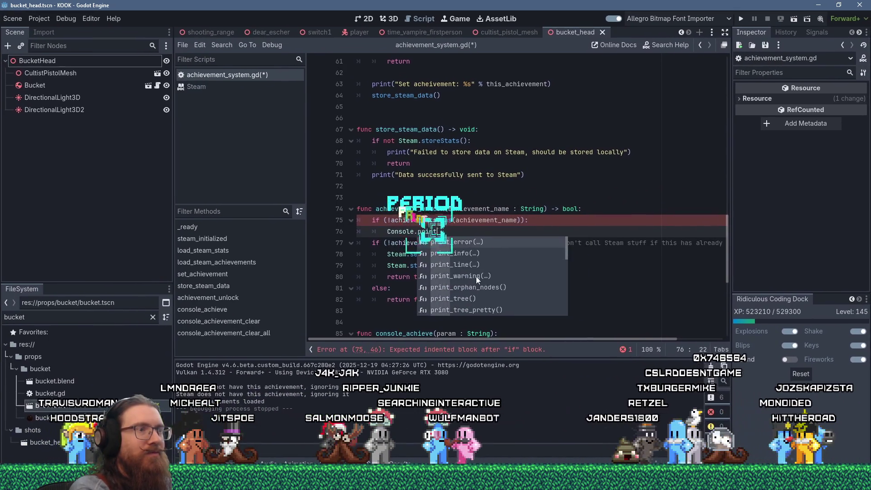
{"action": "type", "text": "_line(\""}
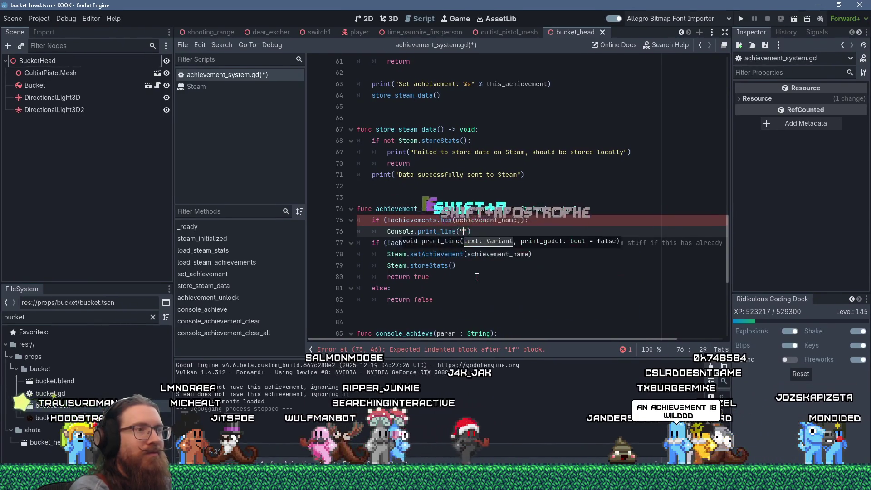
{"action": "type", "text": "vmente"}
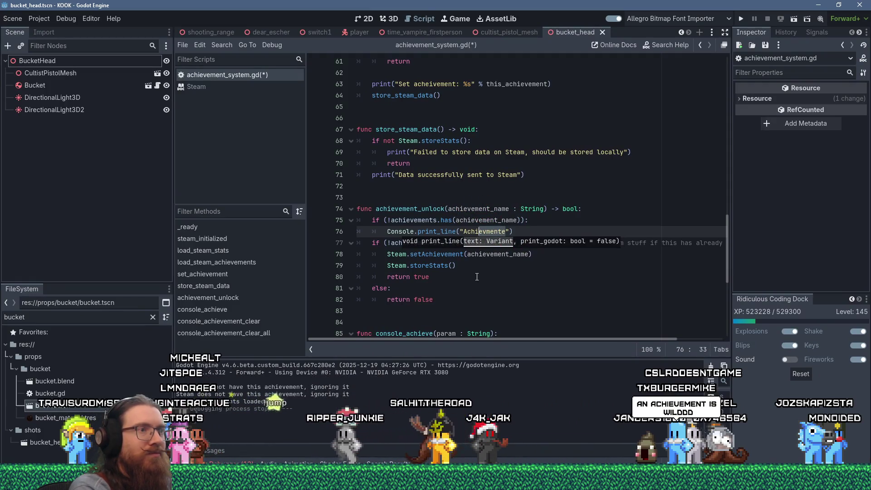
{"action": "type", "text": "Achievem"}
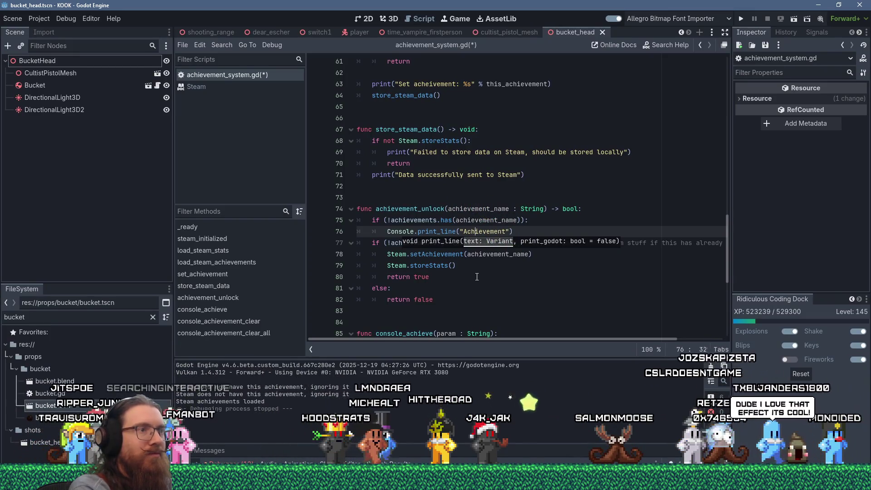
{"action": "key", "text": "Delete"}
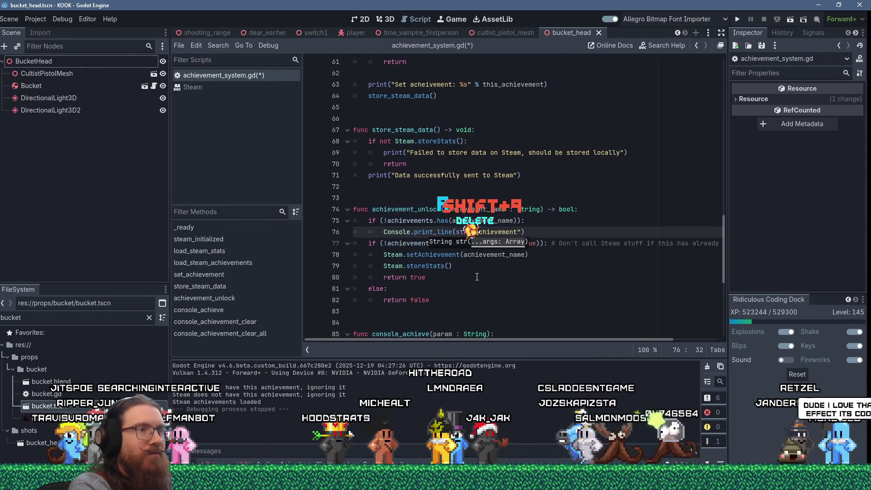
{"action": "key", "text": "Right"}
{"action": "key", "text": "Right"}
{"action": "key", "text": "Right"}
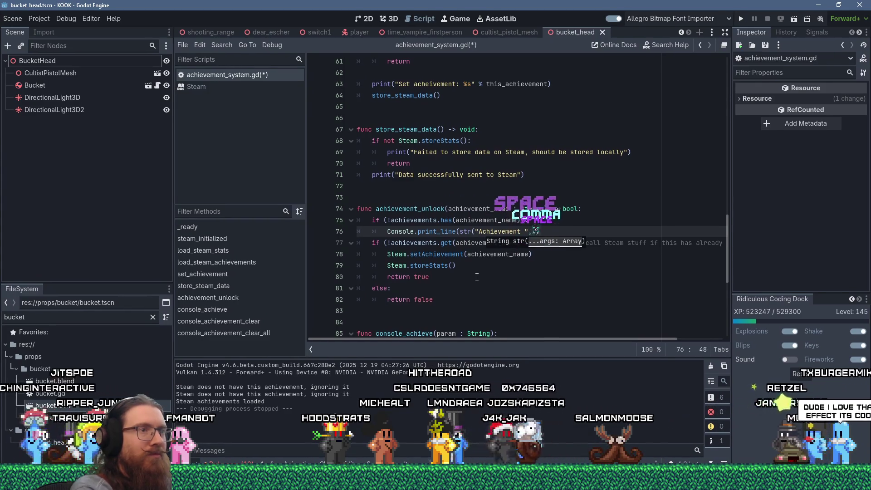
{"action": "type", "text": "achievement_name, \""}
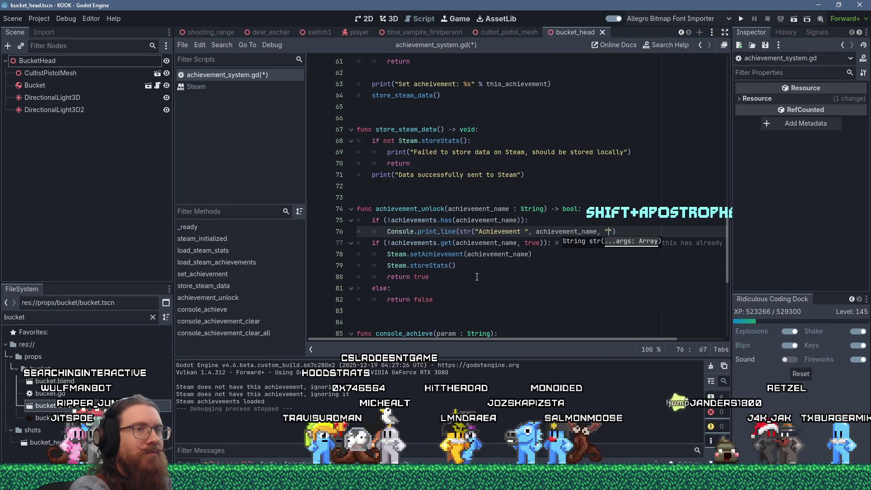
{"action": "type", "text": " does not exist"}
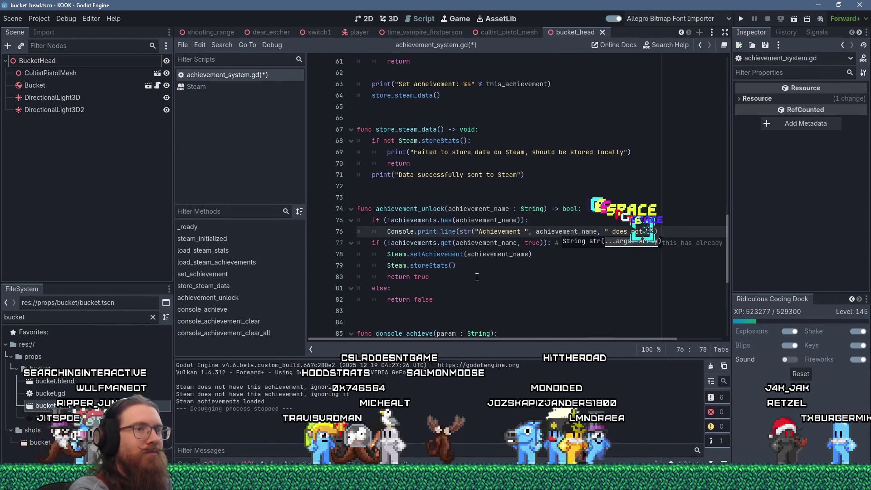
{"action": "type", "text": "."}
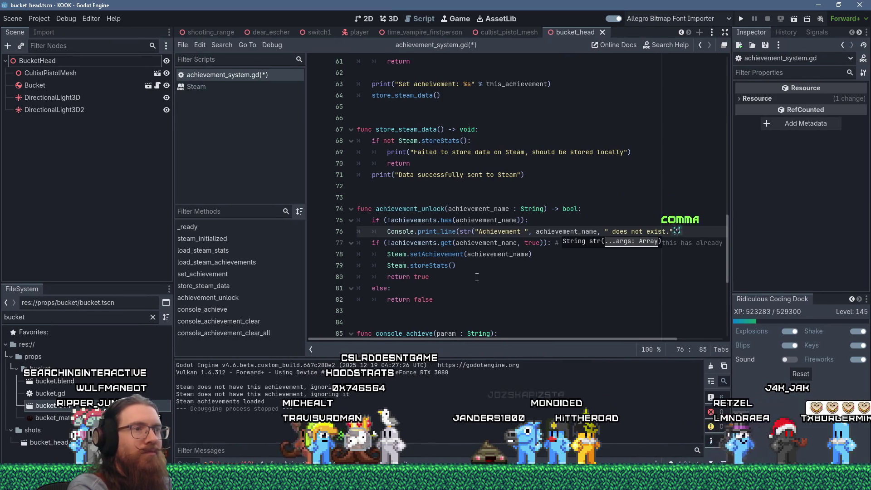
{"action": "key", "text": "BackSpace"}
{"action": "type", "text": "), "}
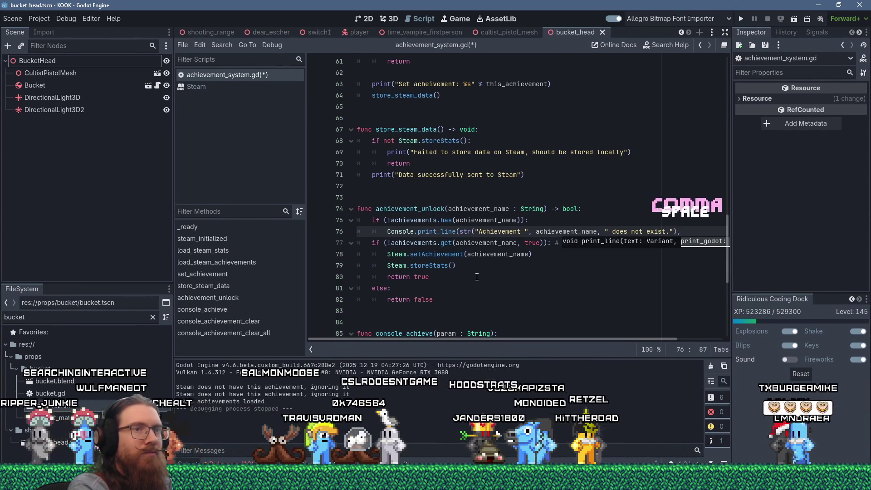
{"action": "type", "text": "true"}
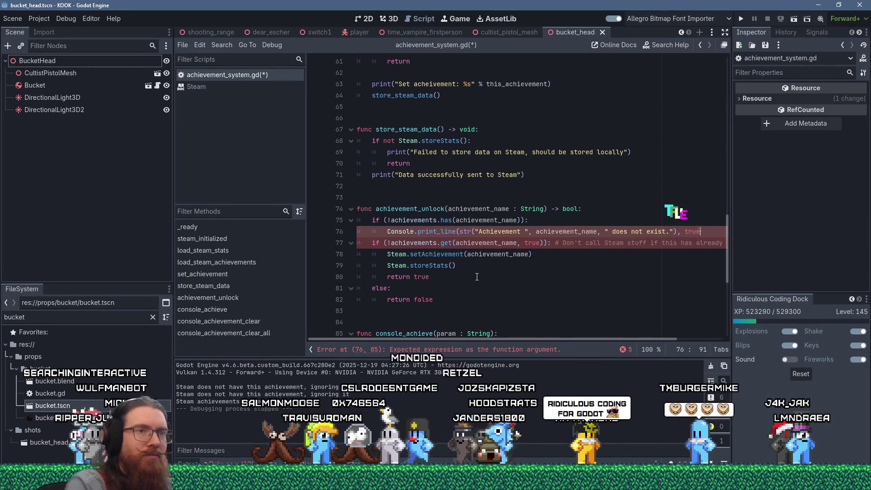
{"action": "left_click_drag", "start_coordinate": [643, 340], "coordinate": [692, 338]}
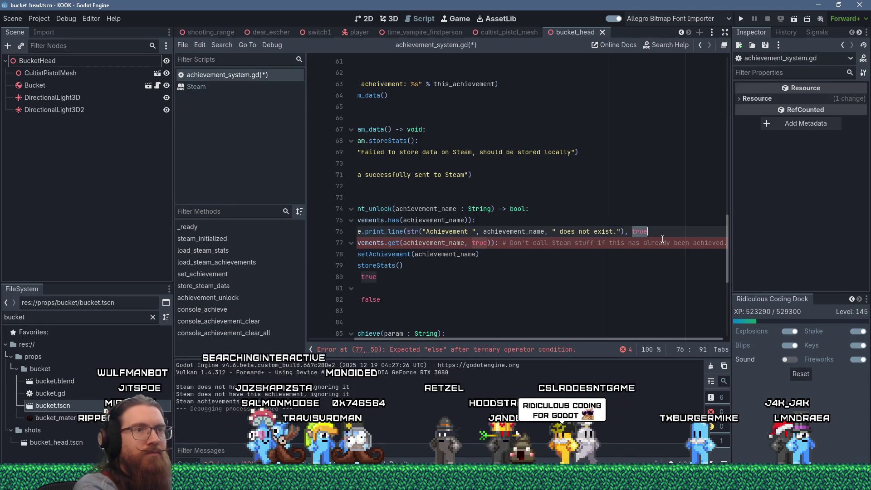
{"action": "key", "text": "BackSpace"}
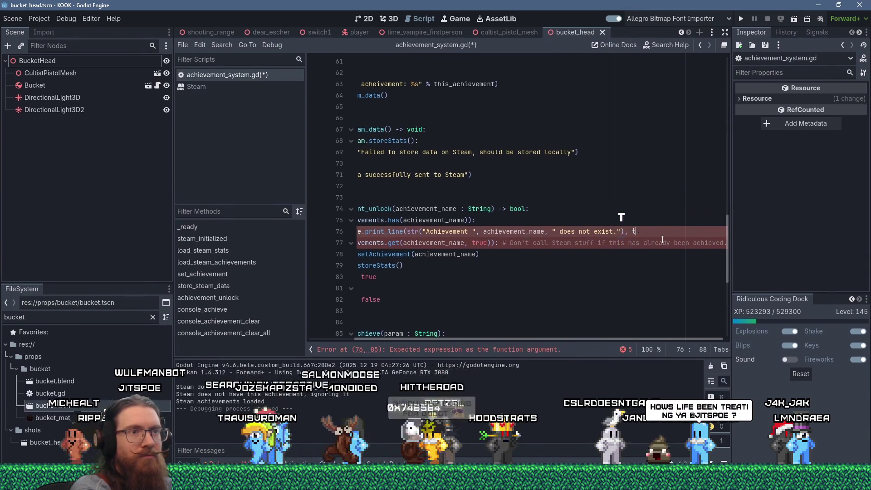
{"action": "type", "text": "tru"}
{"action": "key", "text": "Return"}
{"action": "type", "text": ")"}
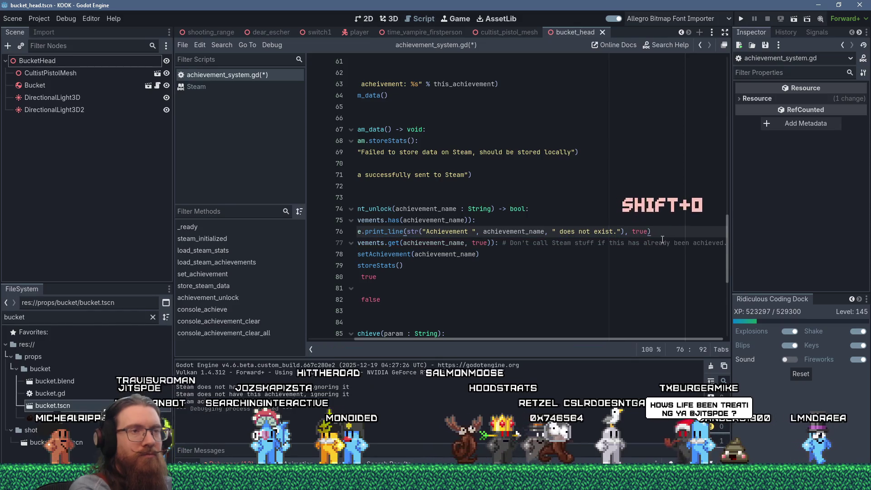
{"action": "key", "text": "Home"}
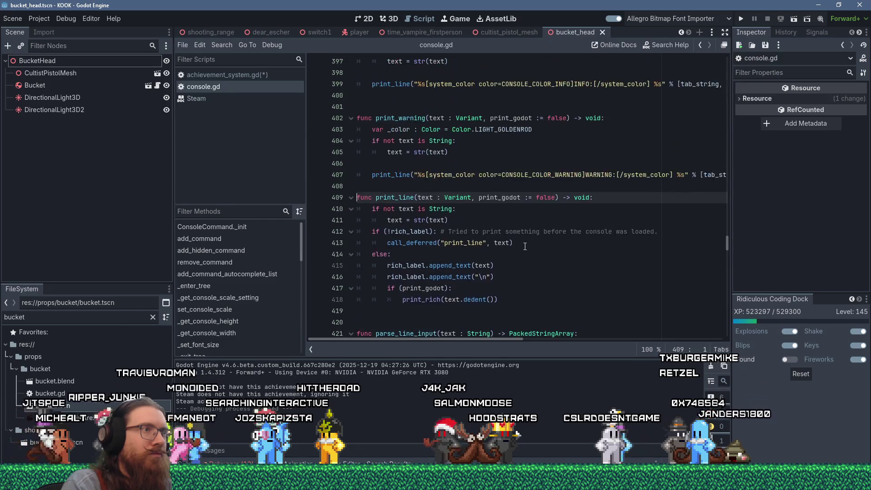
Copy print_warning from console.gd and paste it over print_line on line 76 of achievement_system.gd
{"action": "scroll", "coordinate": [525, 246], "scroll_direction": "up", "scroll_amount": 3}
{"action": "double_click", "coordinate": [411, 220]}
{"action": "key", "text": "ctrl+c"}
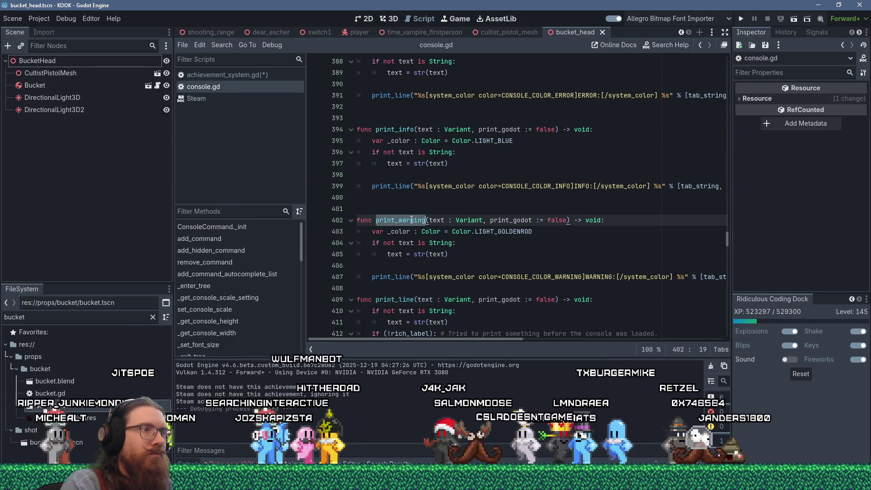
{"action": "right_click", "coordinate": [412, 221]}
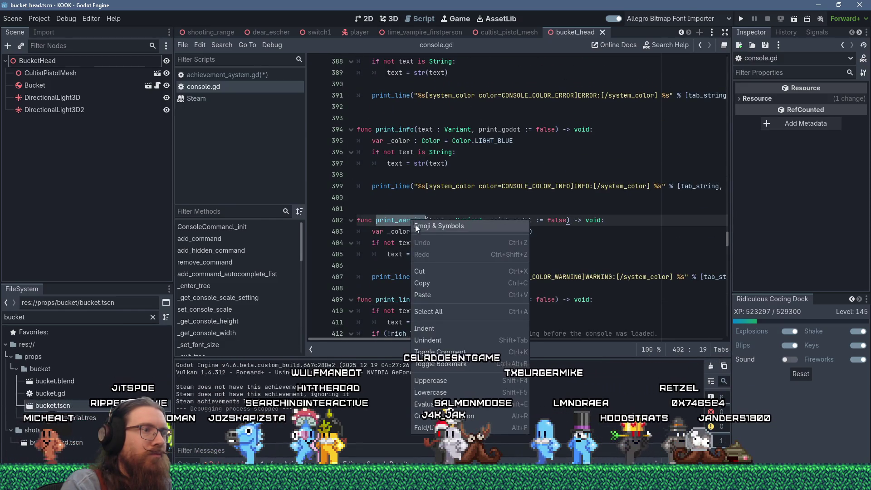
{"action": "left_click", "coordinate": [440, 285]}
{"action": "left_click", "coordinate": [245, 75]}
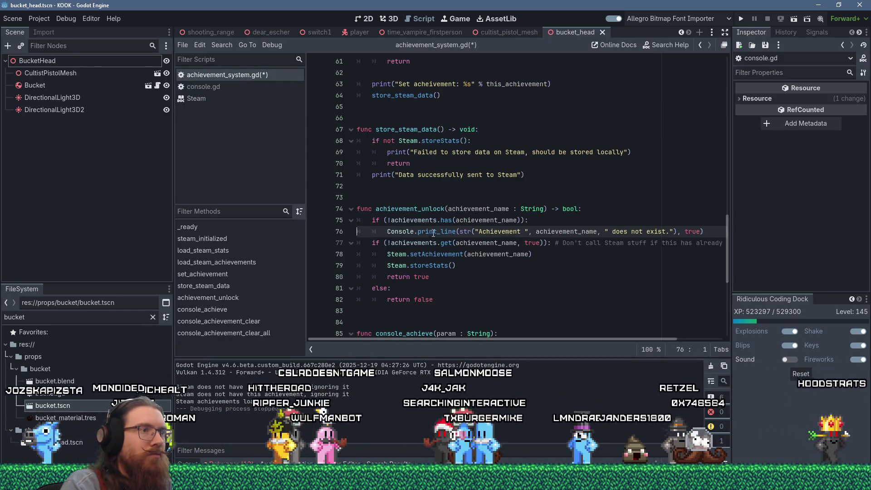
{"action": "key", "text": "ctrl+v"}
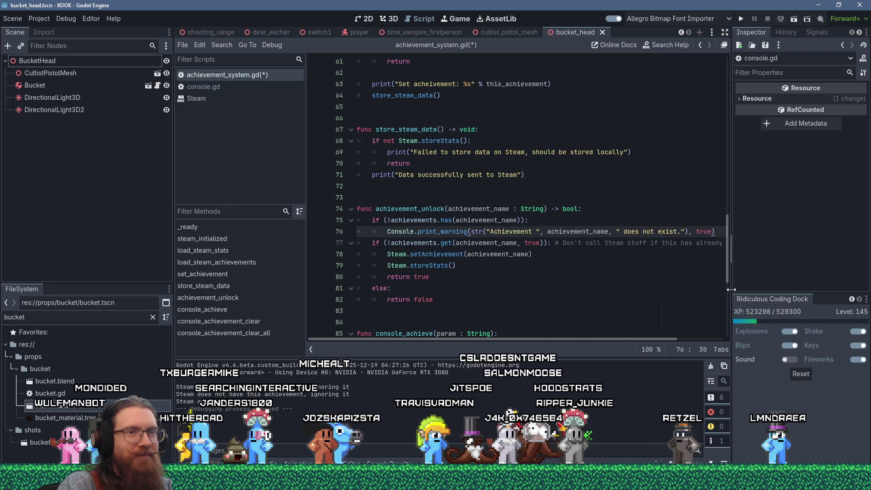
{"action": "left_click_drag", "start_coordinate": [173, 263], "coordinate": [111, 265]}
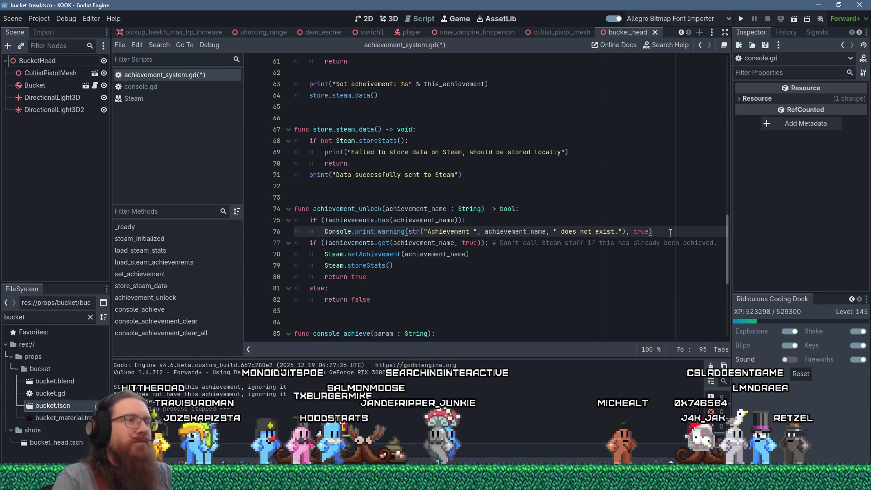
Add return false on a new line 77 right after the missing-achievement warning
{"action": "key", "text": "Return"}
{"action": "type", "text": "return false"}
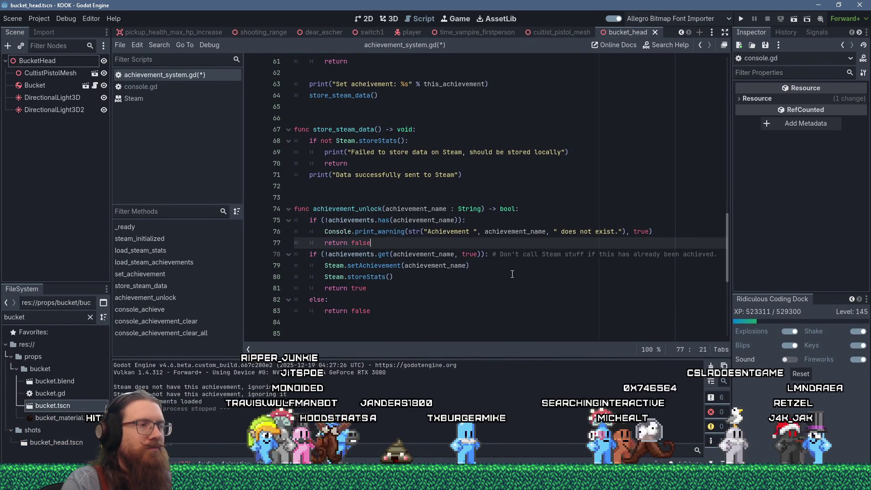
{"action": "scroll", "coordinate": [513, 274], "scroll_direction": "down", "scroll_amount": 3}
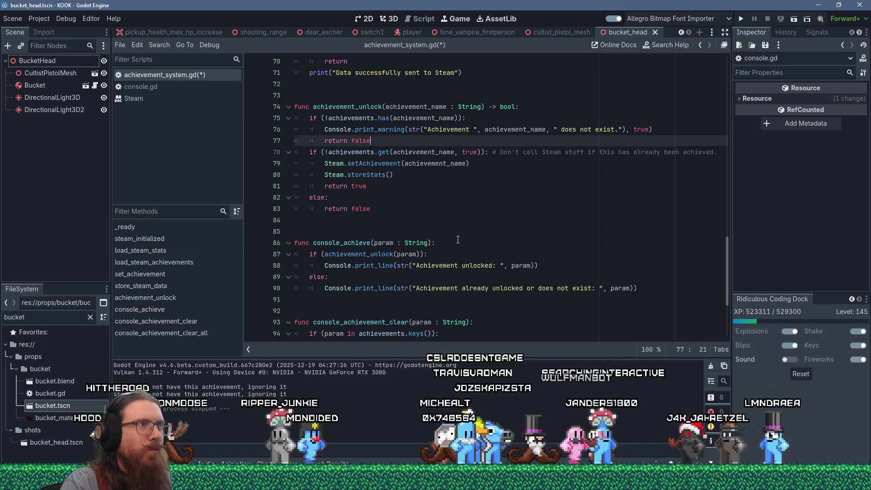
{"action": "scroll", "coordinate": [457, 239], "scroll_direction": "up", "scroll_amount": 1}
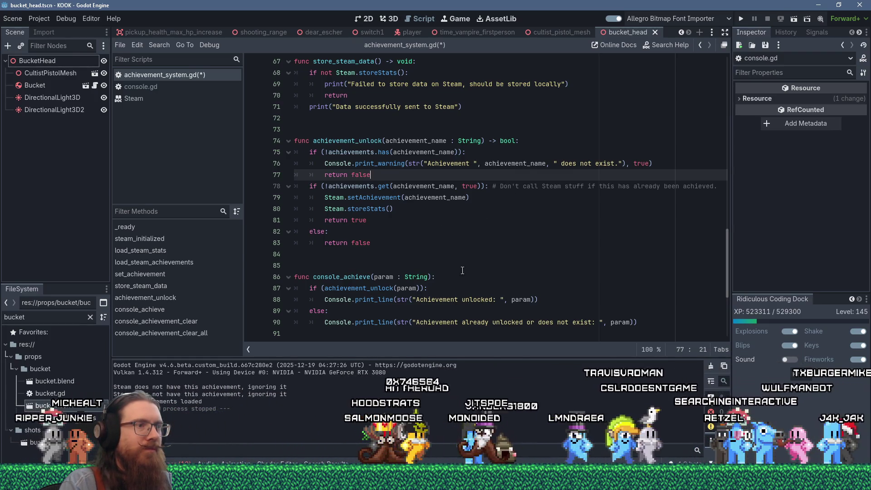
Discard a started store_stats() stub and comment out the 'Data successfully sent to Steam' print
{"action": "left_click", "coordinate": [369, 219]}
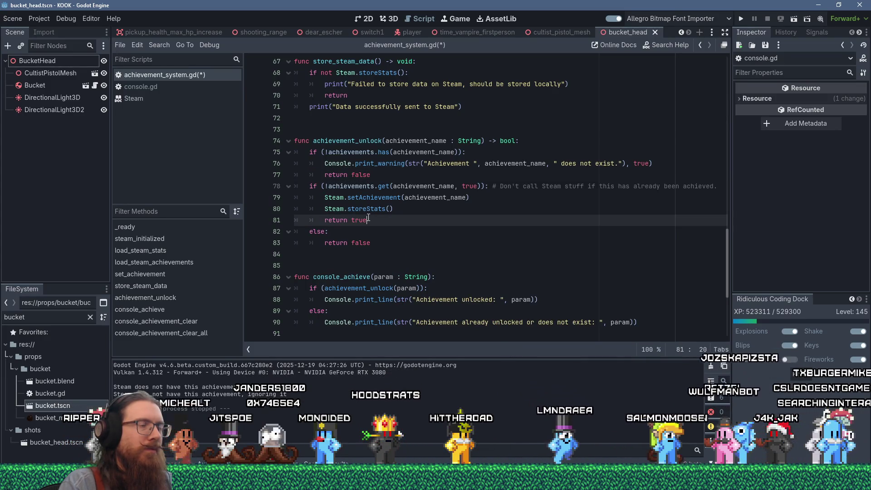
{"action": "left_click", "coordinate": [353, 131]}
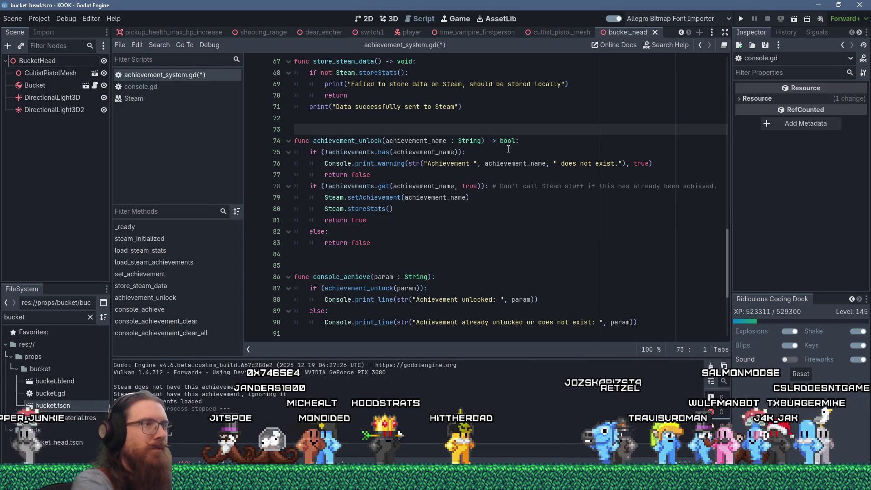
{"action": "key", "text": "Return"}
{"action": "type", "text": "func store_stats():"}
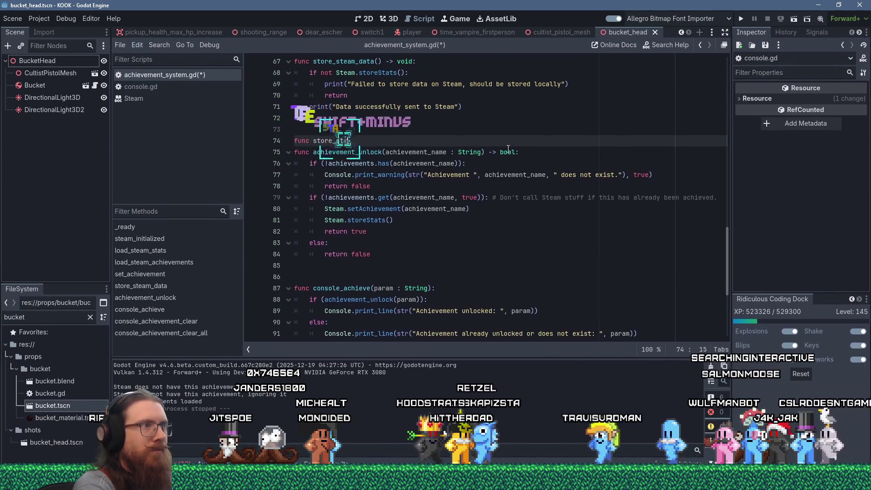
{"action": "key", "text": "Return"}
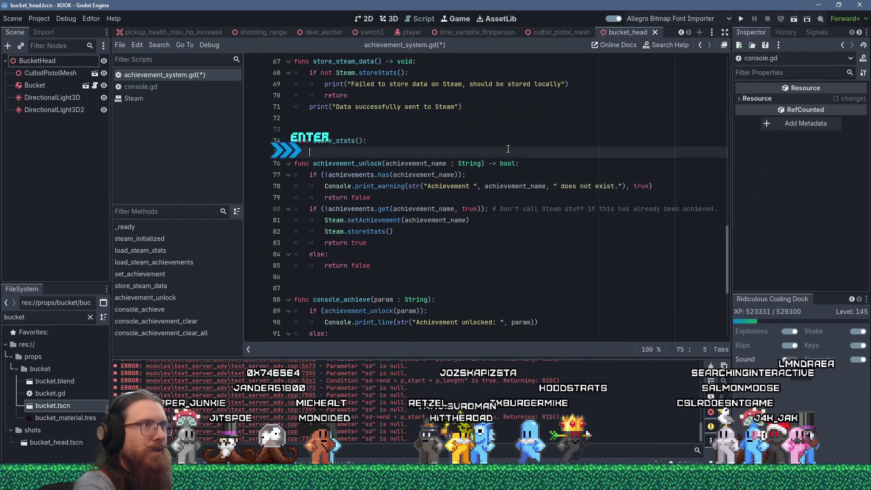
{"action": "scroll", "coordinate": [508, 149], "scroll_direction": "up", "scroll_amount": 4}
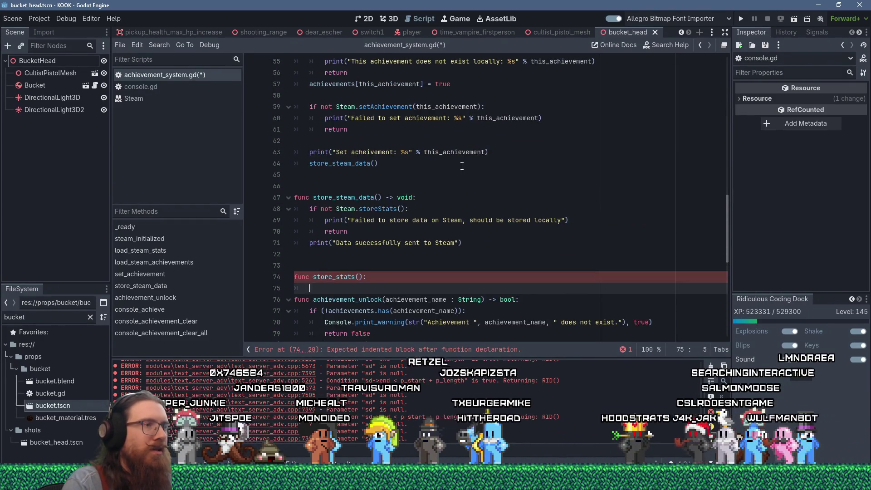
{"action": "scroll", "coordinate": [462, 167], "scroll_direction": "down", "scroll_amount": 2}
{"action": "left_click", "coordinate": [358, 189]}
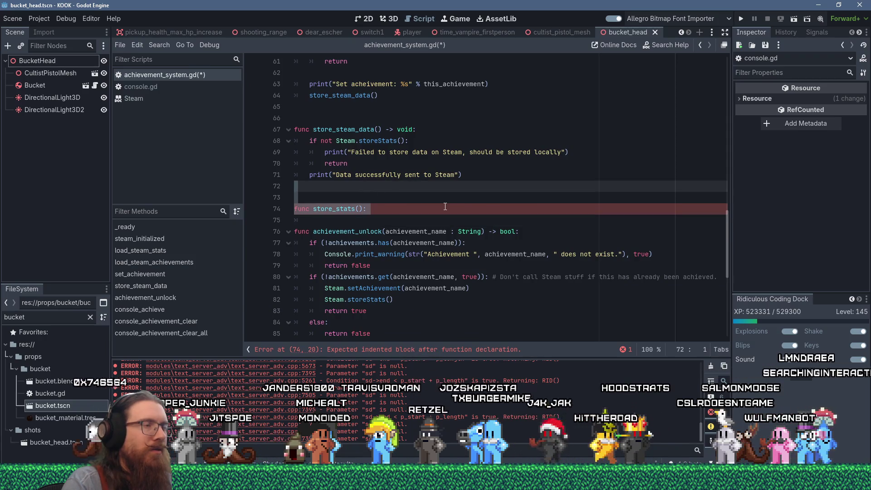
{"action": "key", "text": "Delete"}
{"action": "key", "text": "Delete"}
{"action": "key", "text": "Delete"}
{"action": "key", "text": "Return"}
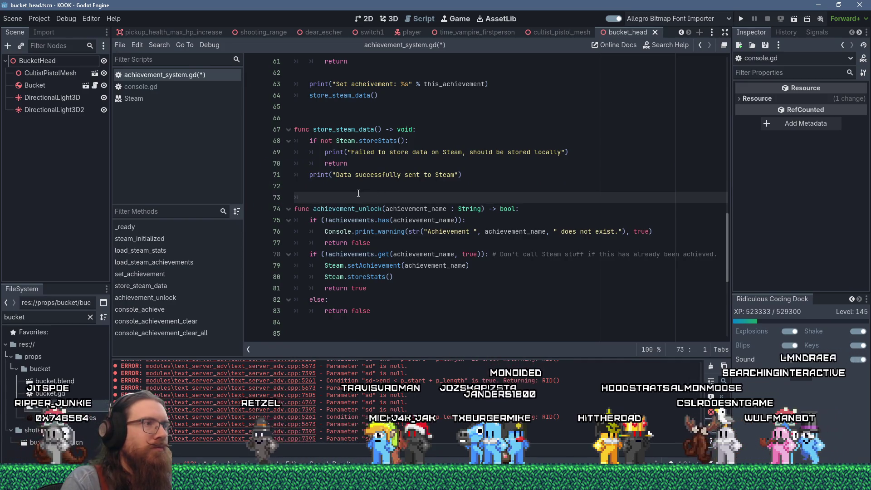
{"action": "left_click", "coordinate": [308, 175]}
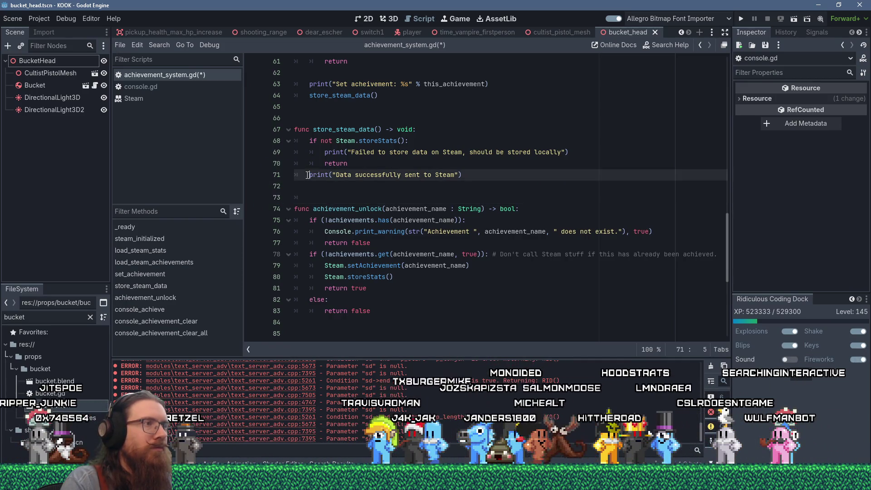
{"action": "type", "text": "#"}
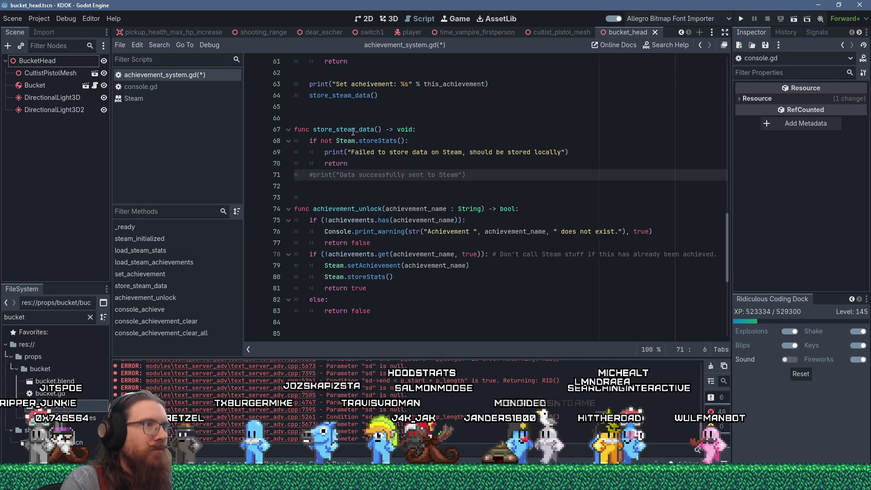
Replace the Steam.storeStats() call on line 80 with store_steam_data
{"action": "double_click", "coordinate": [353, 130]}
{"action": "right_click", "coordinate": [352, 129]}
{"action": "left_click", "coordinate": [366, 190]}
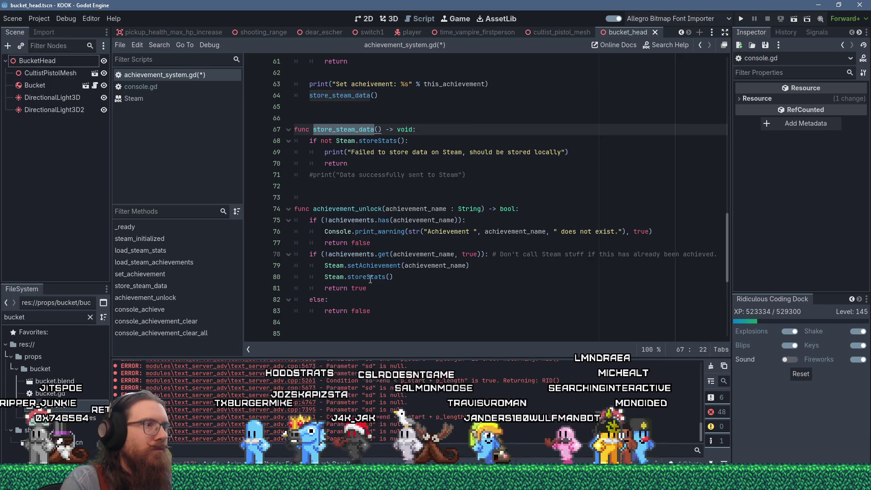
{"action": "left_click_drag", "start_coordinate": [387, 278], "coordinate": [324, 278]}
{"action": "key", "text": "shift+Insert"}
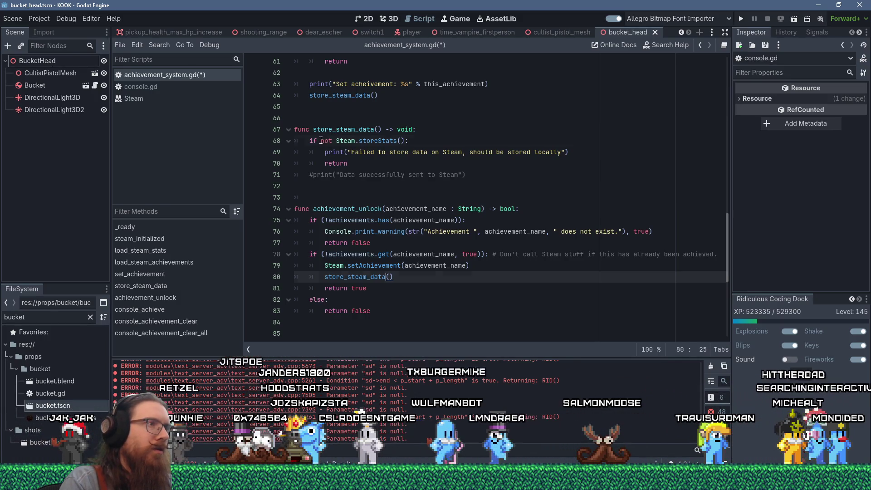
Rewrite line 68's condition as if (!Steam.storeStats()):
{"action": "left_click", "coordinate": [321, 141]}
{"action": "key", "text": "Delete"}
{"action": "key", "text": "Delete"}
{"action": "key", "text": "Delete"}
{"action": "type", "text": "!("}
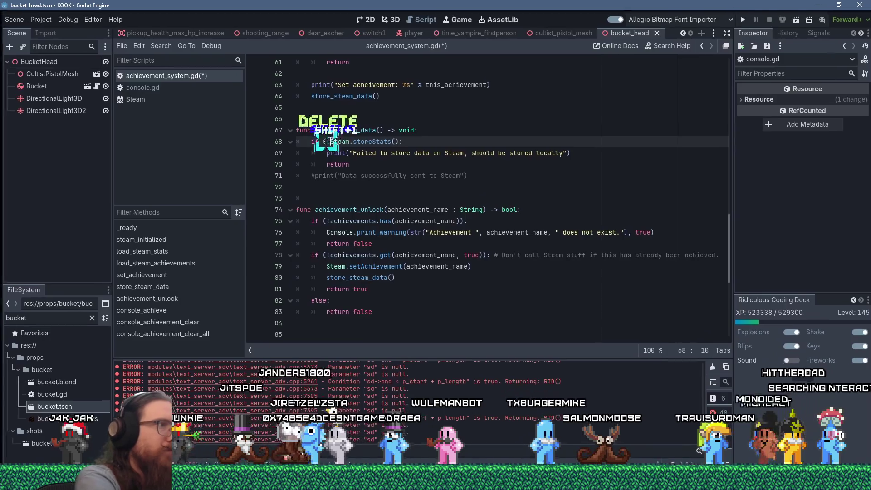
{"action": "key", "text": "End"}
{"action": "key", "text": "Left"}
{"action": "type", "text": ")"}
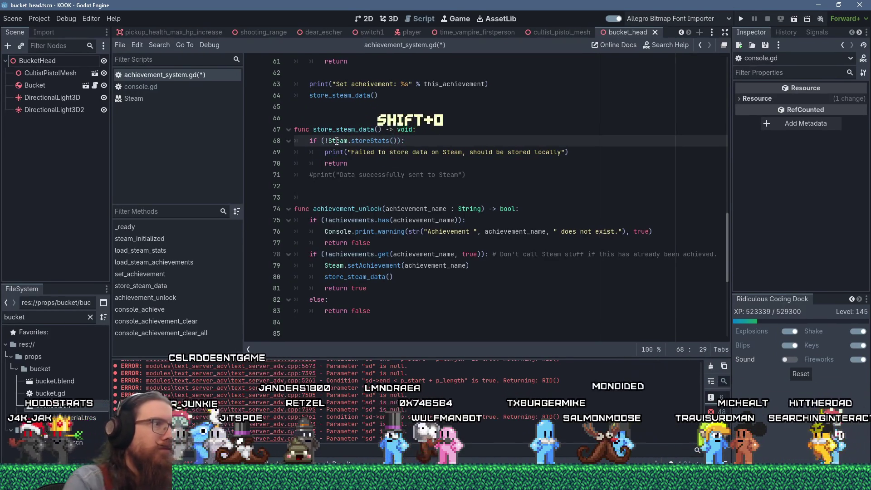
Change line 69's print to Console.print_warning with the shorter 'Failed to store data on Steam.' message
{"action": "double_click", "coordinate": [337, 149]}
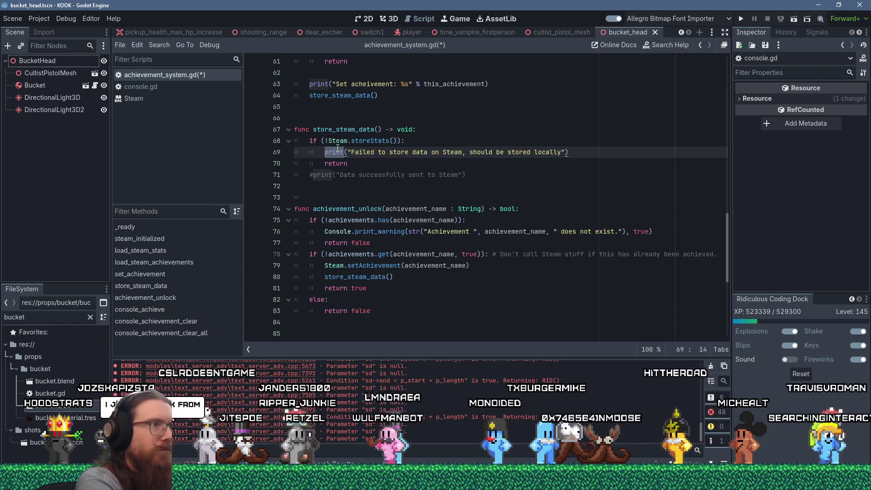
{"action": "type", "text": "Console.prin"}
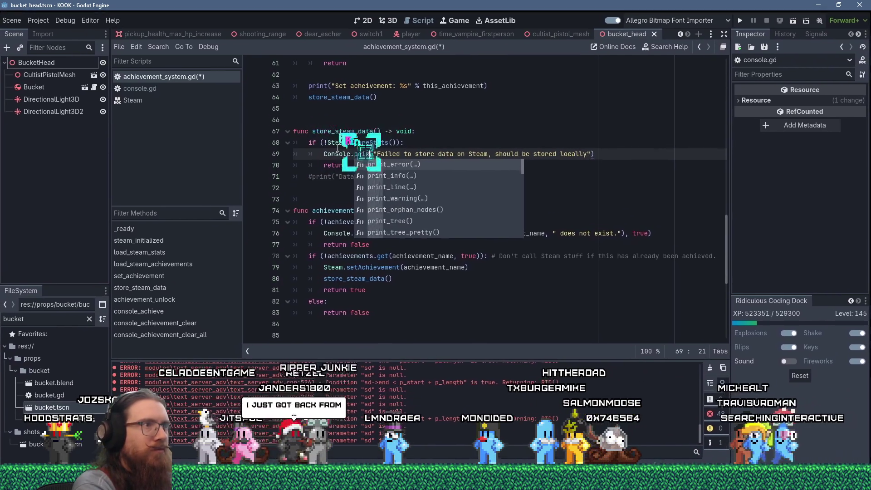
{"action": "type", "text": "t_war"}
{"action": "key", "text": "Return"}
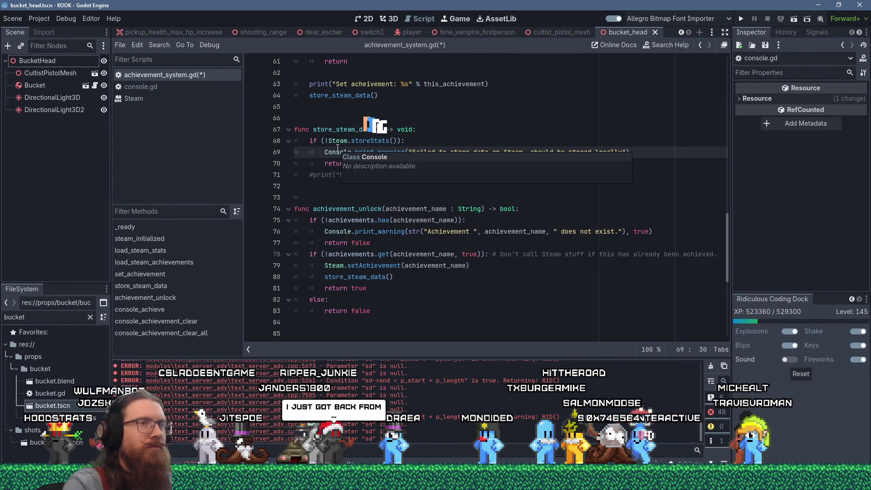
{"action": "key", "text": "Up"}
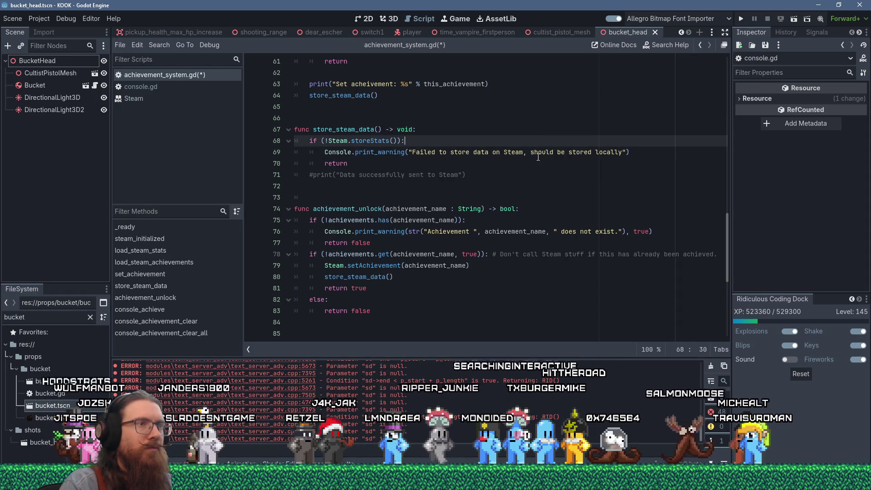
{"action": "left_click_drag", "start_coordinate": [526, 153], "coordinate": [593, 152]}
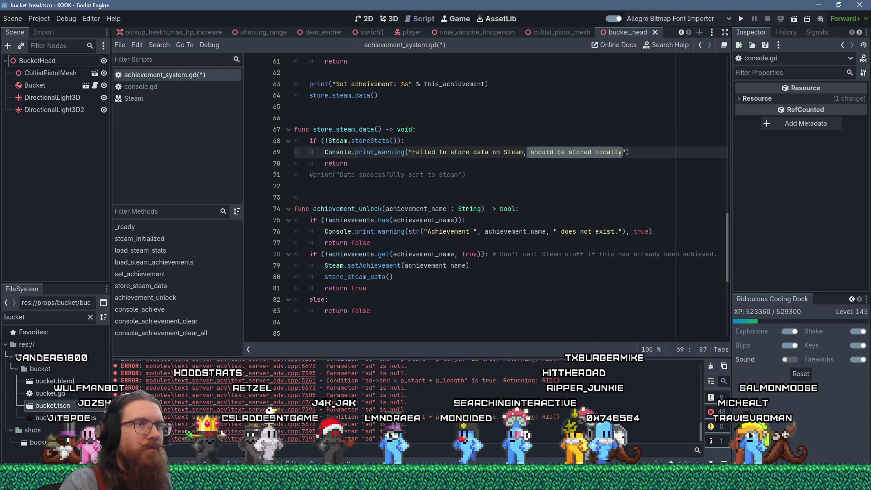
{"action": "key", "text": "BackSpace"}
{"action": "key", "text": "BackSpace"}
Add a breakpoint statement, without parentheses, after the Steam failure warning
{"action": "type", "text": "."}
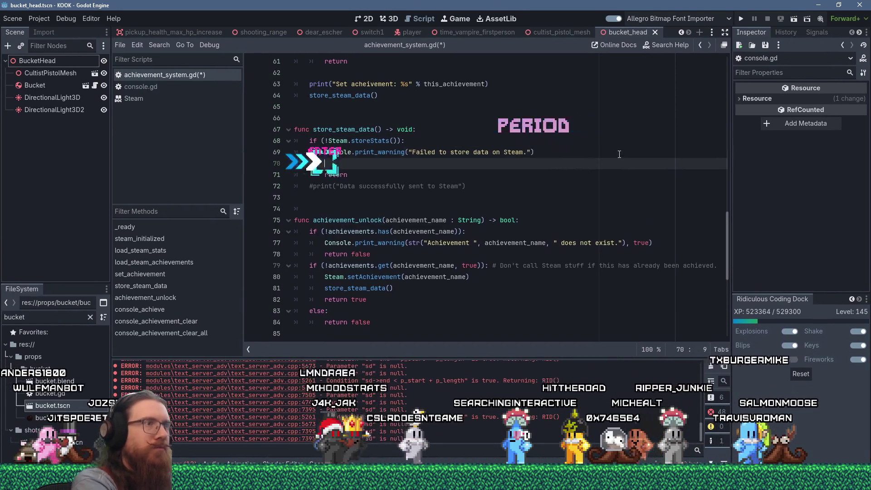
{"action": "key", "text": "Return"}
{"action": "type", "text": "_"}
{"action": "key", "text": "BackSpace"}
{"action": "type", "text": "debug"}
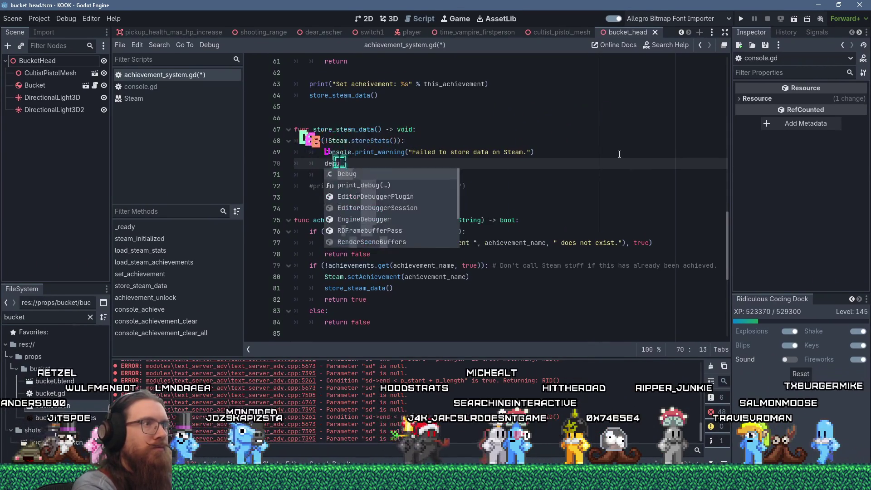
{"action": "key", "text": "BackSpace"}
{"action": "key", "text": "BackSpace"}
{"action": "key", "text": "BackSpace"}
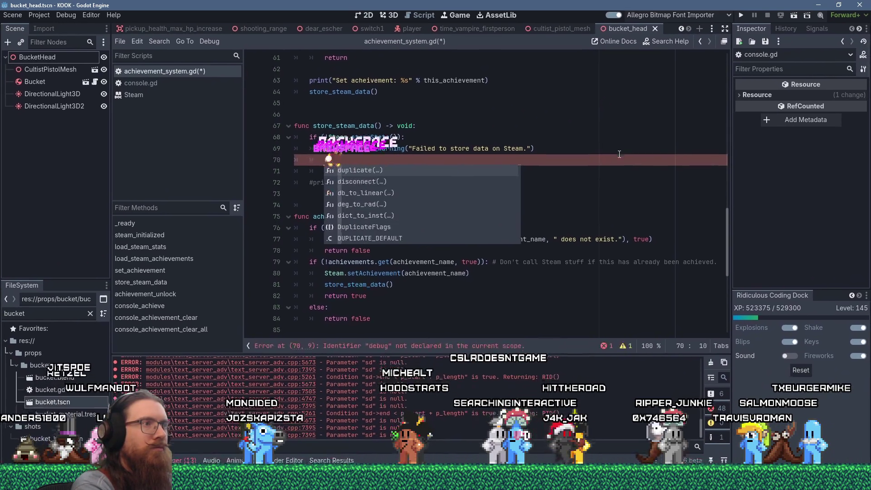
{"action": "type", "text": "breakpoint()"}
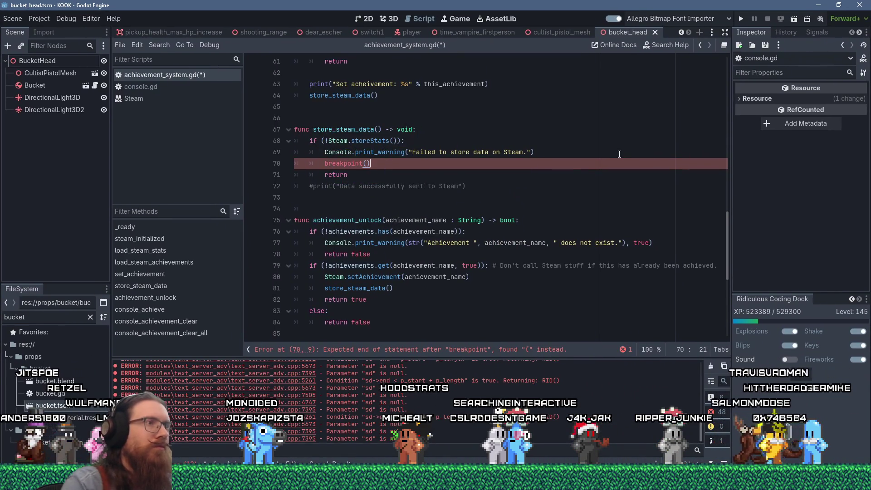
{"action": "left_click", "coordinate": [457, 174]}
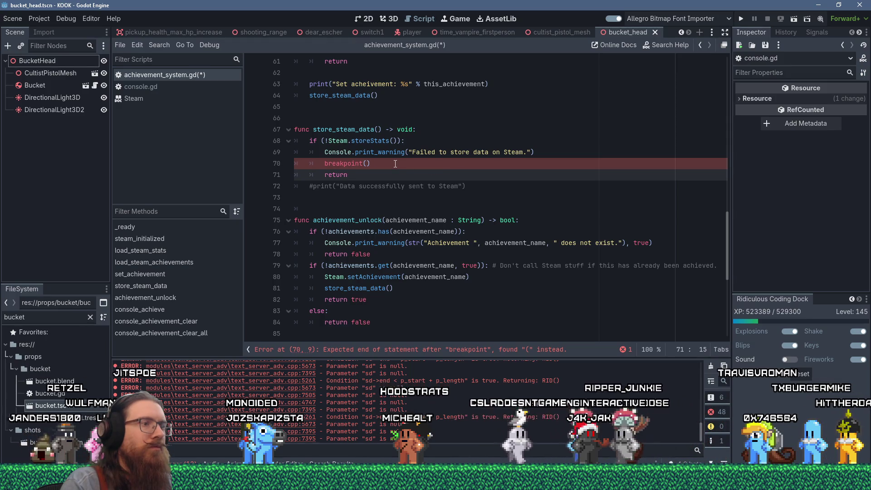
{"action": "left_click", "coordinate": [364, 164]}
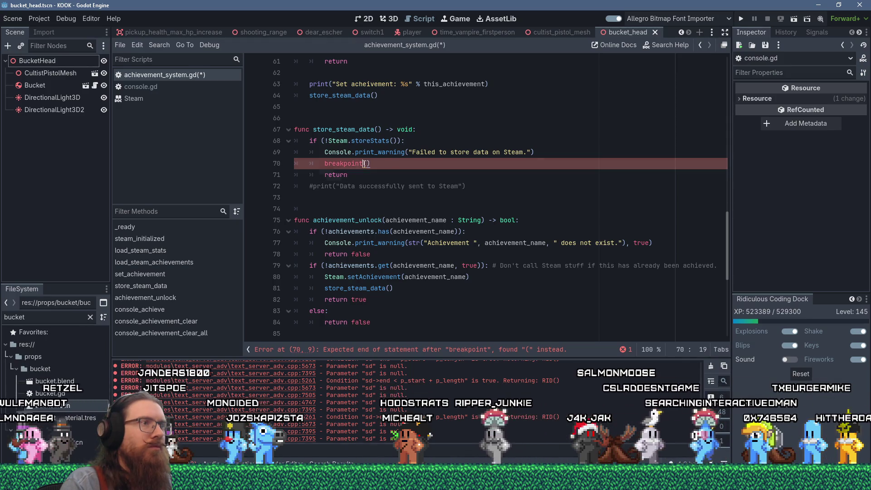
{"action": "key", "text": "Delete"}
{"action": "key", "text": "Delete"}
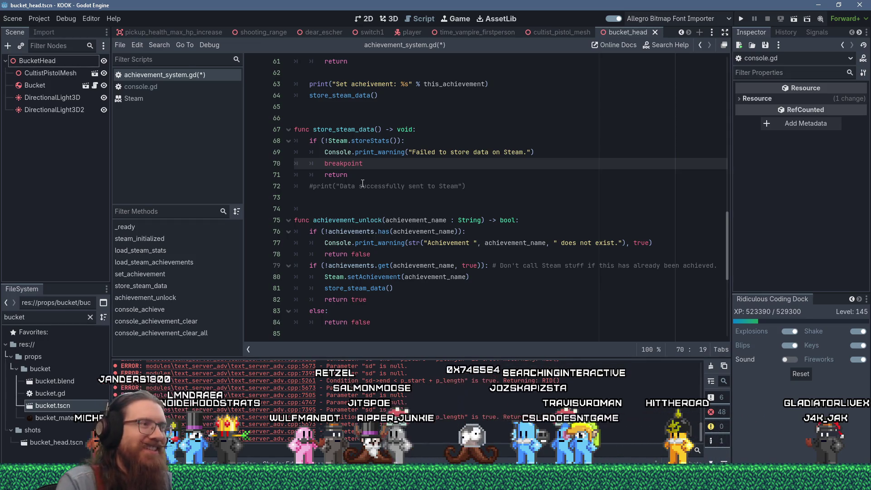
Clean up the stray indentation on the blank lines before achievement_unlock
{"action": "key", "text": "shift+Up"}
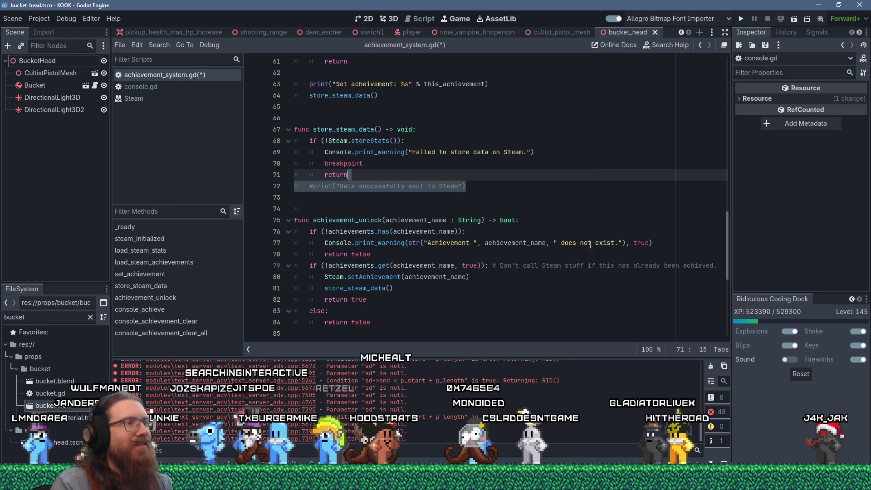
{"action": "left_click_drag", "start_coordinate": [317, 203], "coordinate": [297, 198]}
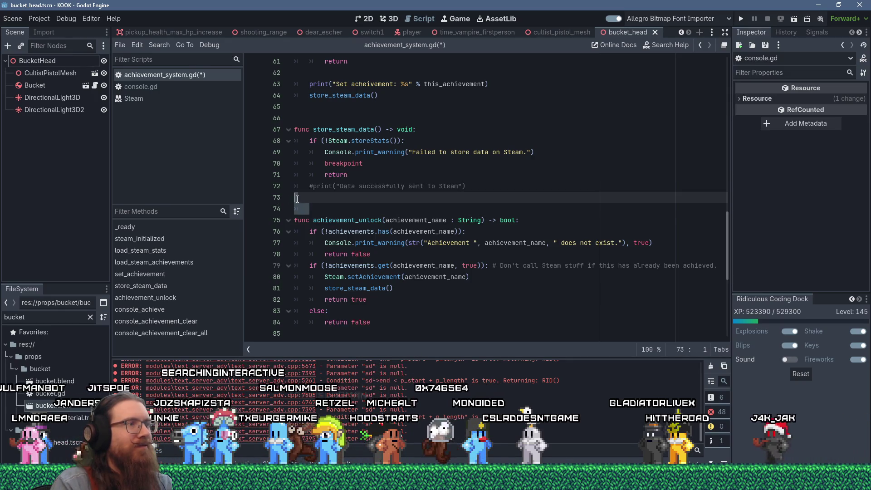
{"action": "key", "text": "Return"}
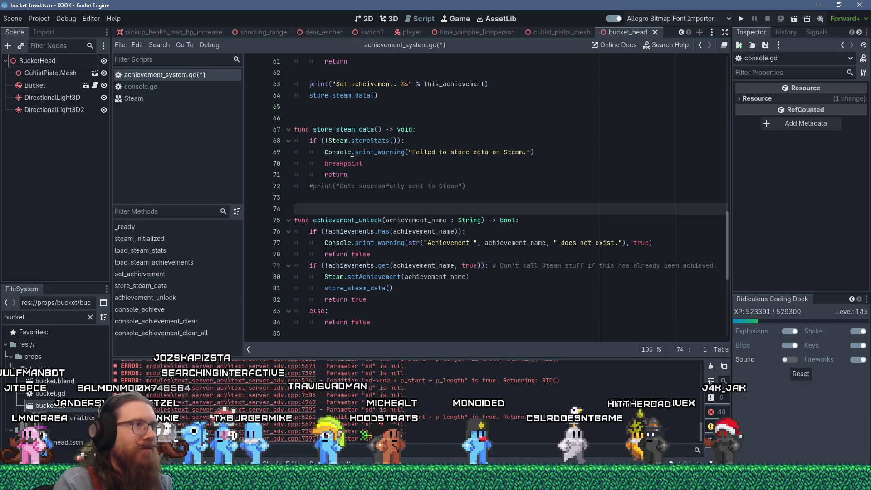
{"action": "left_click", "coordinate": [166, 46]}
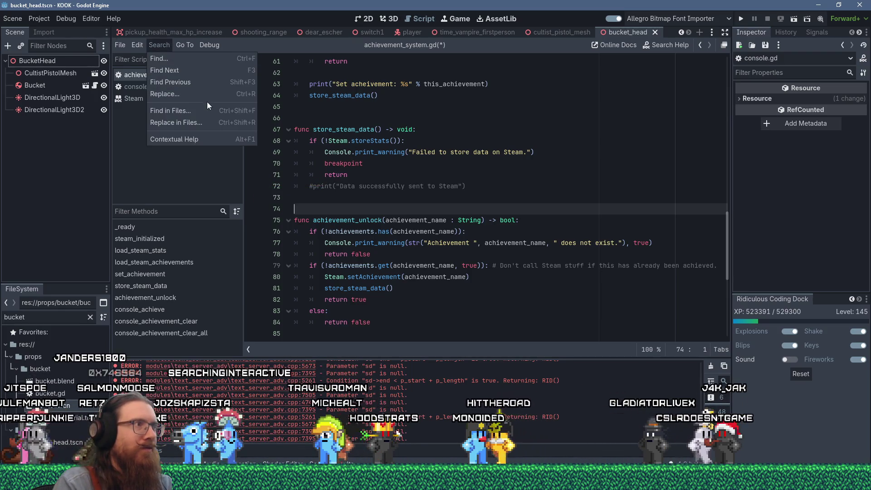
Search all files for 'breakpoint' (13 matches in 5 files), view the ui_system.gd match, then close it
{"action": "left_click", "coordinate": [210, 105]}
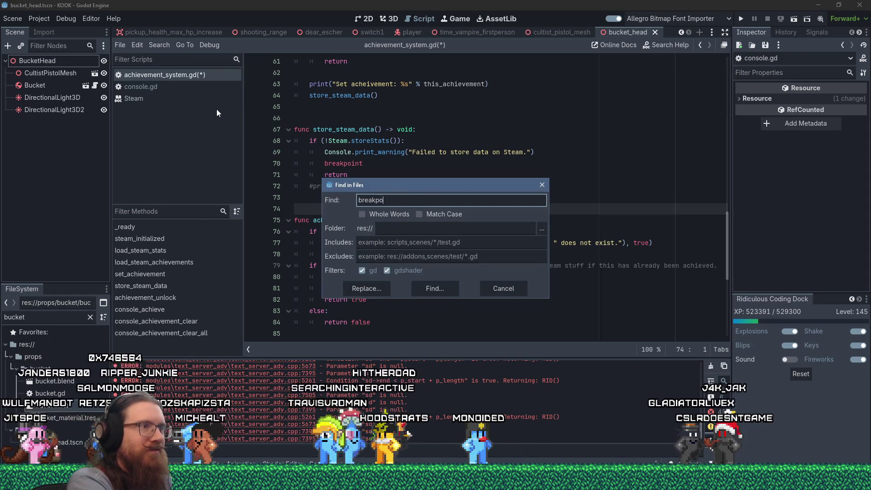
{"action": "key", "text": "Return"}
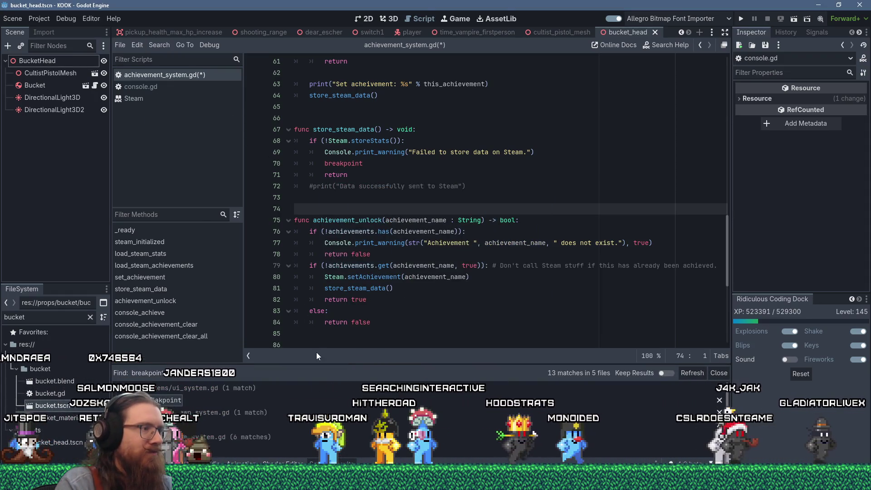
{"action": "left_click", "coordinate": [284, 402]}
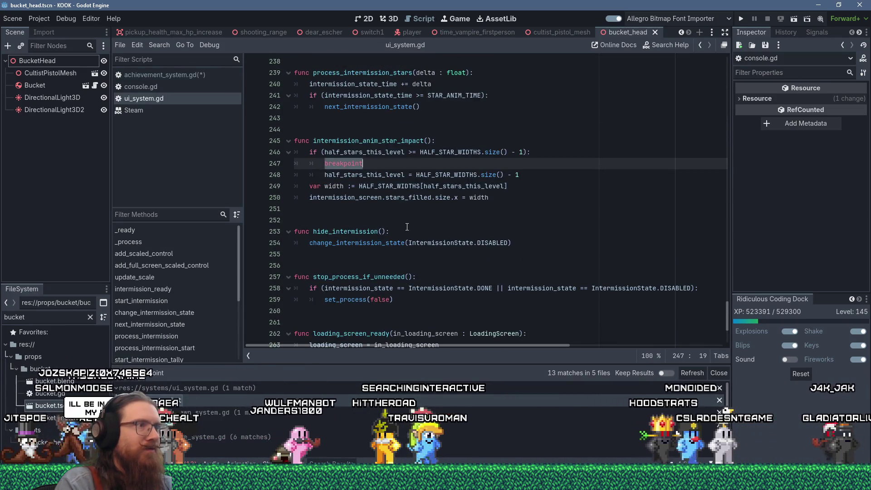
{"action": "middle_click", "coordinate": [168, 99]}
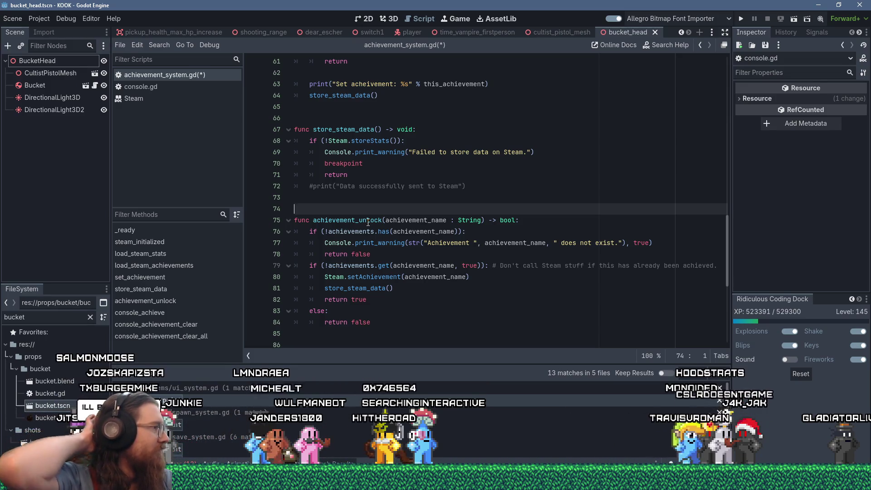
{"action": "left_click", "coordinate": [463, 184]}
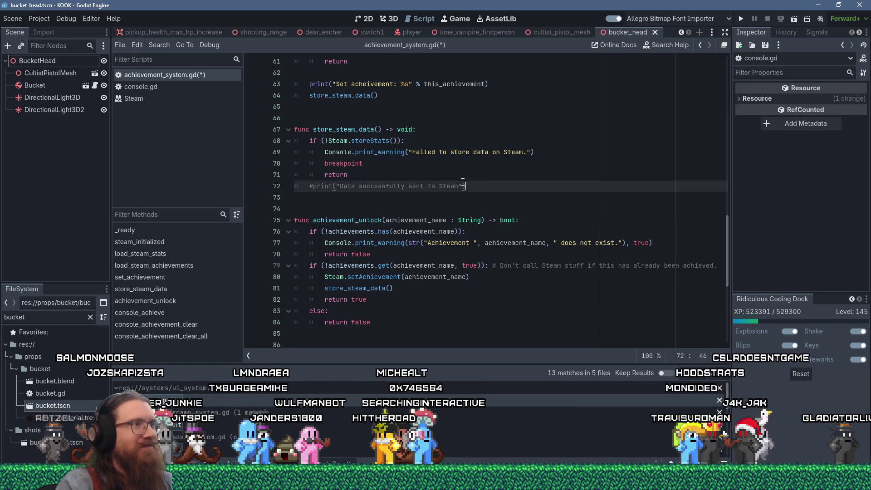
Check the print_warning call on line 69, then select set_achievement's lines 52–65
{"action": "left_click", "coordinate": [464, 167]}
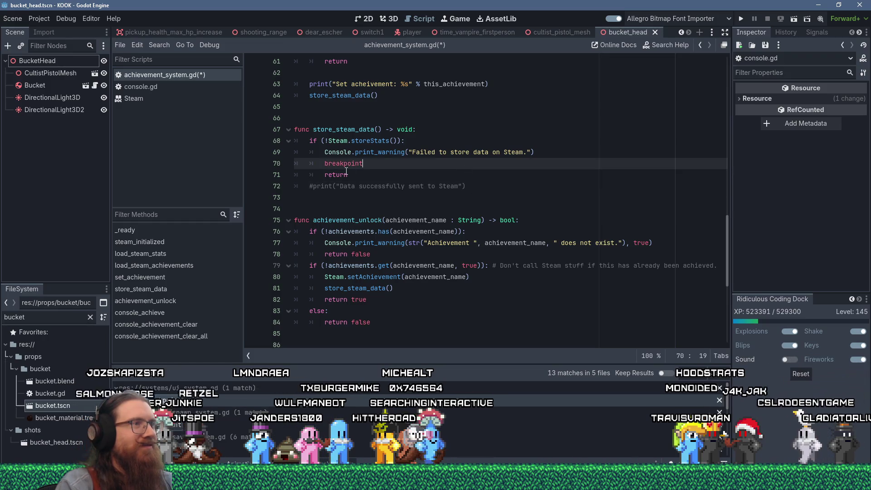
{"action": "left_click", "coordinate": [356, 152]}
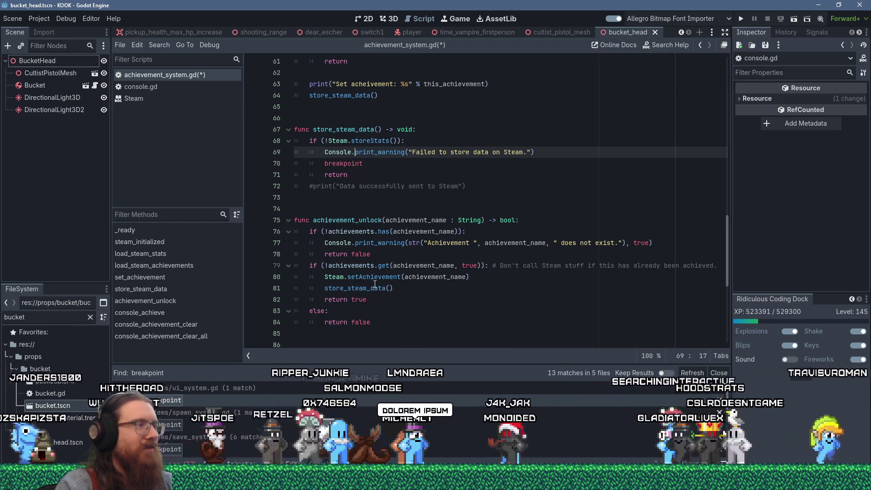
{"action": "mouse_move", "coordinate": [375, 284]}
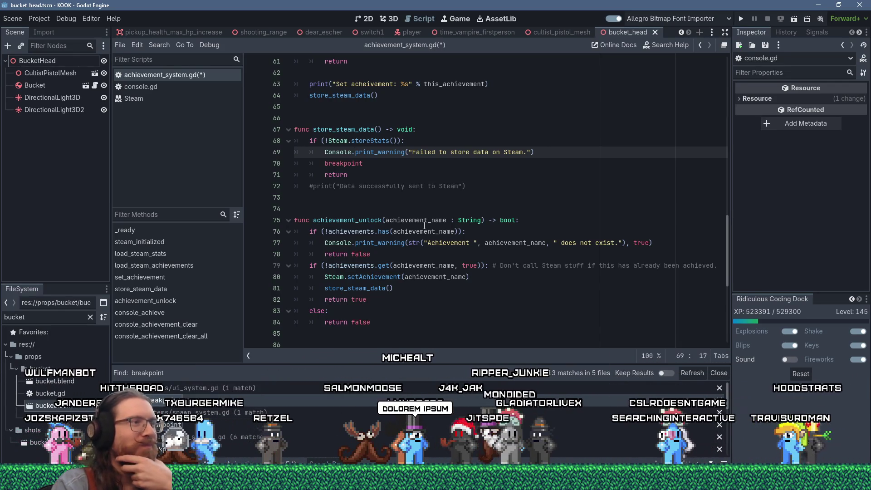
{"action": "scroll", "coordinate": [426, 209], "scroll_direction": "down", "scroll_amount": 2}
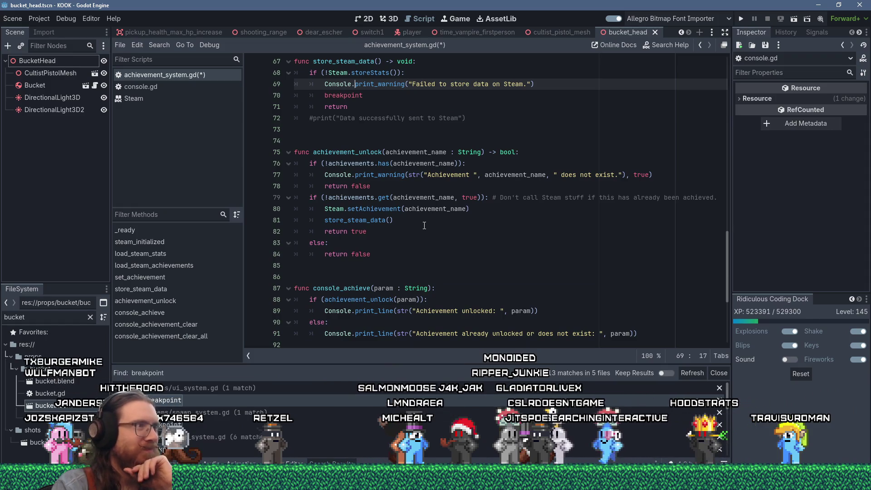
{"action": "scroll", "coordinate": [425, 225], "scroll_direction": "down", "scroll_amount": 2}
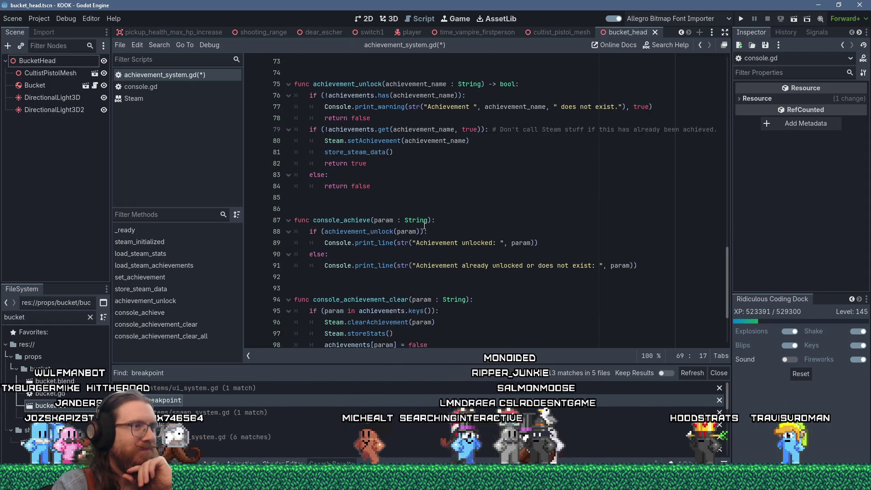
{"action": "scroll", "coordinate": [425, 225], "scroll_direction": "down", "scroll_amount": 3}
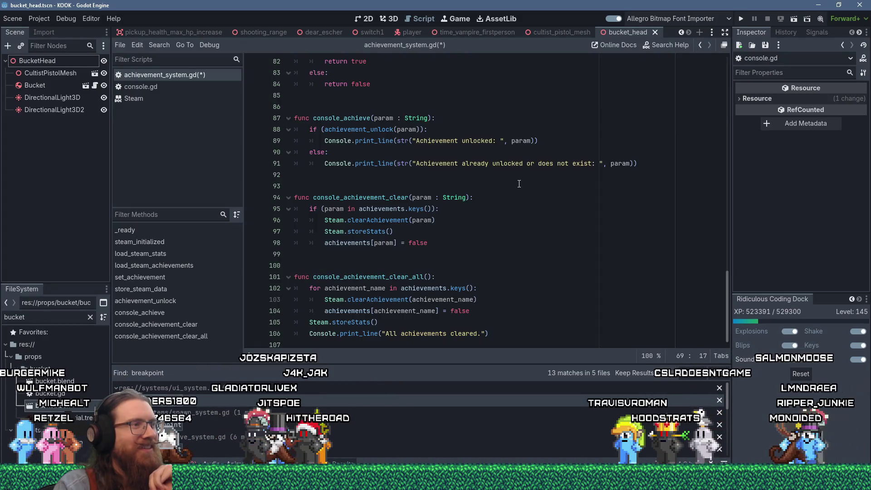
{"action": "scroll", "coordinate": [519, 183], "scroll_direction": "up", "scroll_amount": 6}
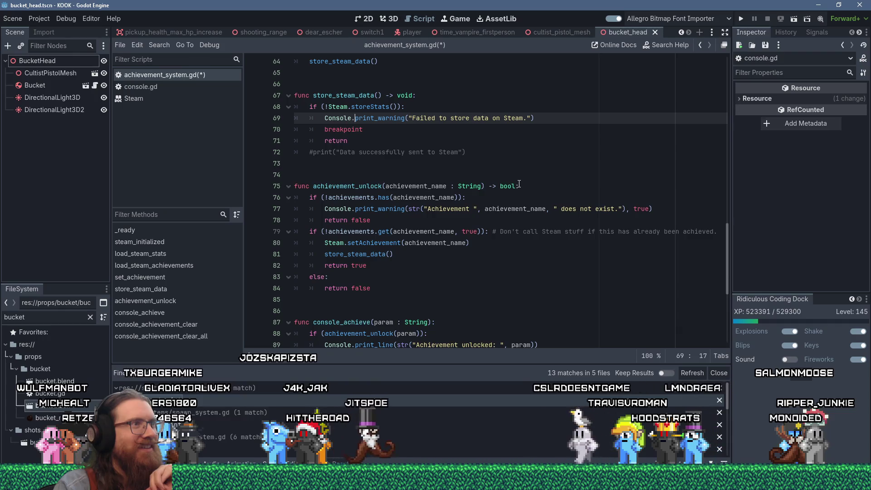
{"action": "scroll", "coordinate": [519, 184], "scroll_direction": "up", "scroll_amount": 5}
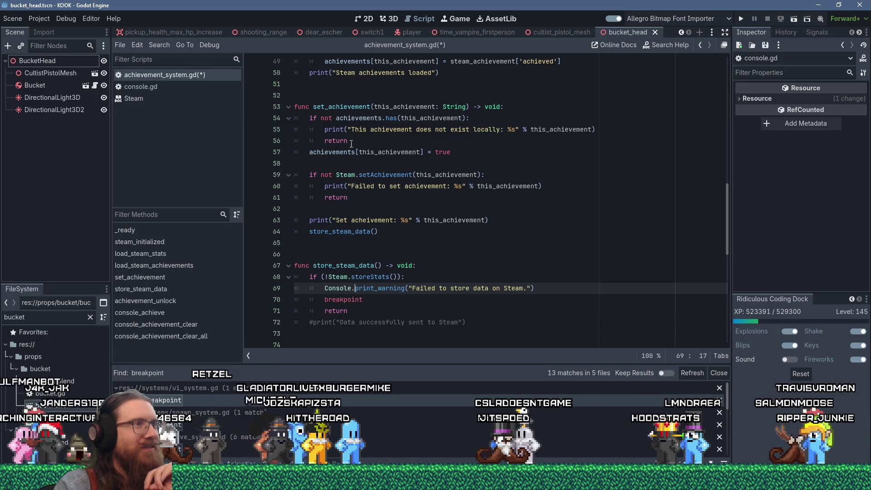
{"action": "mouse_move", "coordinate": [296, 119]}
{"action": "left_mouse_down"}
{"action": "mouse_move", "coordinate": [408, 132]}
{"action": "mouse_move", "coordinate": [461, 152]}
{"action": "mouse_move", "coordinate": [501, 199]}
{"action": "mouse_move", "coordinate": [504, 227]}
{"action": "left_mouse_up"}
{"action": "left_click", "coordinate": [504, 227]}
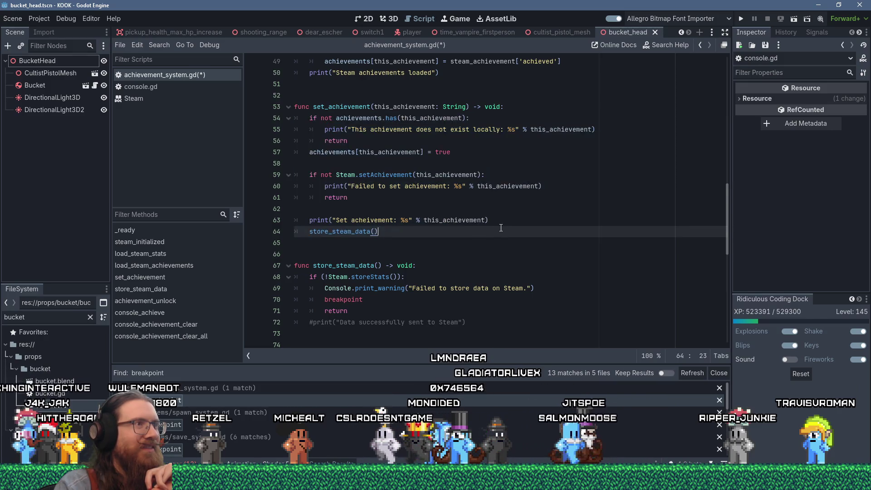
{"action": "left_click_drag", "start_coordinate": [346, 247], "coordinate": [286, 97]}
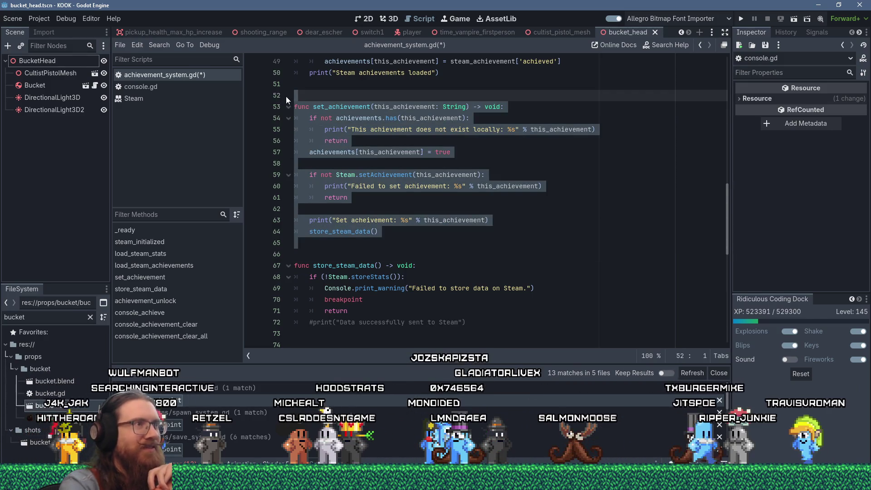
Delete the selected set_achievement function so store_steam_data directly follows load_steam_achievements
{"action": "key", "text": "Delete"}
{"action": "scroll", "coordinate": [409, 201], "scroll_direction": "up", "scroll_amount": 5}
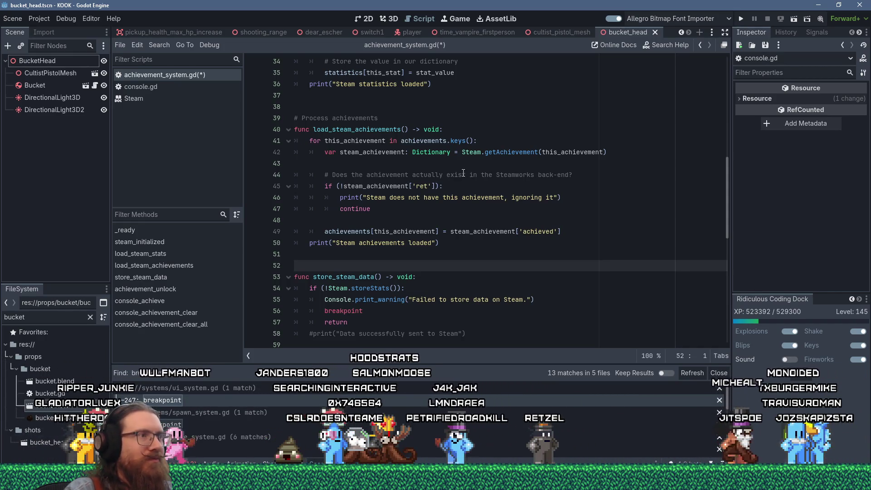
{"action": "left_click", "coordinate": [636, 155]}
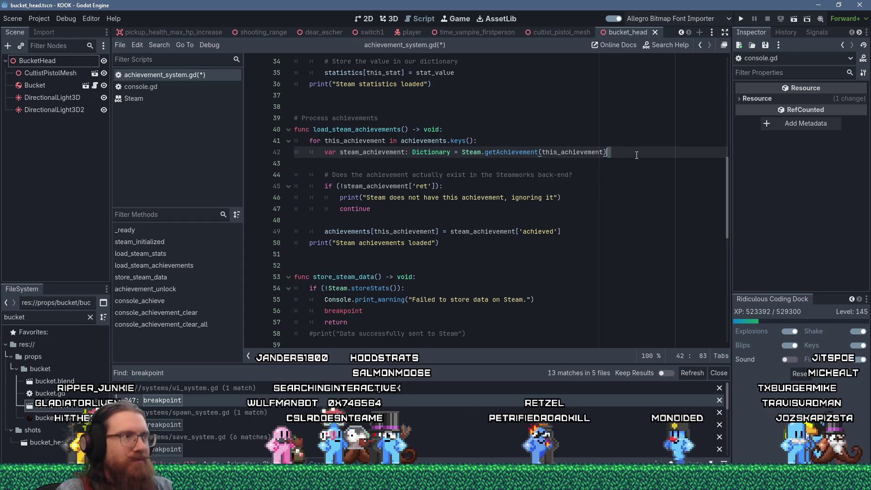
Remove the blank lines inside load_steam_achievements after line 42 and after the continue line
{"action": "key", "text": "Delete"}
{"action": "left_click", "coordinate": [389, 199]}
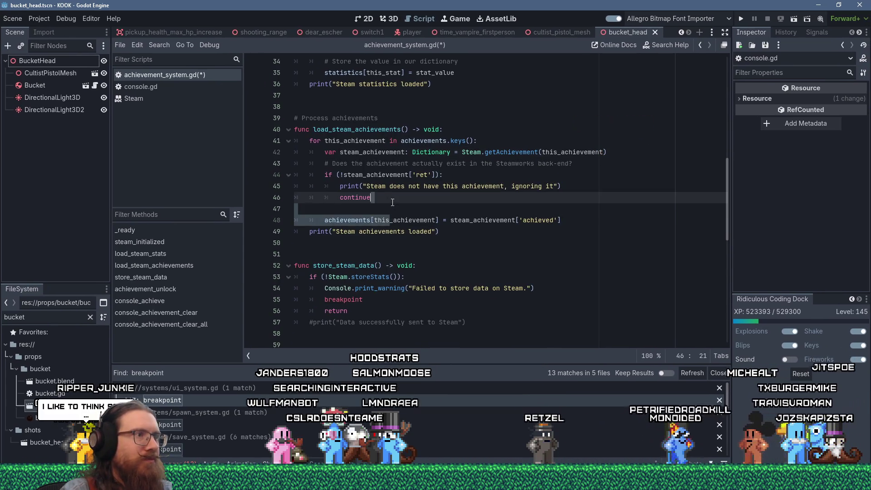
{"action": "key", "text": "Delete"}
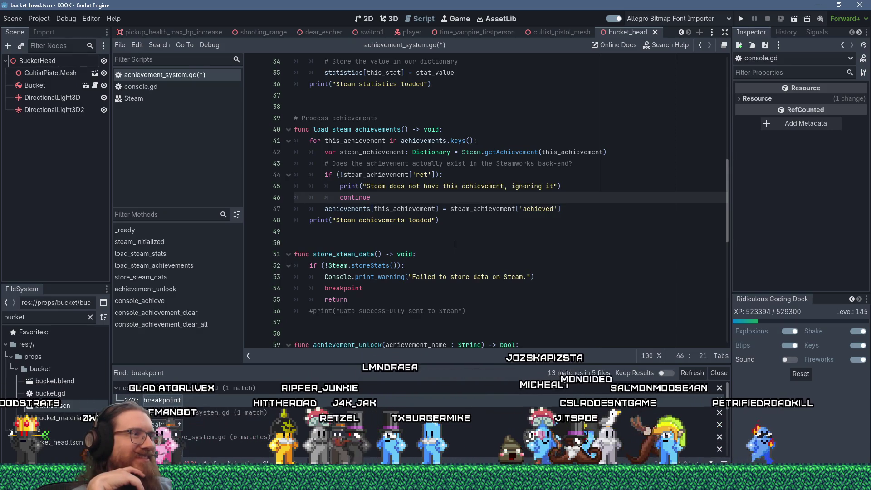
Delete the '# Process achievements' comment and its leftover empty line above the function
{"action": "scroll", "coordinate": [394, 200], "scroll_direction": "up", "scroll_amount": 3}
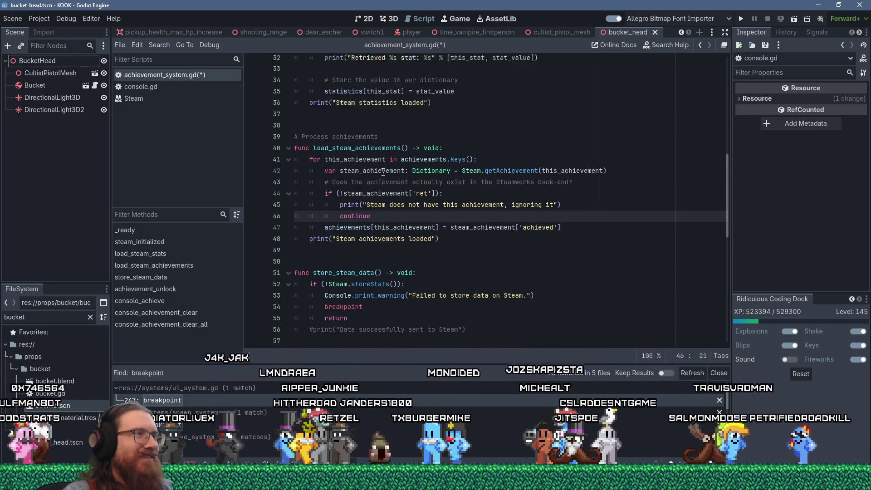
{"action": "left_click_drag", "start_coordinate": [394, 221], "coordinate": [394, 212]}
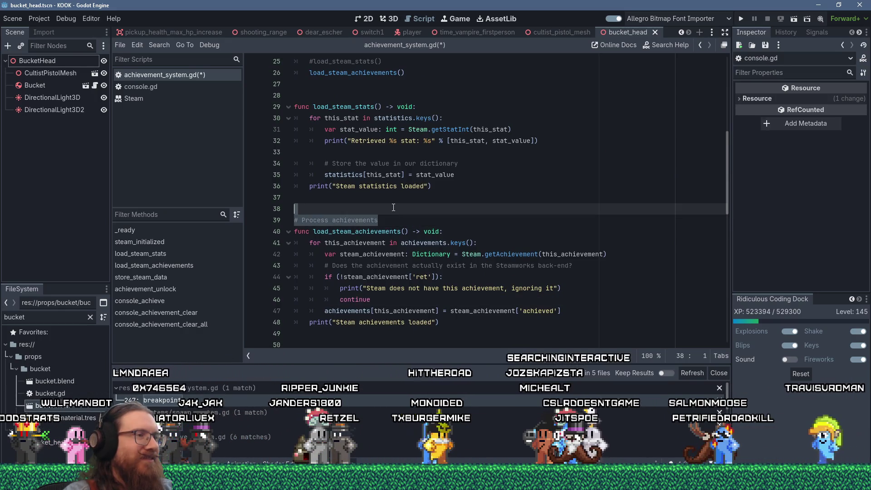
{"action": "left_click", "coordinate": [303, 220]}
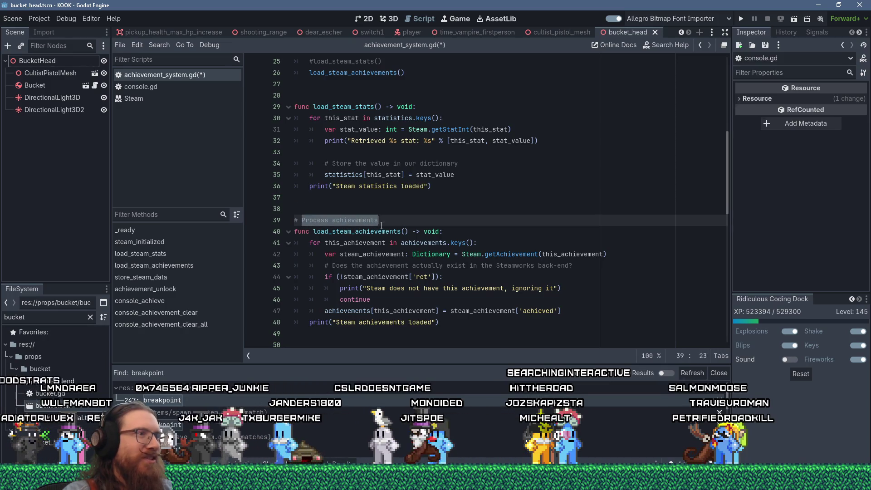
{"action": "left_click_drag", "start_coordinate": [398, 223], "coordinate": [386, 200]}
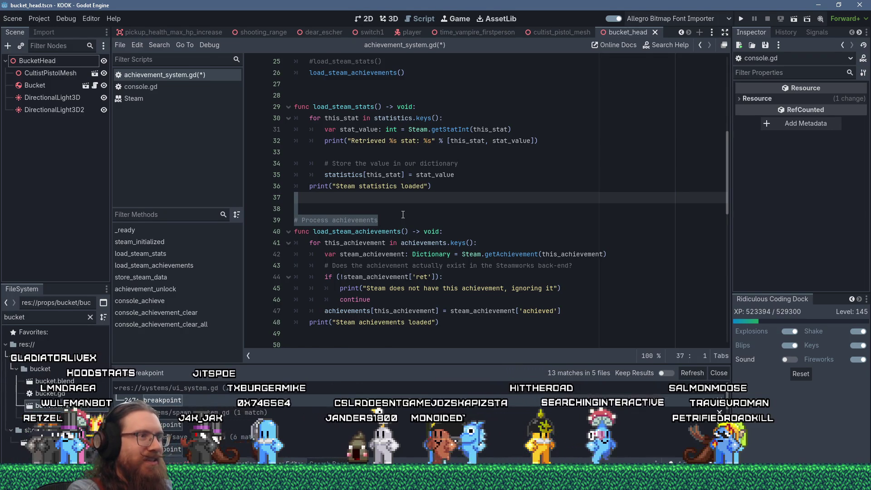
{"action": "key", "text": "Return"}
{"action": "key", "text": "Return"}
{"action": "key", "text": "BackSpace"}
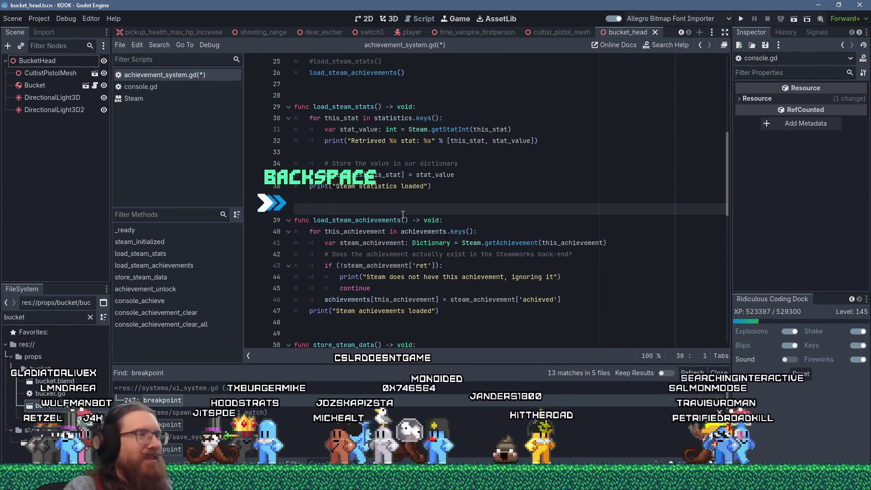
{"action": "scroll", "coordinate": [403, 214], "scroll_direction": "up", "scroll_amount": 3}
{"action": "left_click", "coordinate": [366, 198]}
{"action": "scroll", "coordinate": [366, 197], "scroll_direction": "up", "scroll_amount": 3}
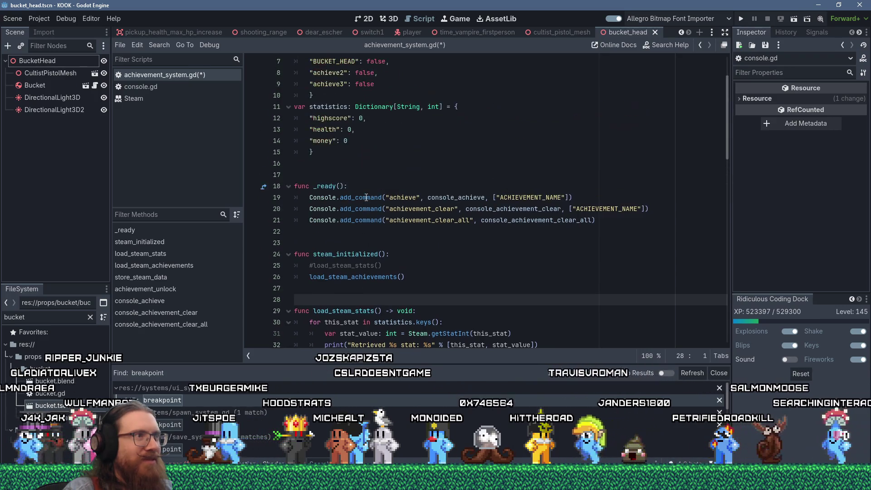
{"action": "scroll", "coordinate": [366, 197], "scroll_direction": "down", "scroll_amount": 5}
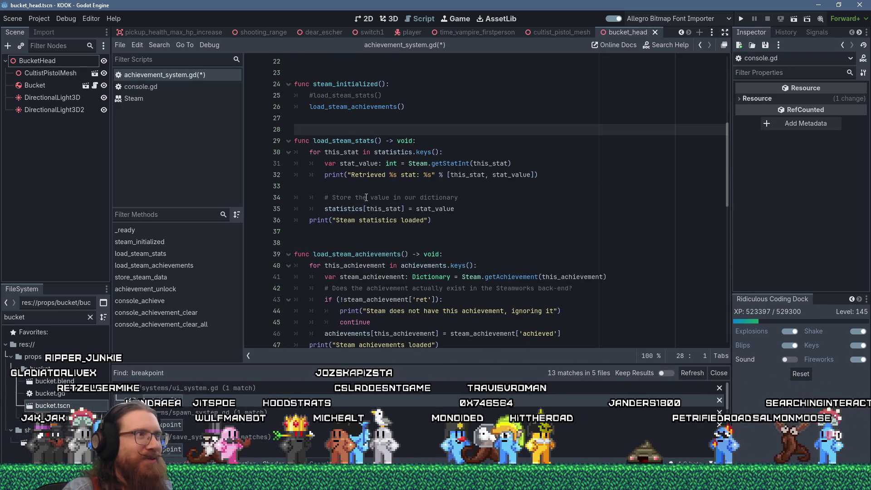
{"action": "scroll", "coordinate": [366, 197], "scroll_direction": "down", "scroll_amount": 3}
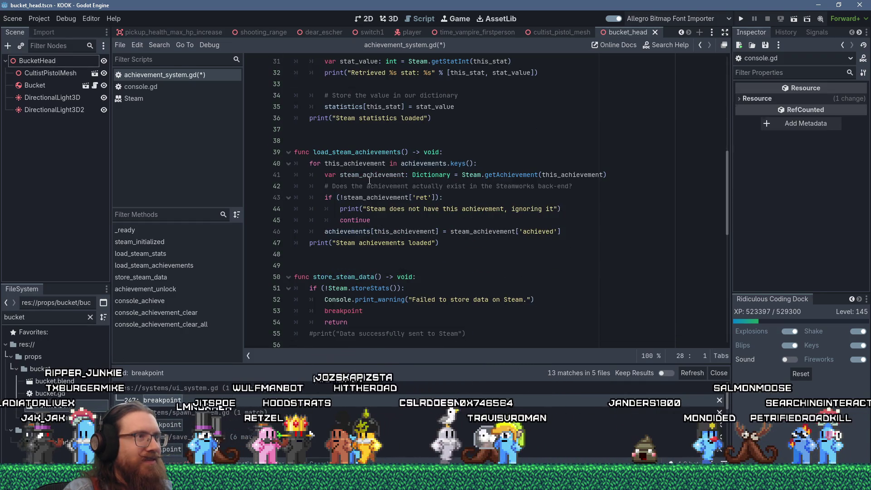
{"action": "left_click", "coordinate": [372, 163]}
{"action": "left_click", "coordinate": [380, 199]}
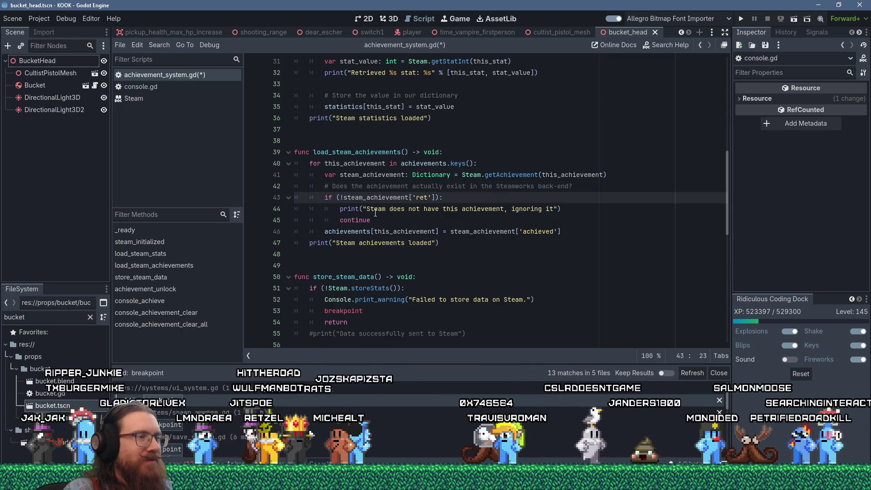
{"action": "scroll", "coordinate": [369, 235], "scroll_direction": "down", "scroll_amount": 5}
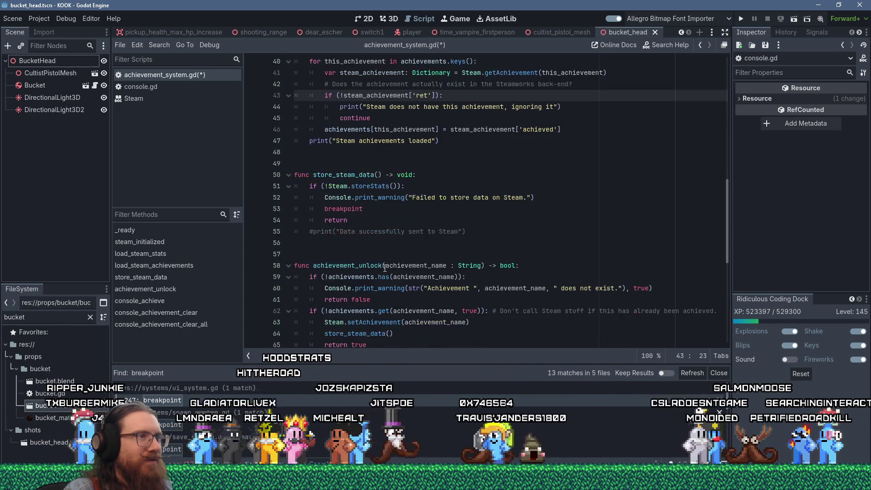
{"action": "scroll", "coordinate": [384, 268], "scroll_direction": "down", "scroll_amount": 4}
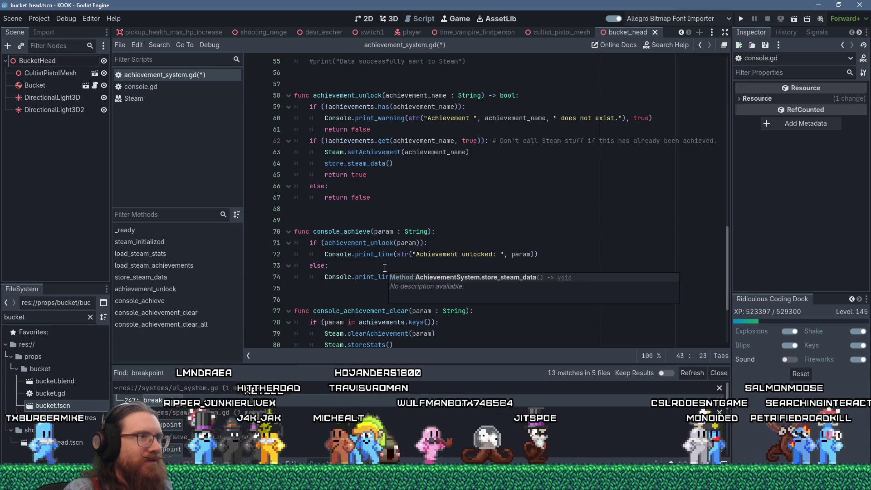
{"action": "left_click", "coordinate": [431, 231]}
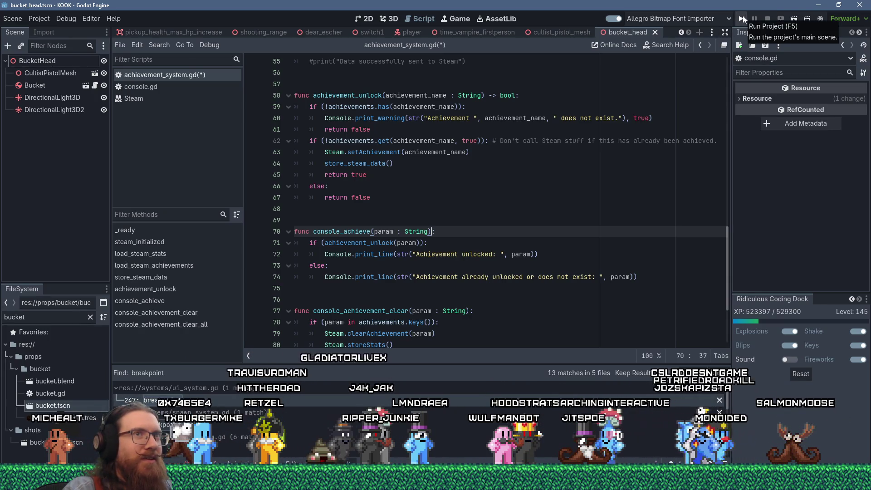
{"action": "scroll", "coordinate": [568, 207], "scroll_direction": "up", "scroll_amount": 15}
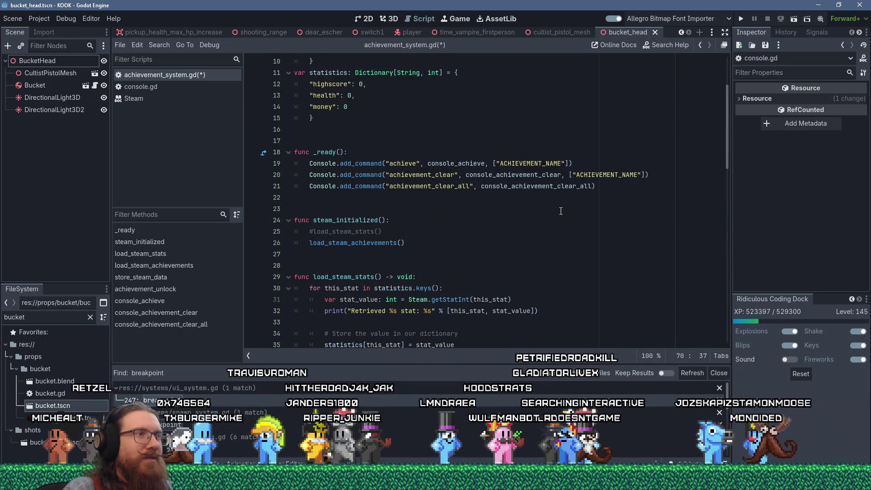
{"action": "left_click", "coordinate": [612, 185]}
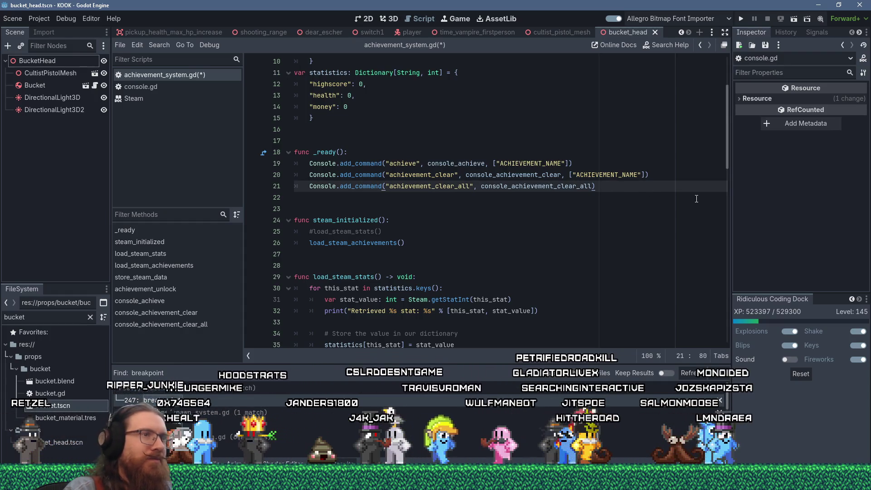
{"action": "key", "text": "Return"}
{"action": "type", "text": "Consol"}
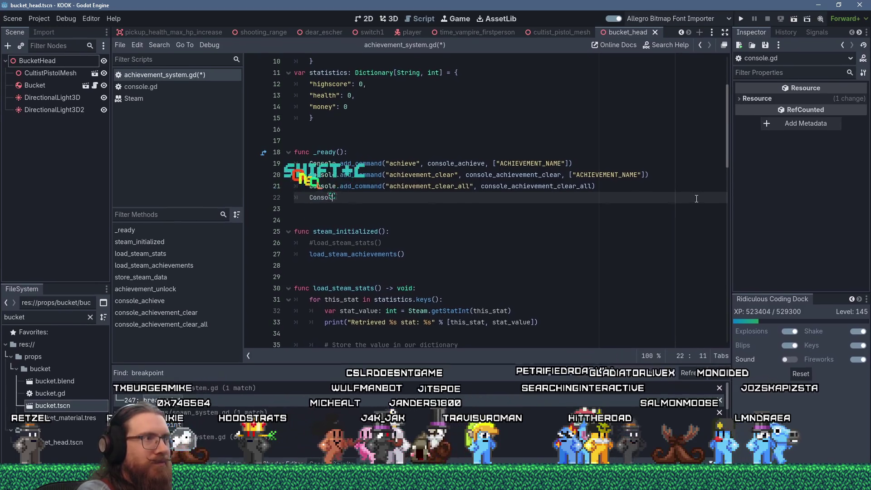
Add Console.add_command("achievements", console_achievements_list) to the _ready function
{"action": "type", "text": "e.add_command(\""}
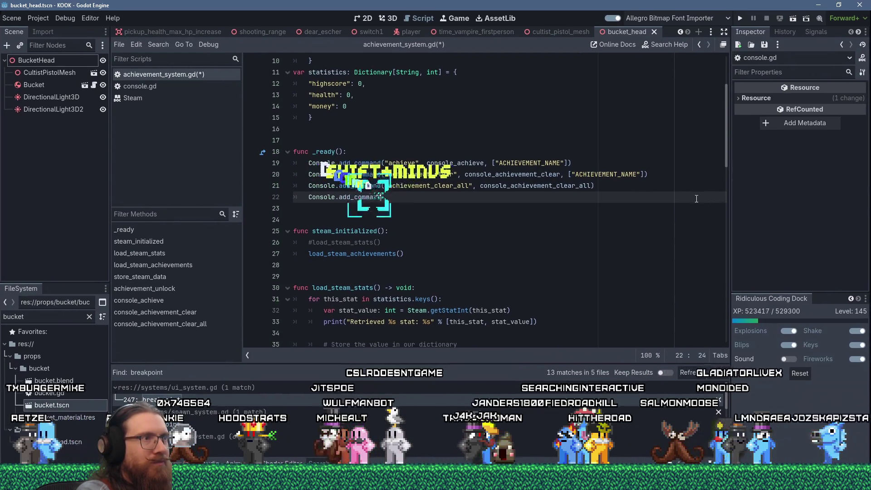
{"action": "type", "text": "achievements\", conso"}
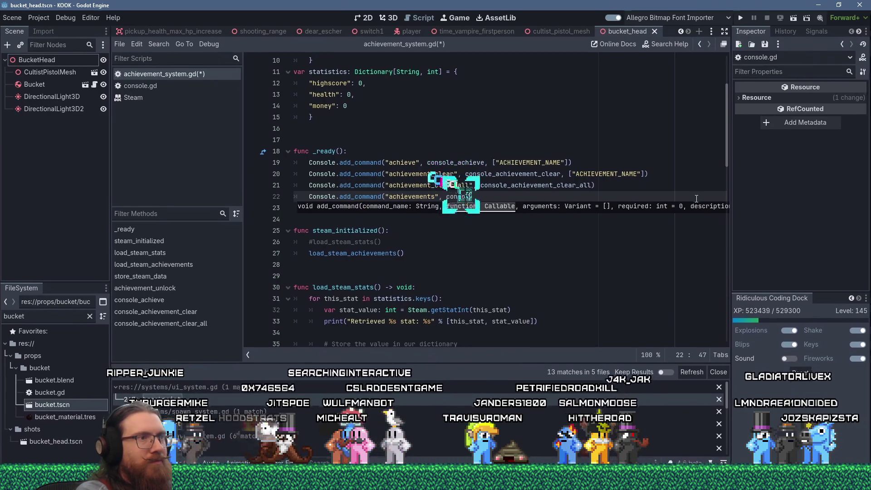
{"action": "type", "text": "le_achievements_list"}
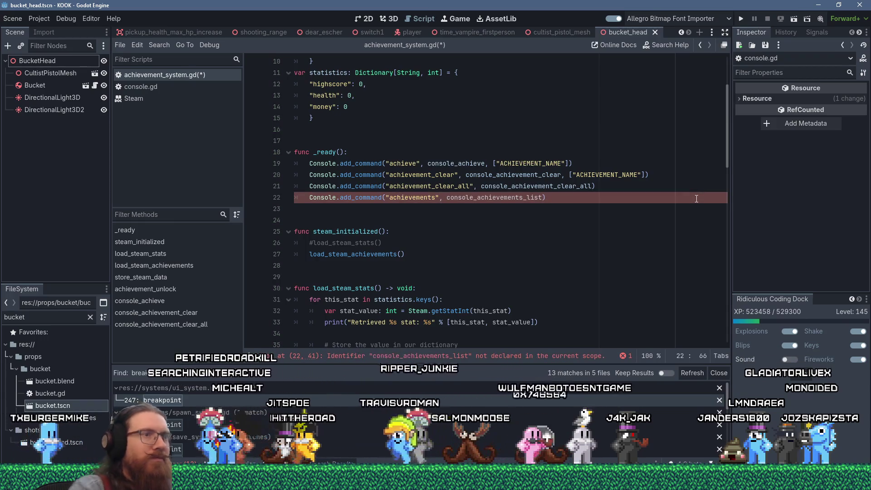
{"action": "left_click", "coordinate": [561, 188], "text": "ctrl"}
Start a new function console_achievements_list() at the end of the script
{"action": "key", "text": "ctrl+End"}
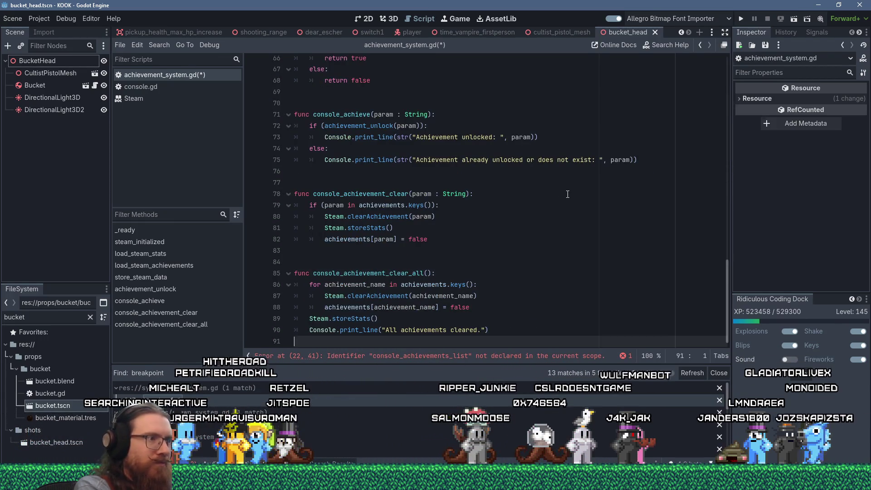
{"action": "key", "text": "Return"}
{"action": "key", "text": "Return"}
{"action": "type", "text": "fgunc"}
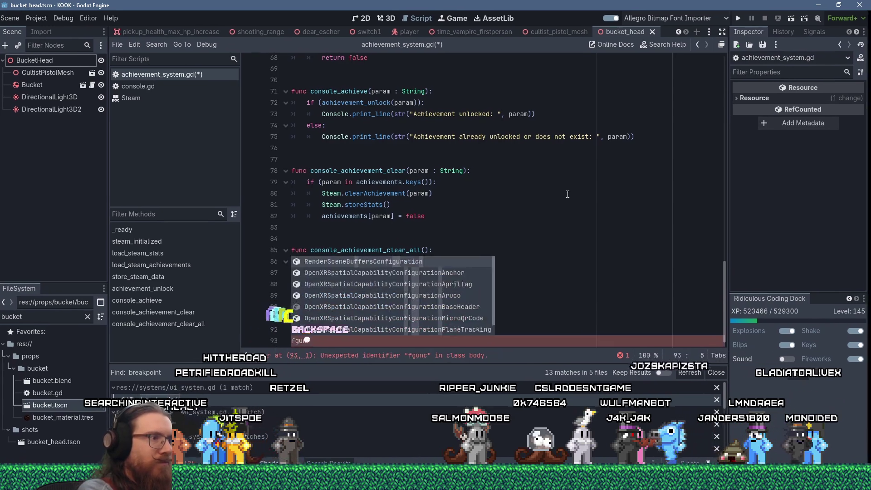
{"action": "key", "text": "BackSpace"}
{"action": "key", "text": "BackSpace"}
{"action": "key", "text": "BackSpace"}
{"action": "type", "text": "unc console_ach"}
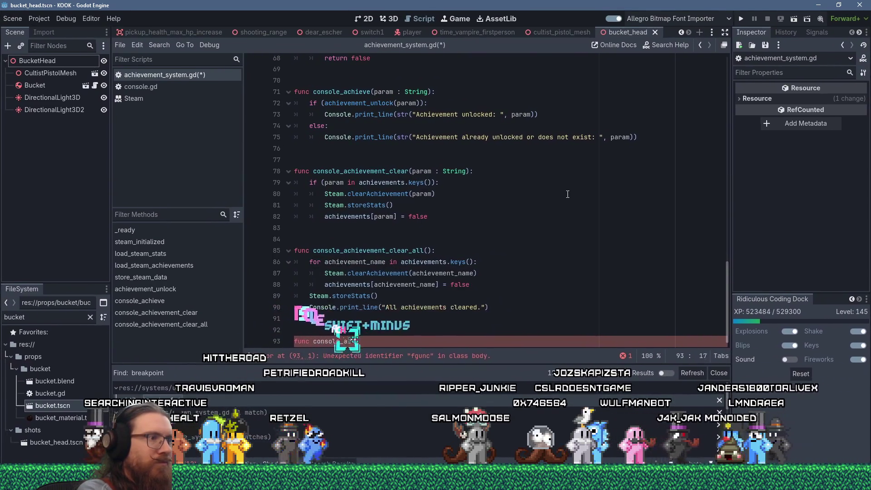
{"action": "type", "text": "ievements_list()"}
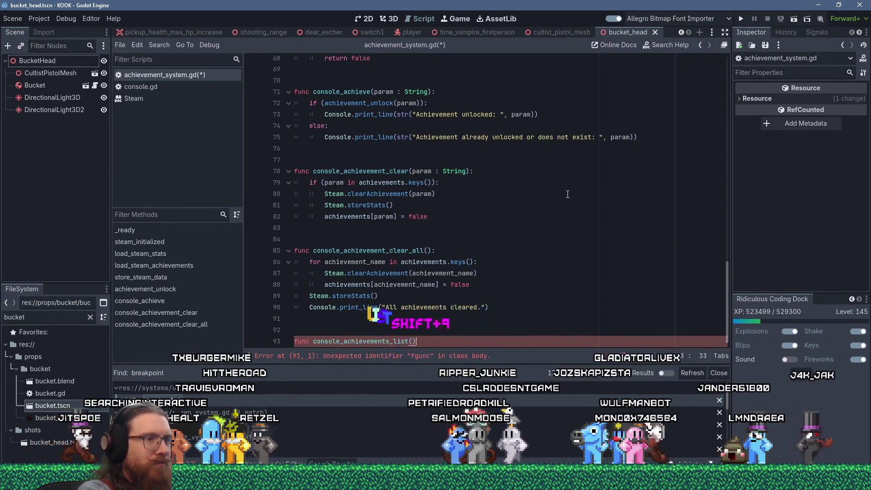
{"action": "type", "text": ":"}
{"action": "key", "text": "Return"}
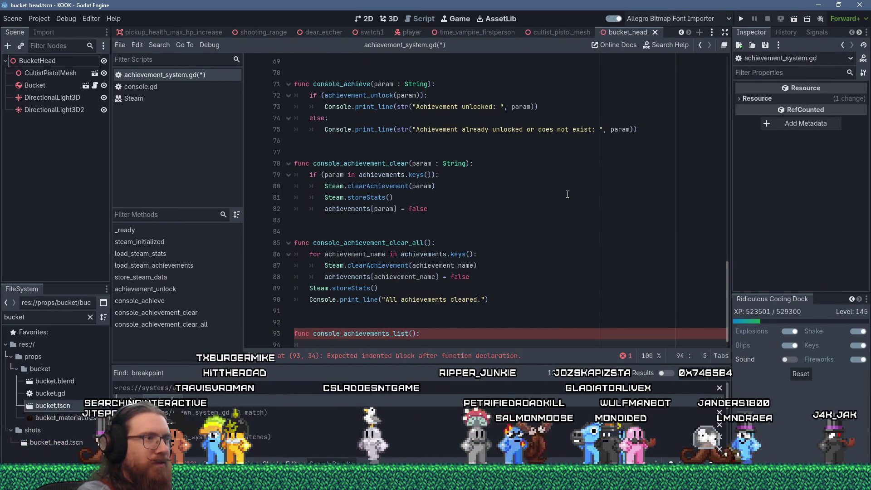
Give it a loop 'for achievement_name in achievements.keys():'
{"action": "type", "text": "for achievmente"}
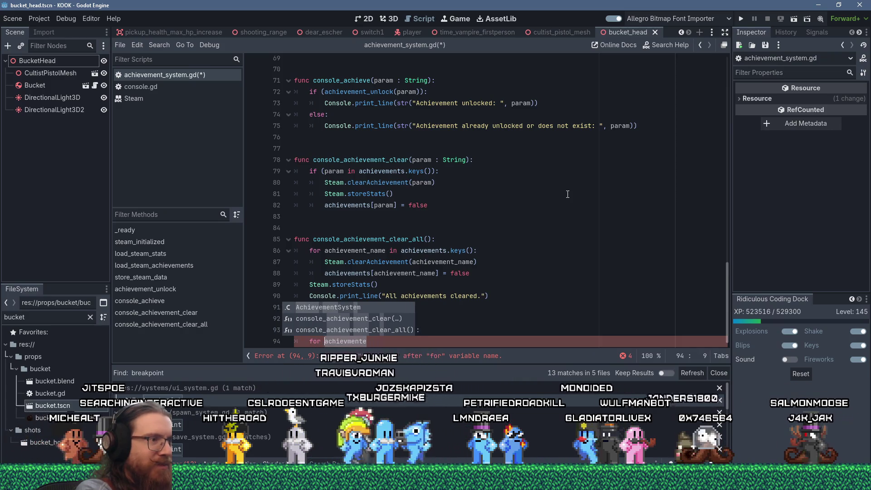
{"action": "key", "text": "BackSpace"}
{"action": "key", "text": "BackSpace"}
{"action": "key", "text": "BackSpace"}
{"action": "type", "text": "vemn"}
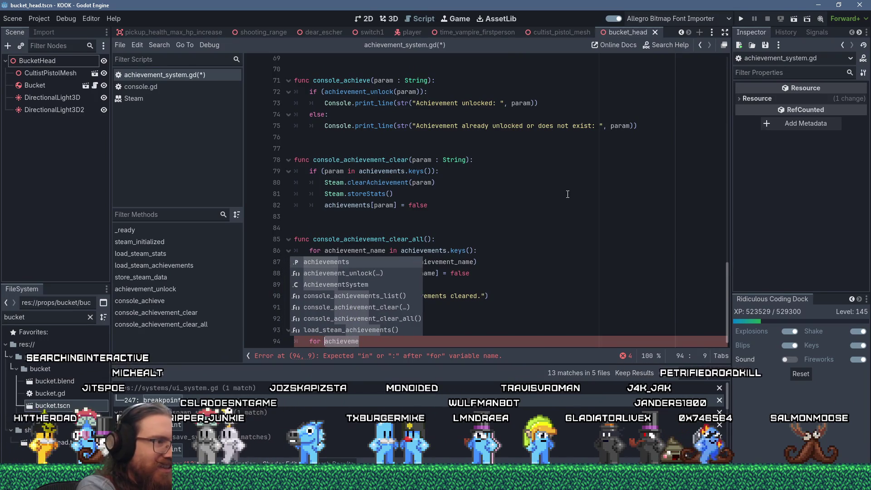
{"action": "type", "text": "achiev"}
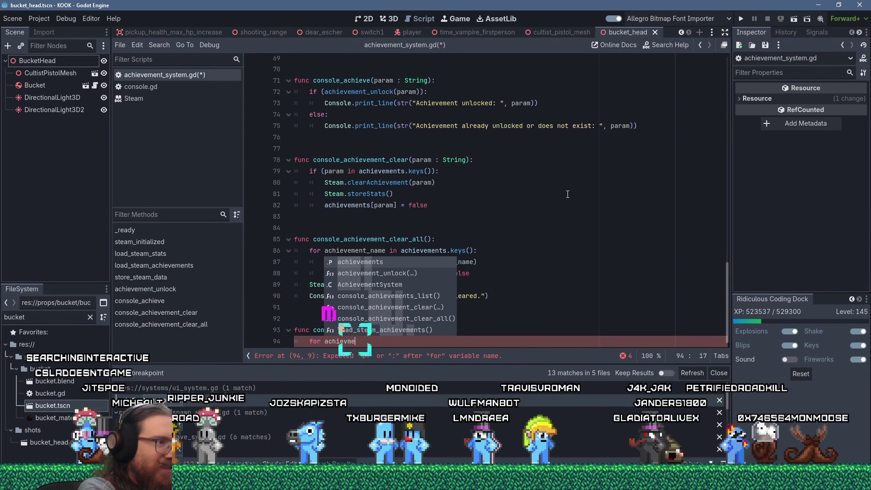
{"action": "key", "text": "ctrl+Delete"}
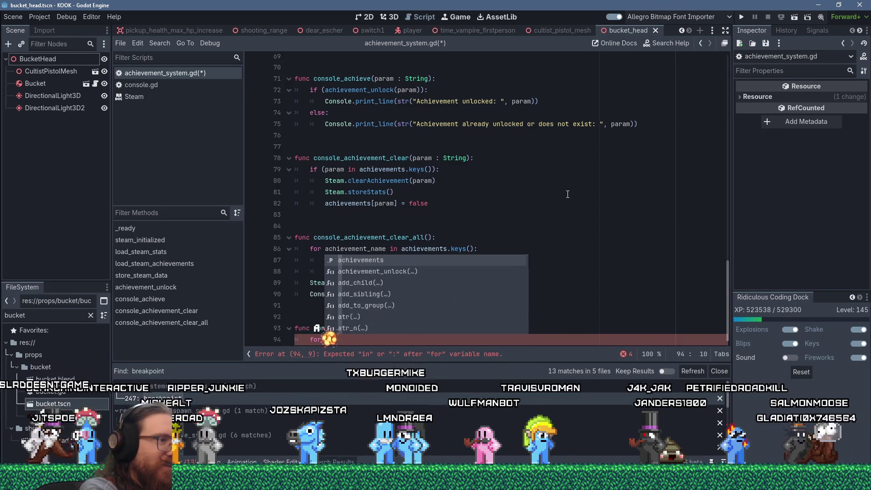
{"action": "type", "text": "chiven"}
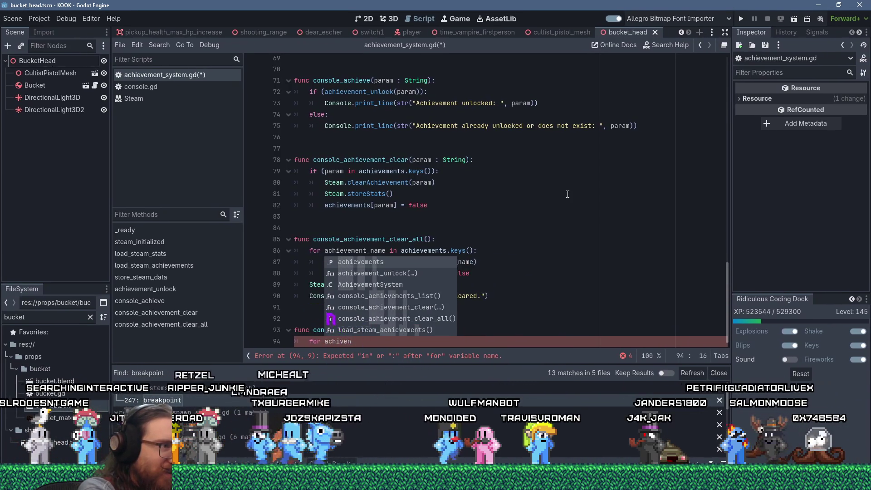
{"action": "key", "text": "BackSpace"}
{"action": "type", "text": "ment"}
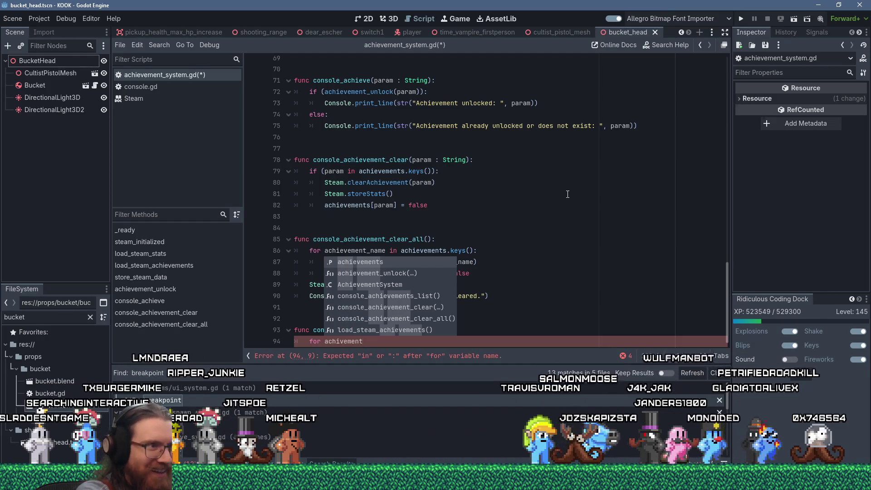
{"action": "type", "text": "_name in achie"}
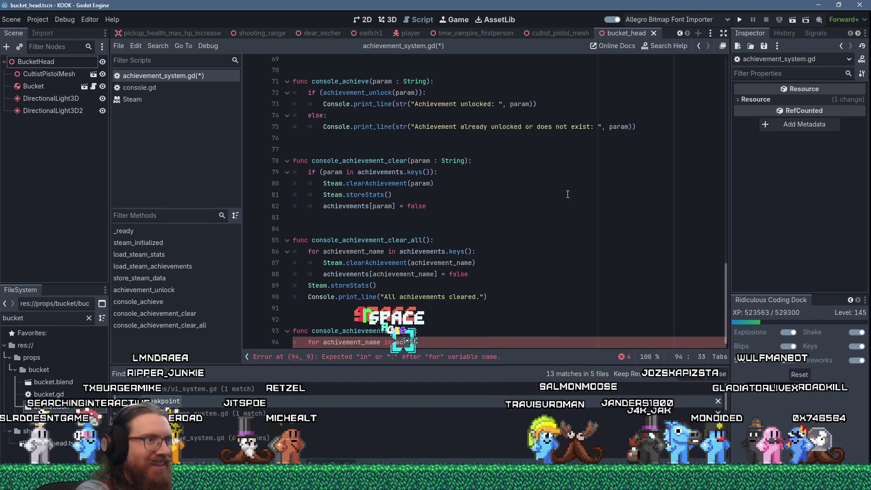
{"action": "type", "text": "vements.kesy"}
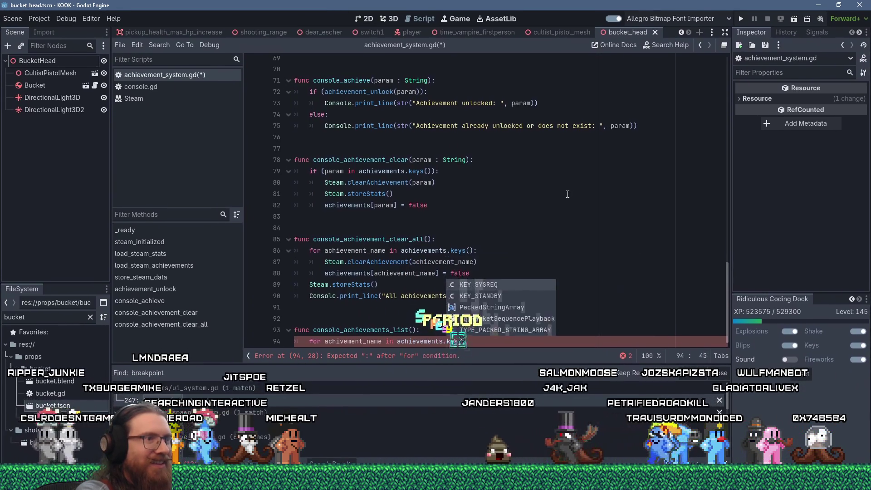
{"action": "key", "text": "BackSpace"}
{"action": "key", "text": "BackSpace"}
{"action": "type", "text": "ys():"}
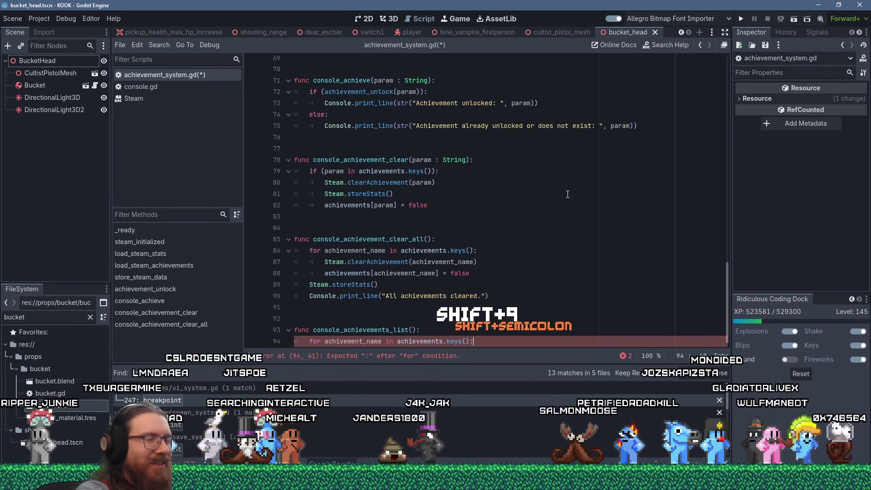
{"action": "key", "text": "Return"}
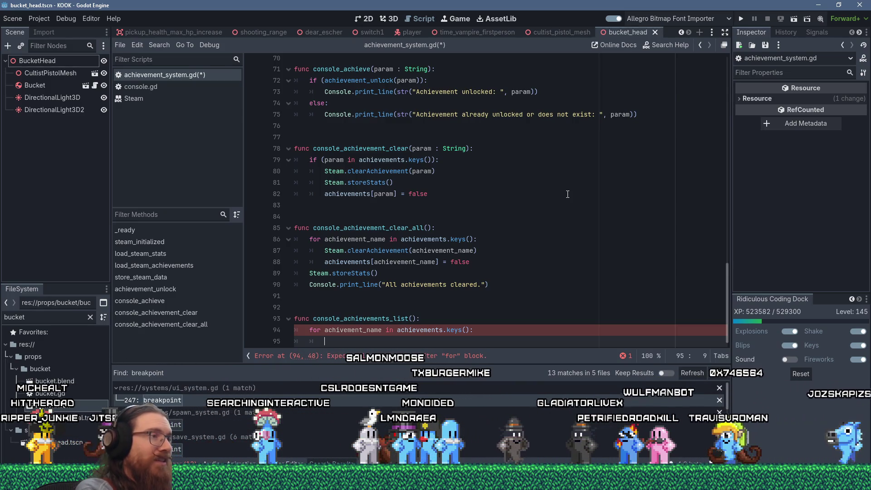
{"action": "type", "text": "Console"}
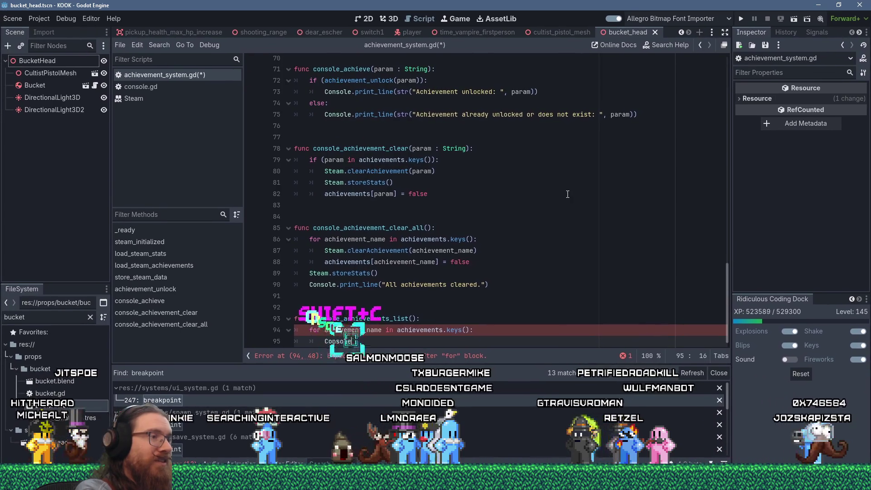
Print each entry with Console.print_line(str(achievement_name, ": ", achievements[achievement_name]))
{"action": "type", "text": ".print_"}
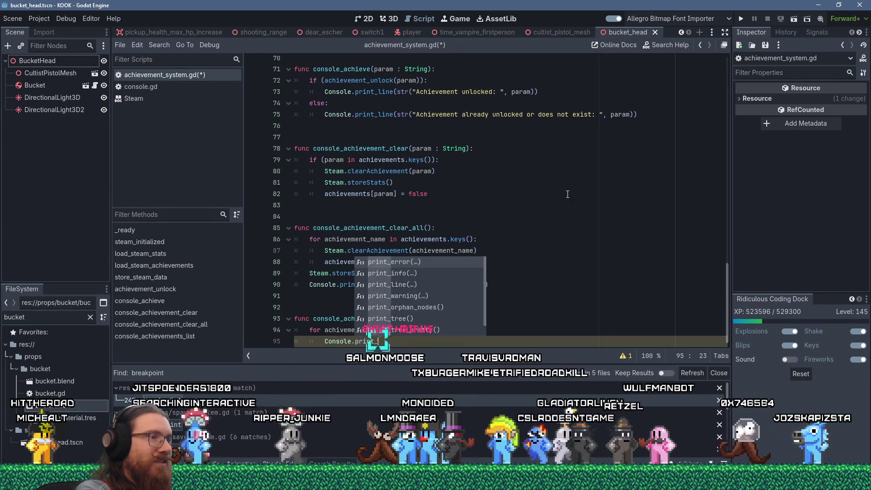
{"action": "type", "text": "line(\""}
{"action": "key", "text": "BackSpace"}
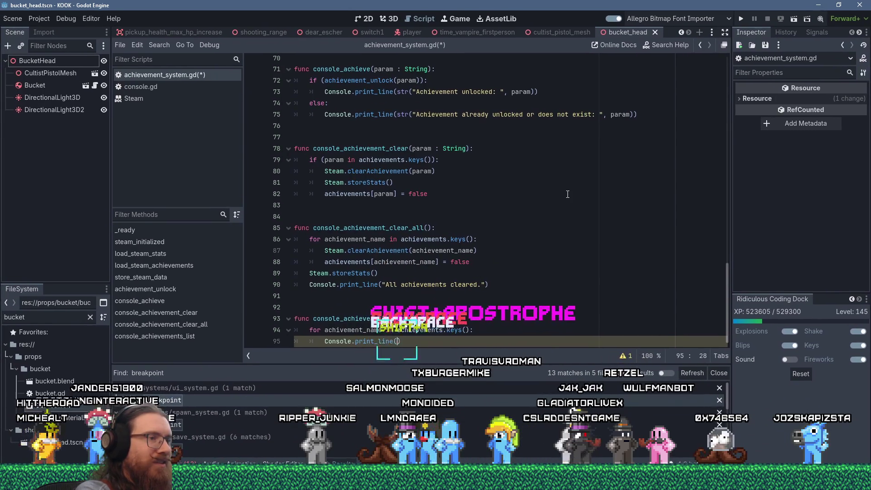
{"action": "type", "text": "str(\""}
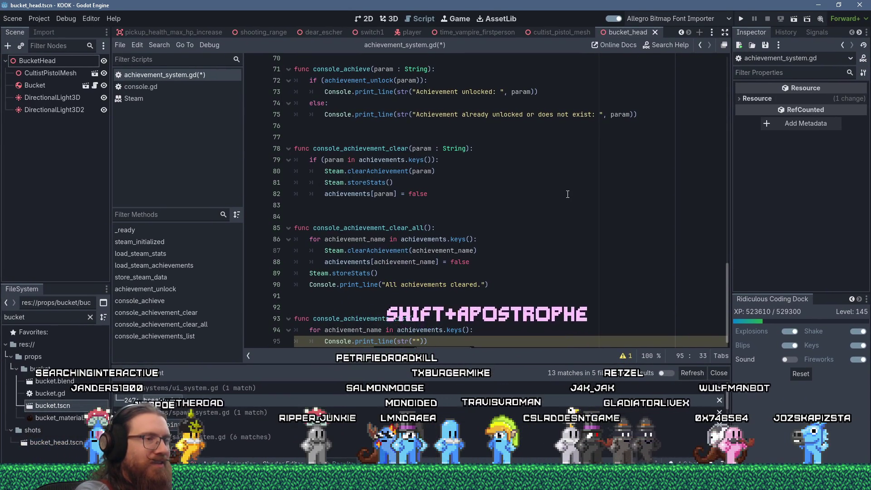
{"action": "key", "text": "Delete"}
{"action": "key", "text": "BackSpace"}
{"action": "type", "text": "achievemen"}
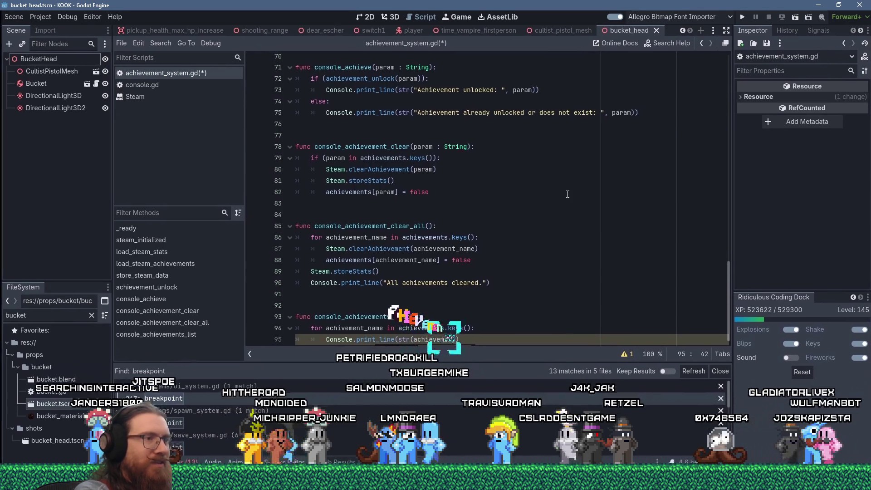
{"action": "type", "text": "t_name, "}
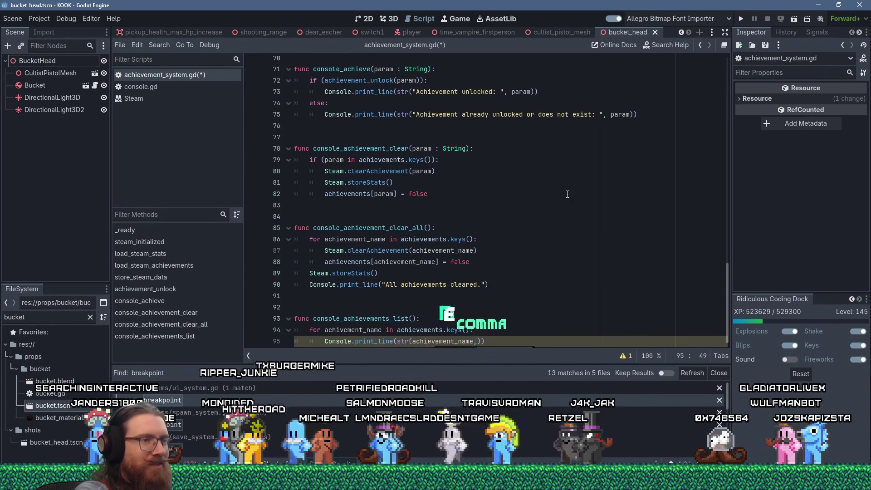
{"action": "type", "text": "\""}
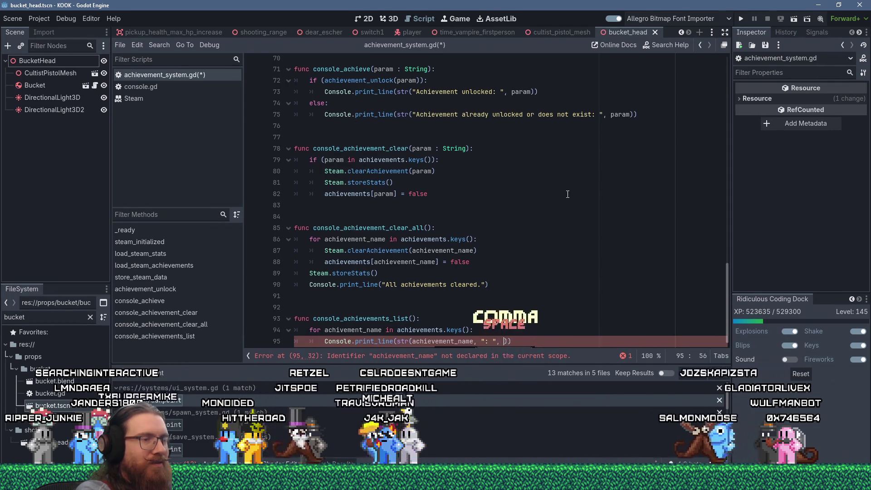
{"action": "type", "text": "achievements"}
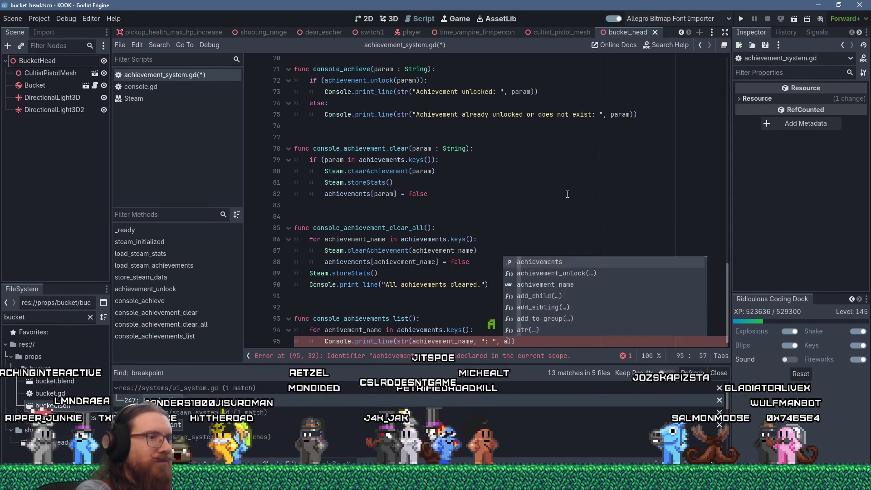
{"action": "type", "text": "["}
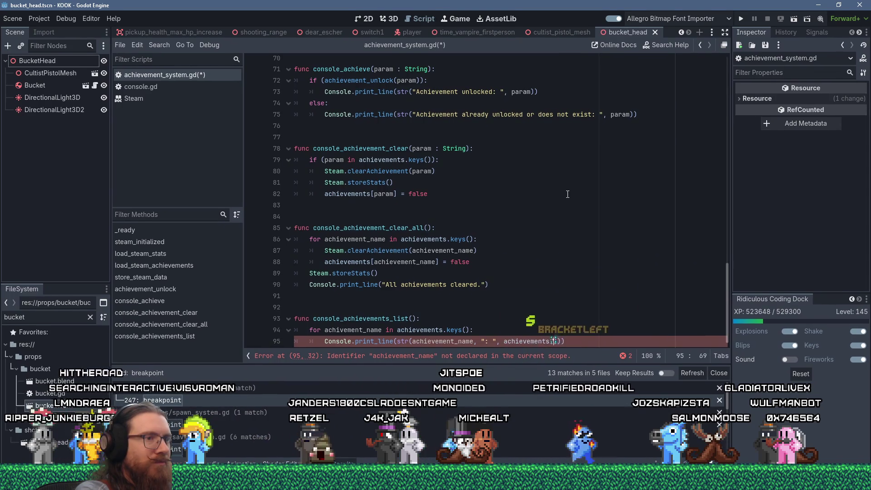
{"action": "type", "text": "achievement_name"}
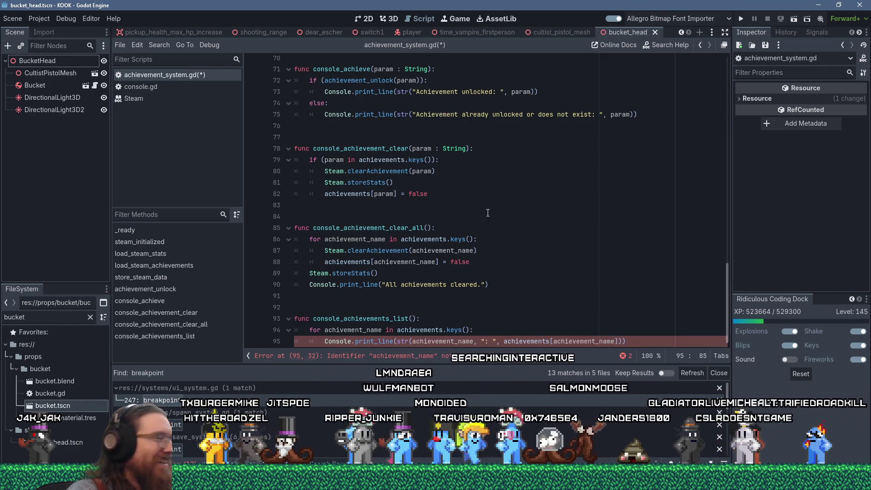
Fix the misspelled achievement_name variable, remove the trailing indent, and save achievement_system.gd
{"action": "scroll", "coordinate": [488, 213], "scroll_direction": "up", "scroll_amount": 1}
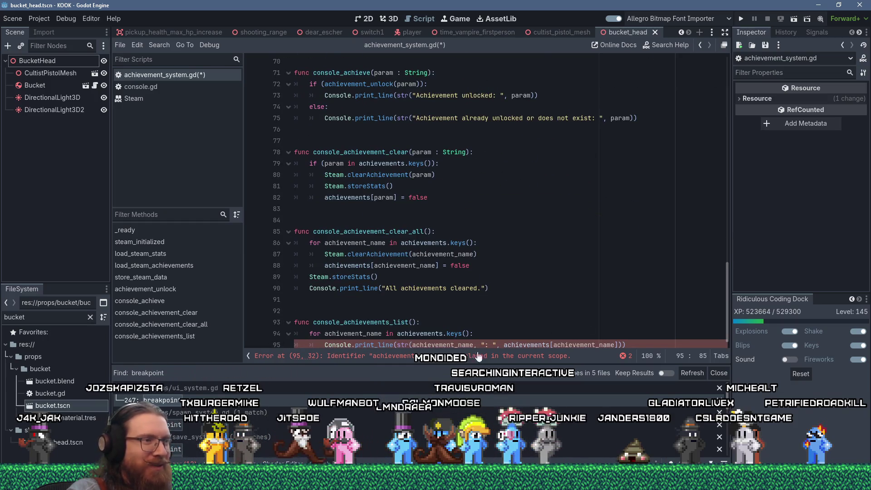
{"action": "double_click", "coordinate": [423, 345]}
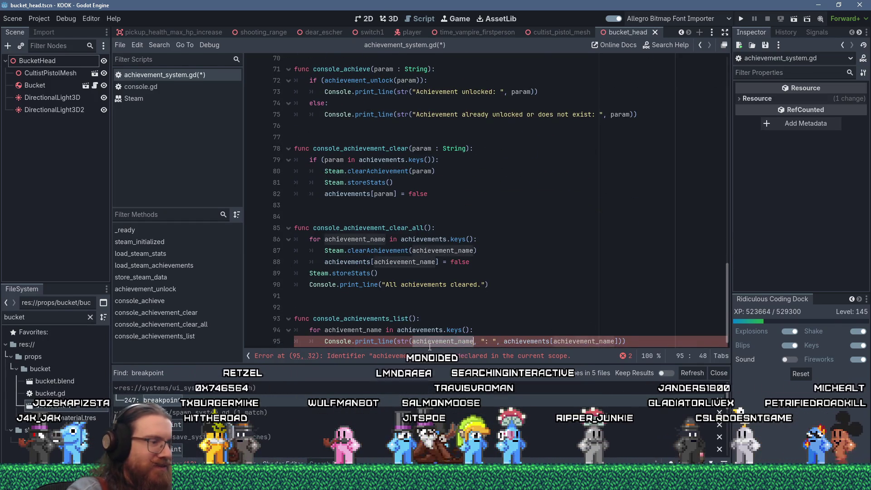
{"action": "type", "text": "achie"}
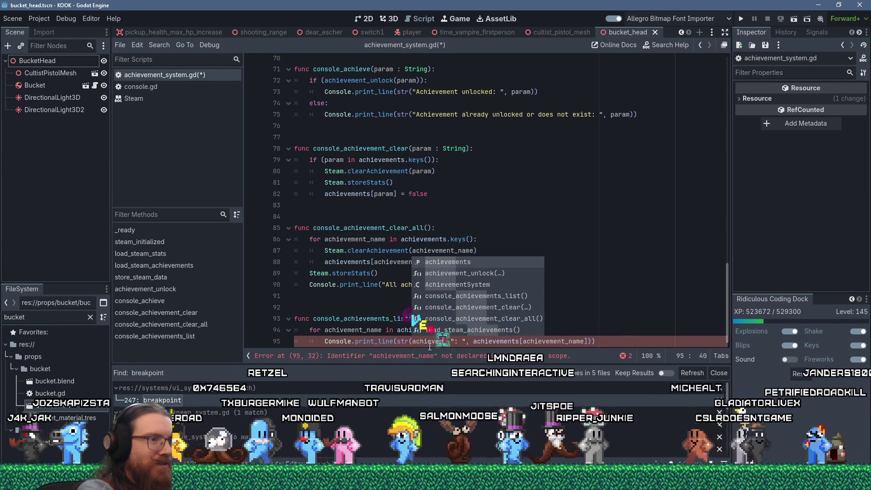
{"action": "type", "text": "vement_name,"}
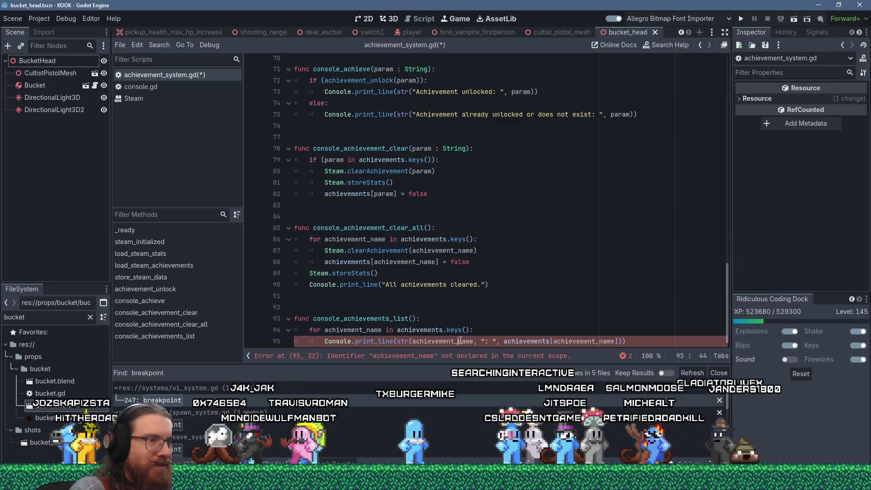
{"action": "double_click", "coordinate": [460, 341]}
{"action": "double_click", "coordinate": [360, 330]}
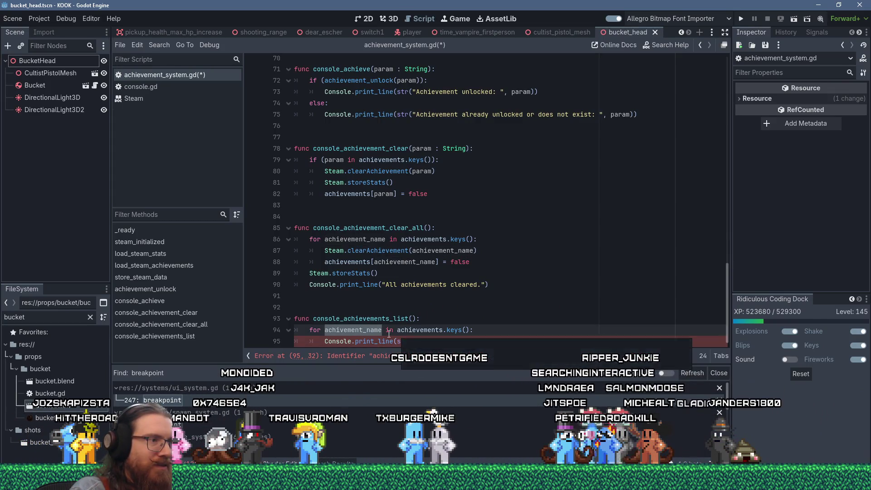
{"action": "left_click", "coordinate": [341, 330]}
{"action": "type", "text": "e"}
{"action": "left_click", "coordinate": [502, 322]}
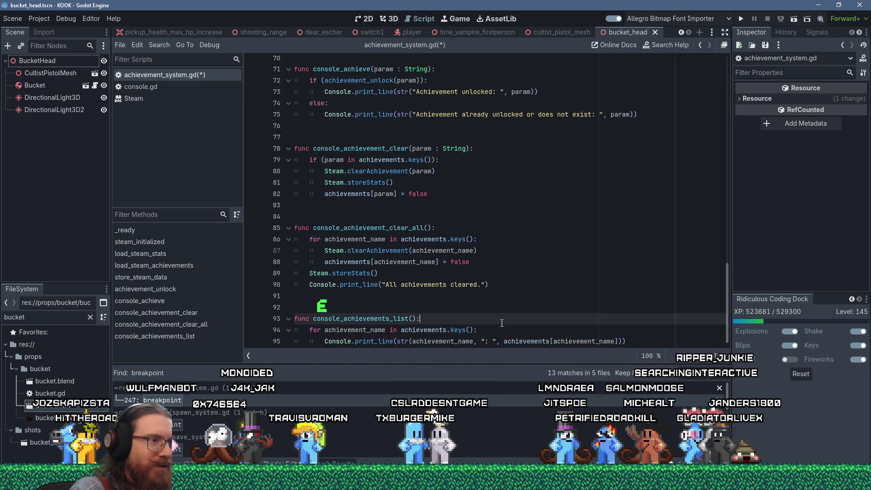
{"action": "left_click", "coordinate": [620, 339]}
{"action": "key", "text": "Return"}
{"action": "key", "text": "BackSpace"}
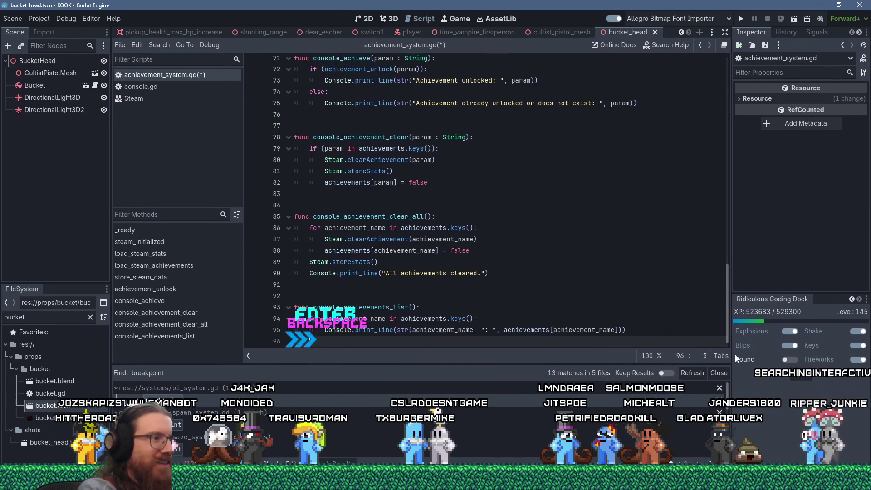
{"action": "key", "text": "BackSpace"}
{"action": "key", "text": "ctrl+s"}
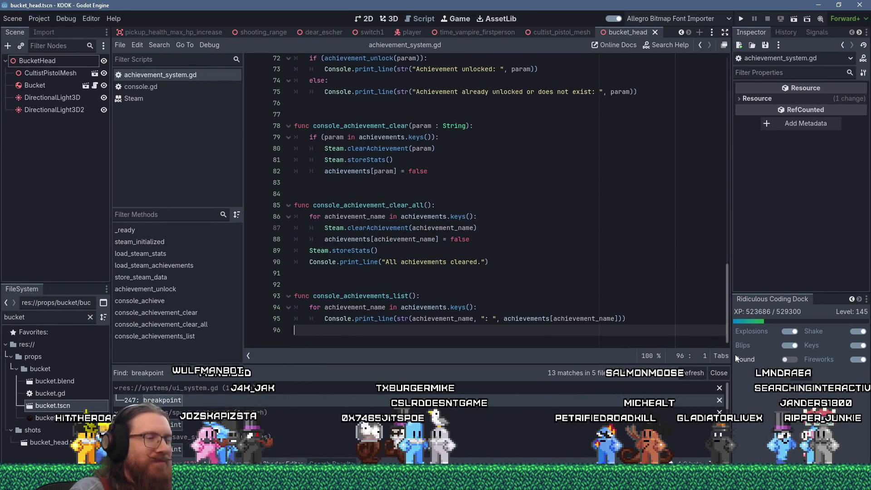
{"action": "left_click", "coordinate": [742, 20]}
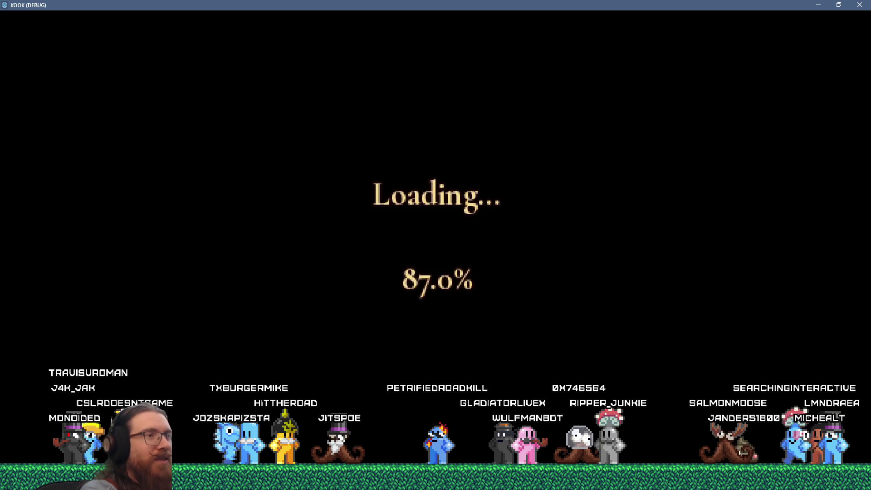
Open the game's dev console and run achievements to list all achievements
{"action": "key", "text": "grave"}
{"action": "type", "text": "achievement_clea"}
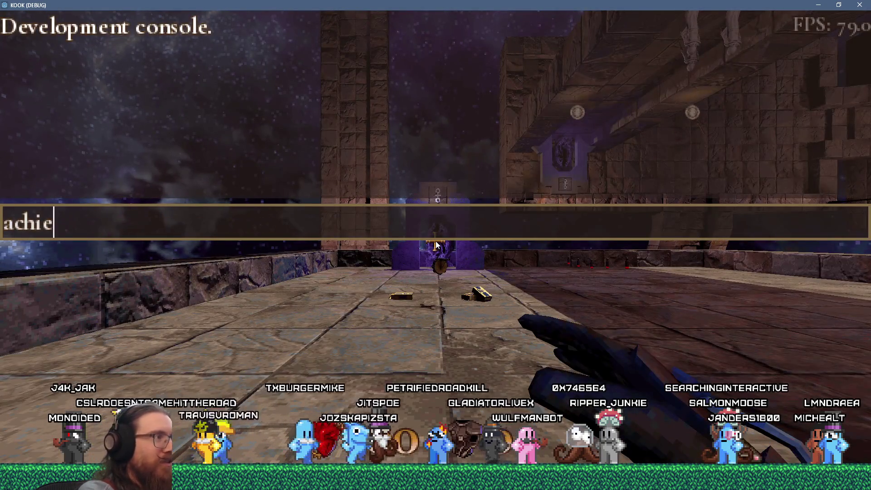
{"action": "key", "text": "BackSpace"}
{"action": "key", "text": "BackSpace"}
{"action": "key", "text": "BackSpace"}
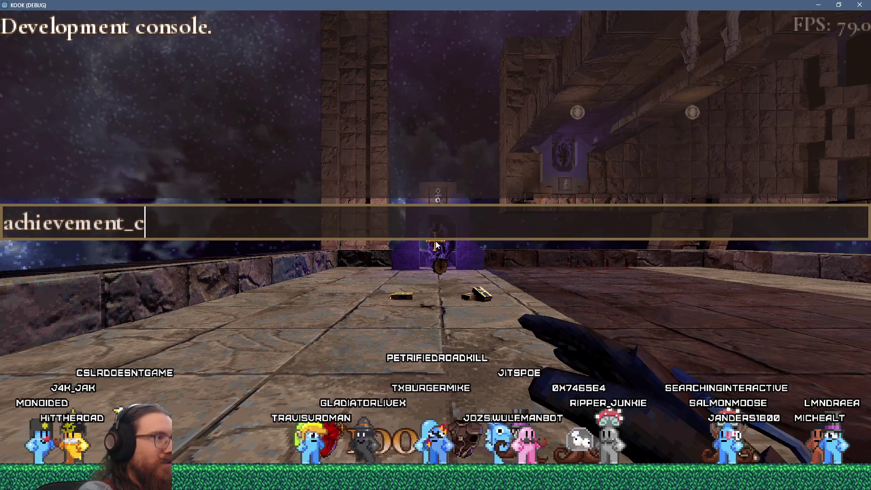
{"action": "type", "text": "s"}
{"action": "key", "text": "Return"}
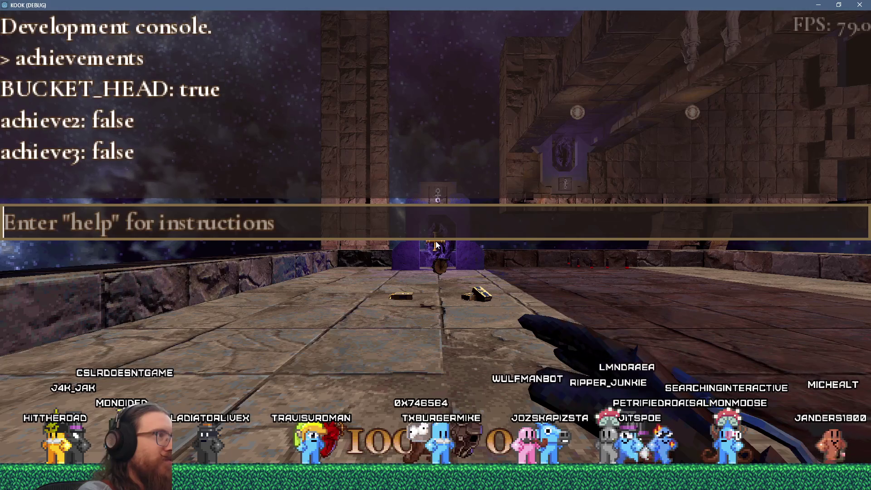
Run achievement_clear_all, then list achievements again to confirm they are all false
{"action": "type", "text": "achieve"}
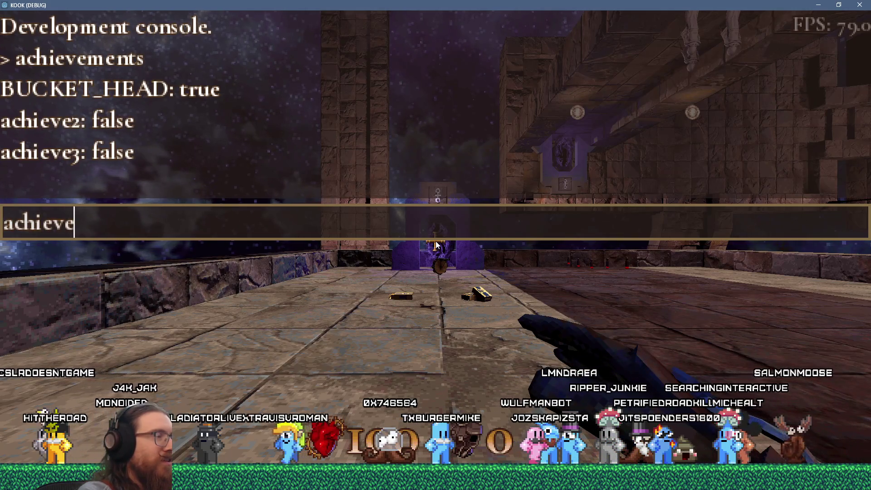
{"action": "key", "text": "BackSpace"}
{"action": "key", "text": "BackSpace"}
{"action": "key", "text": "BackSpace"}
{"action": "type", "text": "chi"}
{"action": "key", "text": "BackSpace"}
{"action": "key", "text": "BackSpace"}
{"action": "key", "text": "BackSpace"}
{"action": "type", "text": "h"}
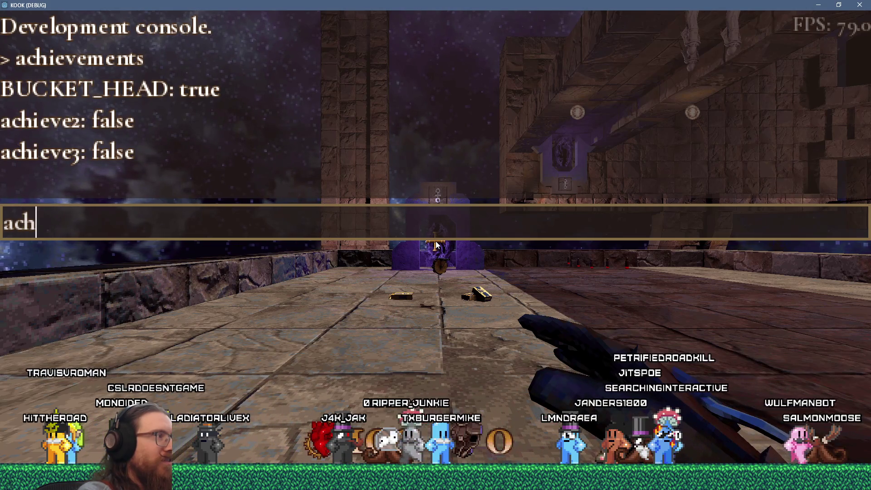
{"action": "type", "text": "ievement"}
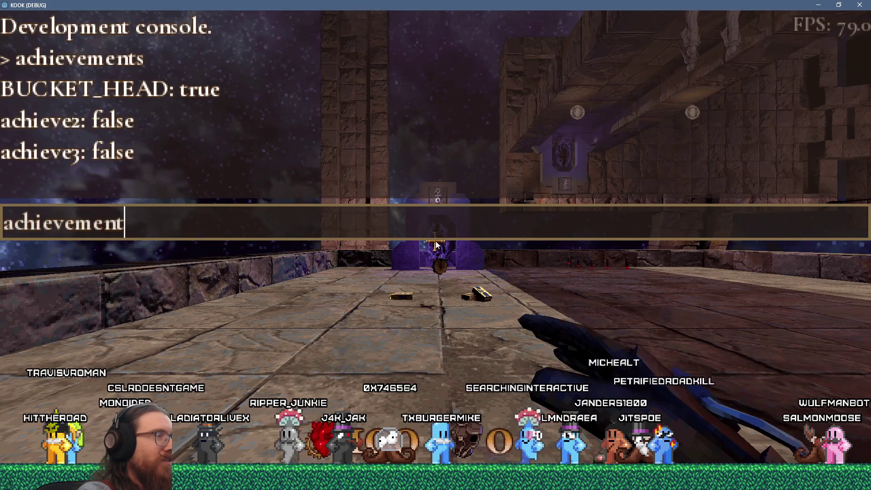
{"action": "type", "text": "_clear_all"}
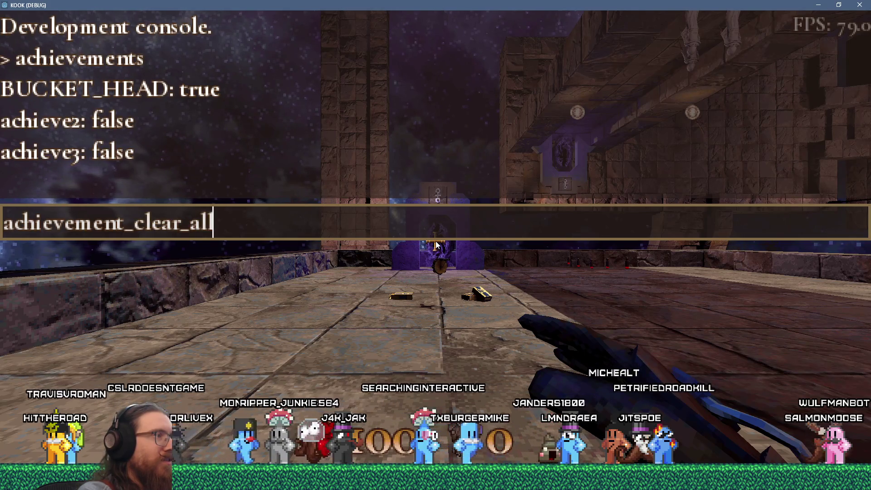
{"action": "key", "text": "Return"}
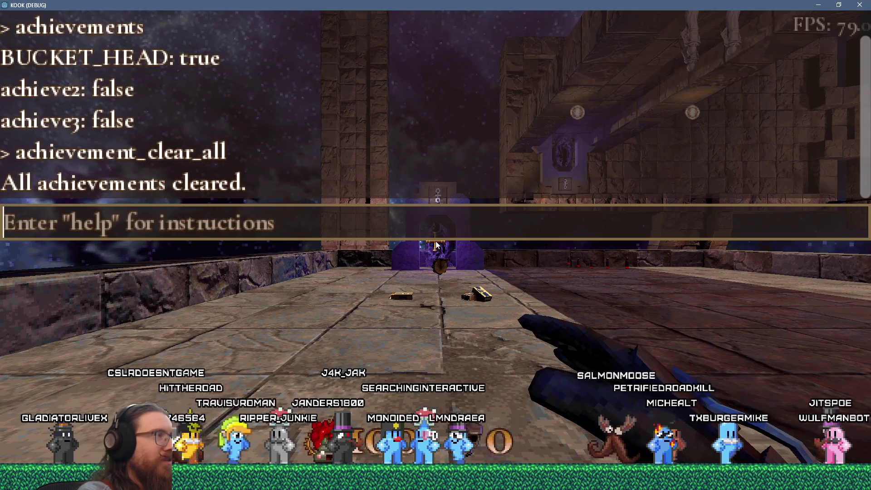
{"action": "type", "text": "achievements"}
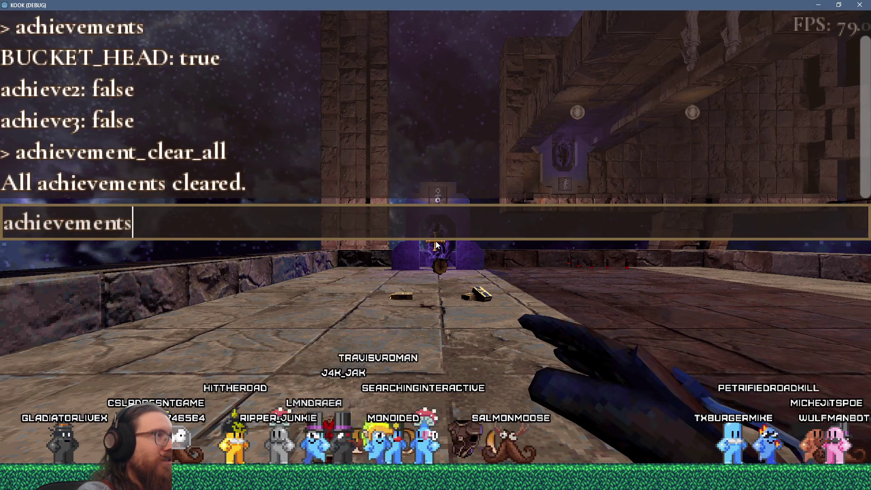
{"action": "key", "text": "Return"}
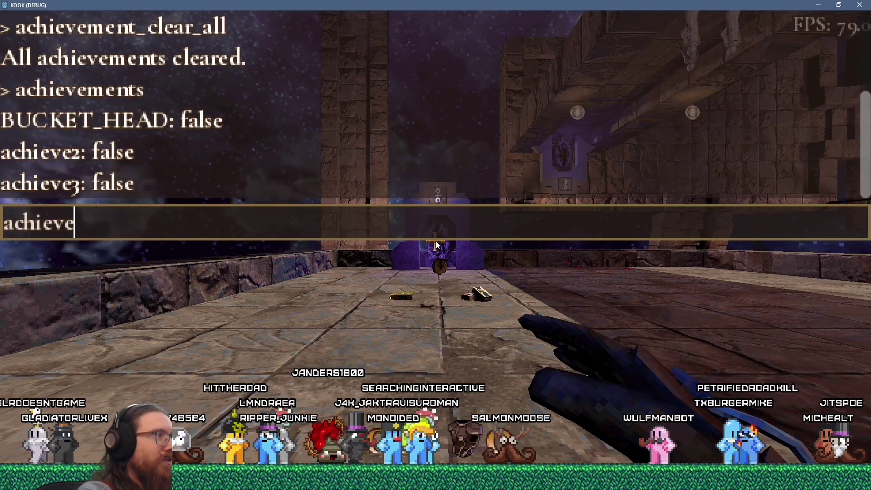
Unlock the BUCKET_HEAD achievement, then quit the game
{"action": "type", "text": "BUCKET_HEAD"}
{"action": "key", "text": "Return"}
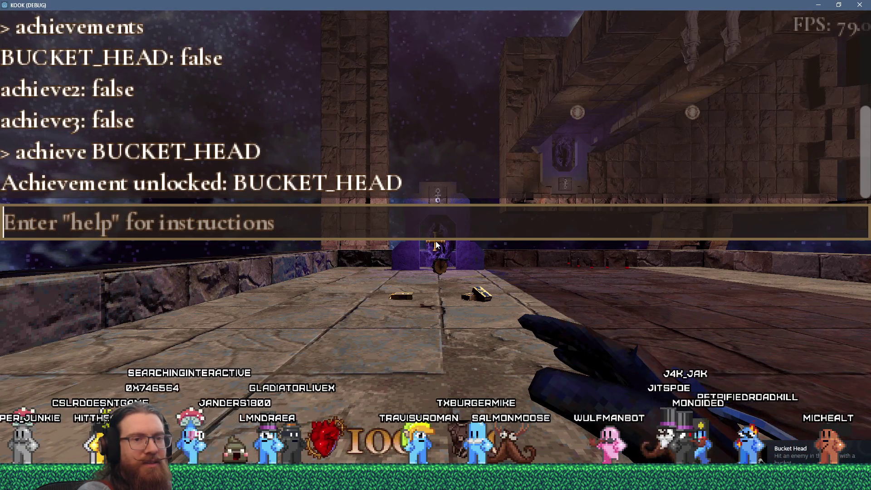
{"action": "type", "text": "q"}
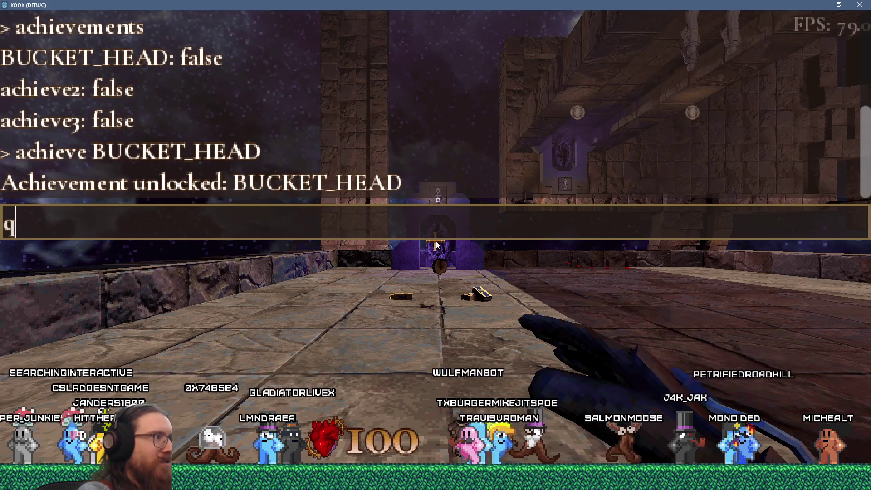
{"action": "type", "text": "uit"}
{"action": "key", "text": "Return"}
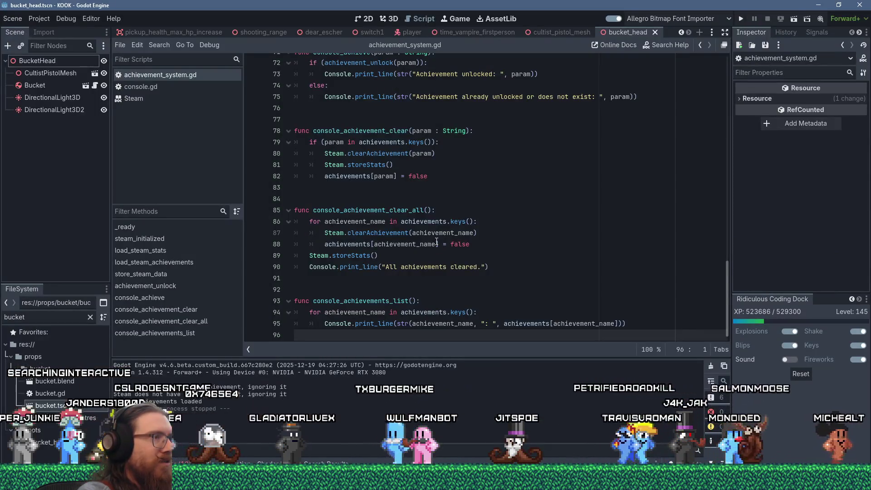
{"action": "mouse_move", "coordinate": [437, 242]}
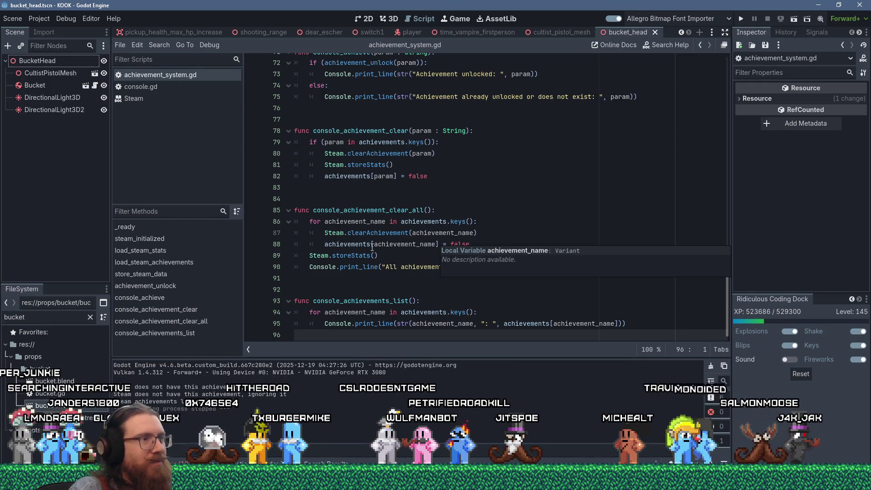
{"action": "left_click", "coordinate": [388, 283]}
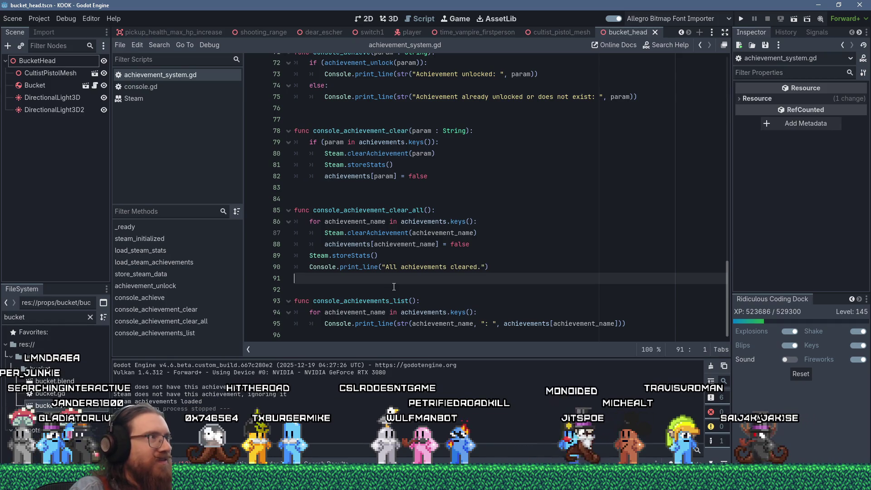
{"action": "key", "text": "alt+Tab"}
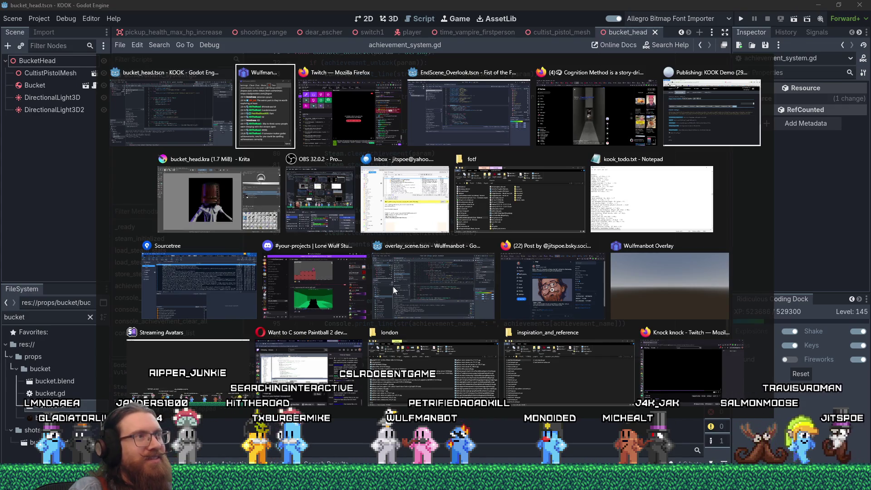
{"action": "key", "text": "Escape"}
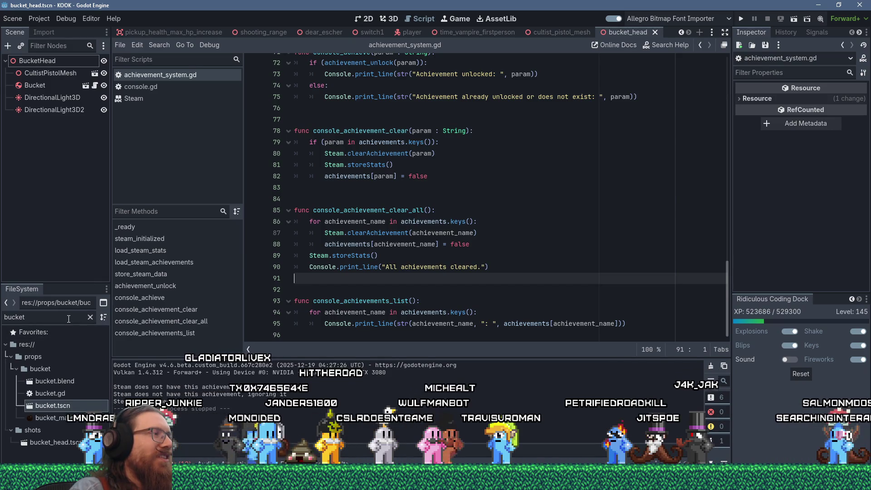
{"action": "double_click", "coordinate": [68, 318]}
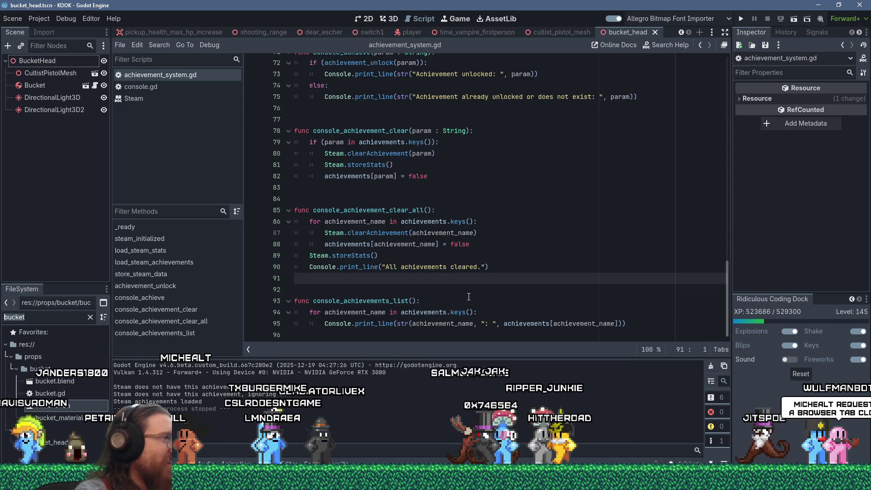
{"action": "left_click", "coordinate": [435, 482]}
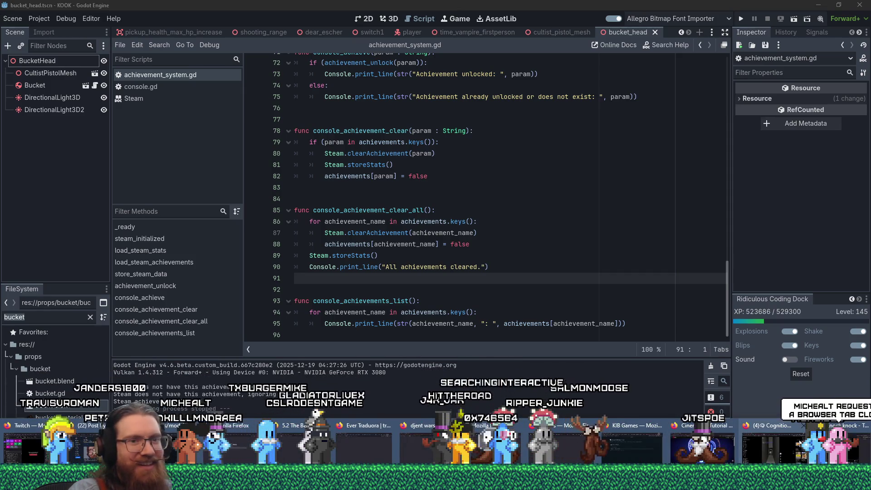
{"action": "left_click", "coordinate": [773, 452]}
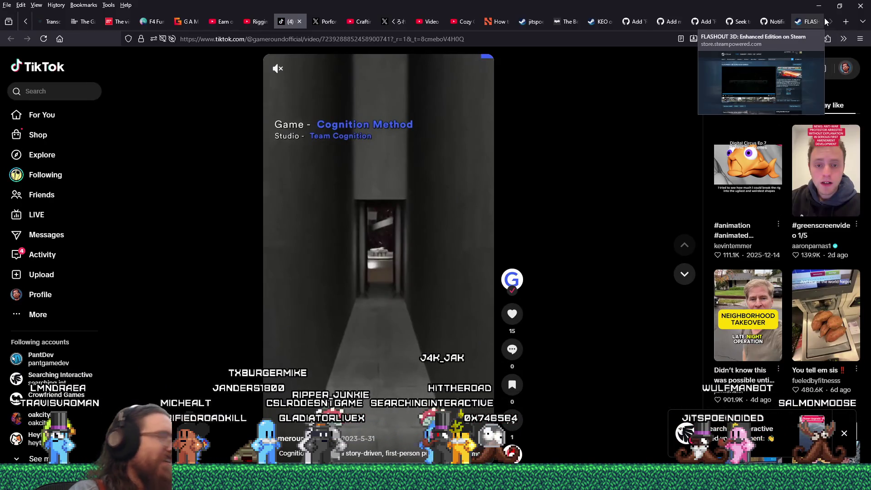
Switch to the BSP importer pull request tab, reload it, and go back in history
{"action": "left_click", "coordinate": [670, 21]}
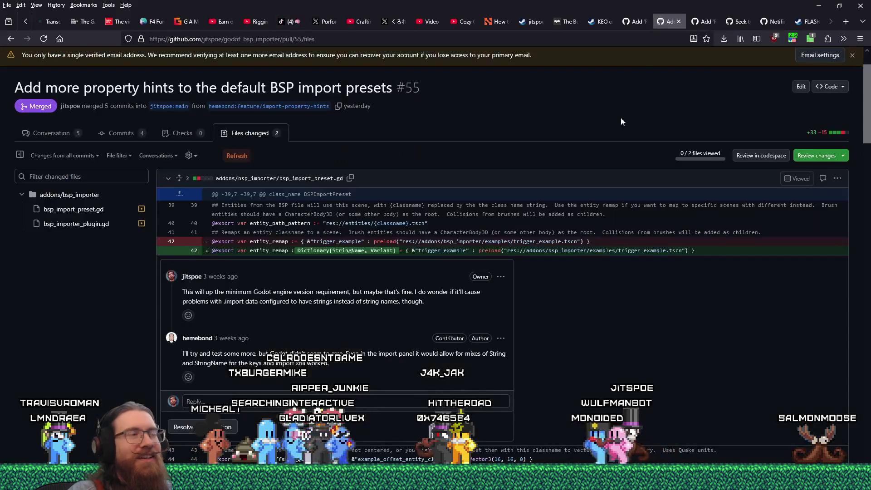
{"action": "scroll", "coordinate": [558, 401], "scroll_direction": "up", "scroll_amount": 2}
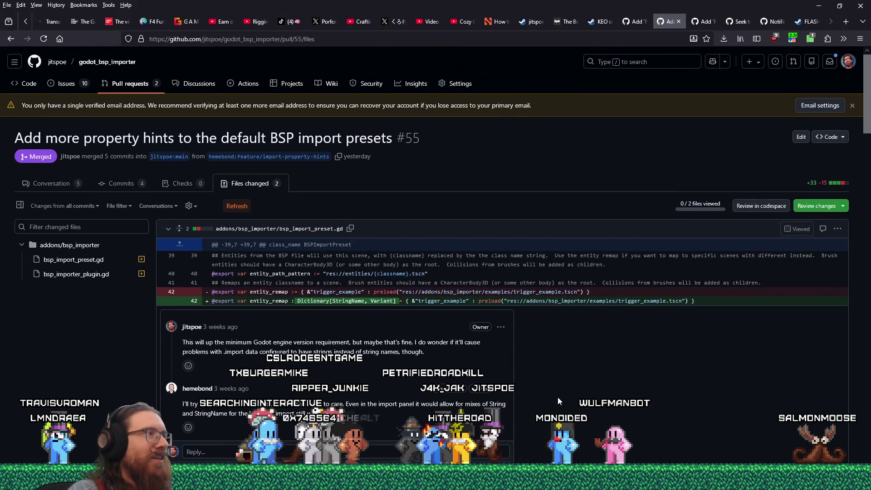
{"action": "left_click", "coordinate": [47, 40]}
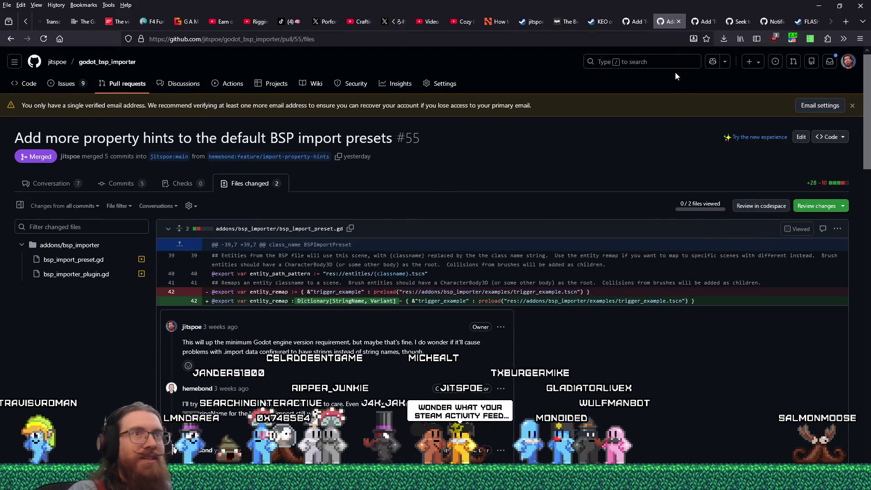
{"action": "key", "text": "alt+Left"}
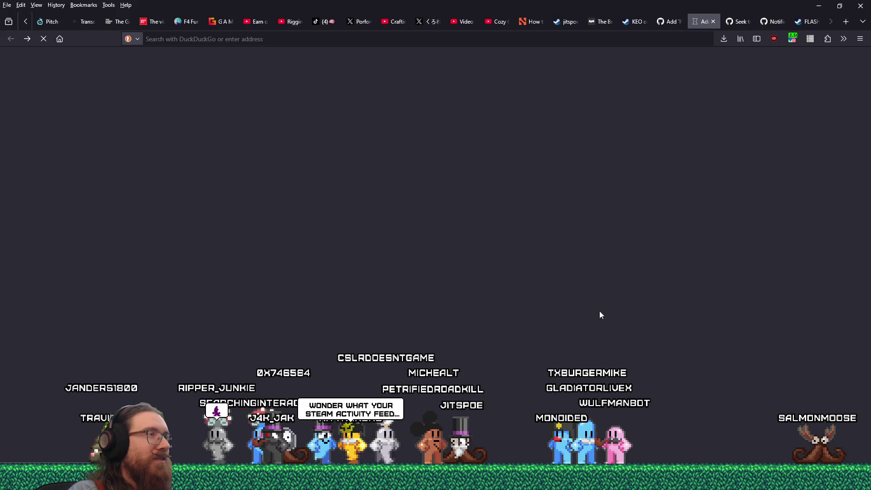
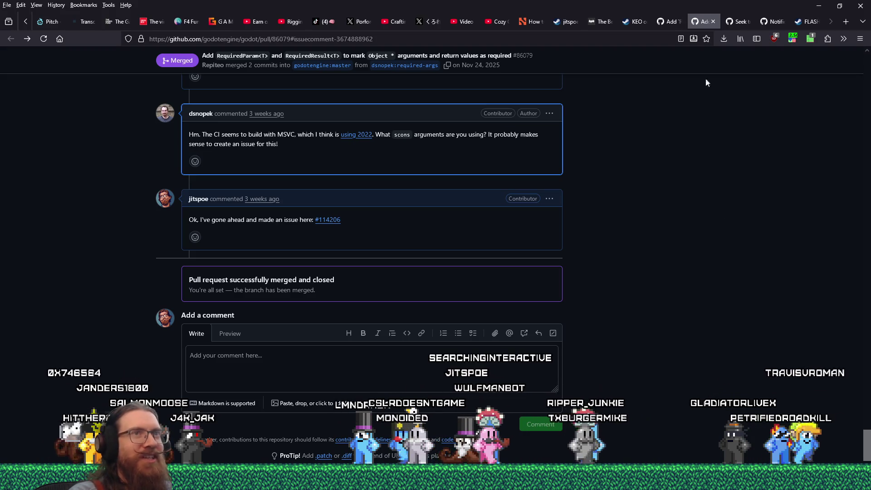
Close the merged Godot, BSPX lump and RequiredParam PR tabs plus Notifications, then return to Godot
{"action": "scroll", "coordinate": [708, 280], "scroll_direction": "up", "scroll_amount": 5}
{"action": "scroll", "coordinate": [708, 283], "scroll_direction": "up", "scroll_amount": 15}
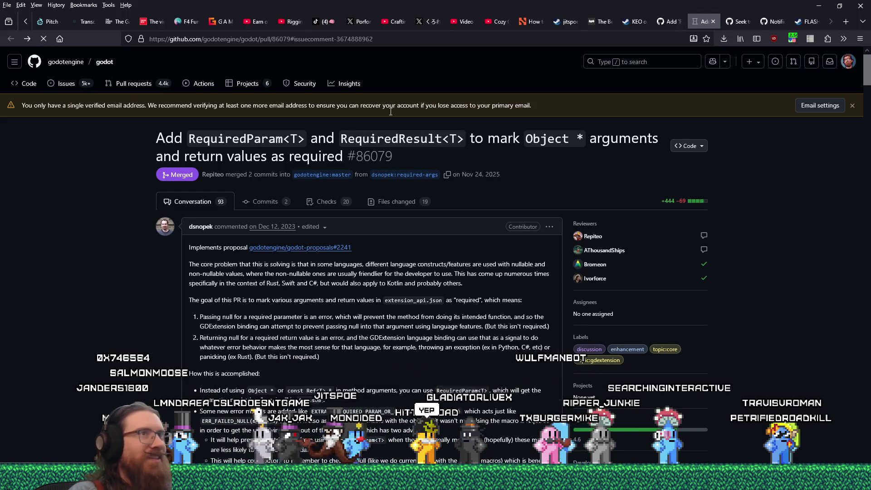
{"action": "left_click", "coordinate": [713, 22]}
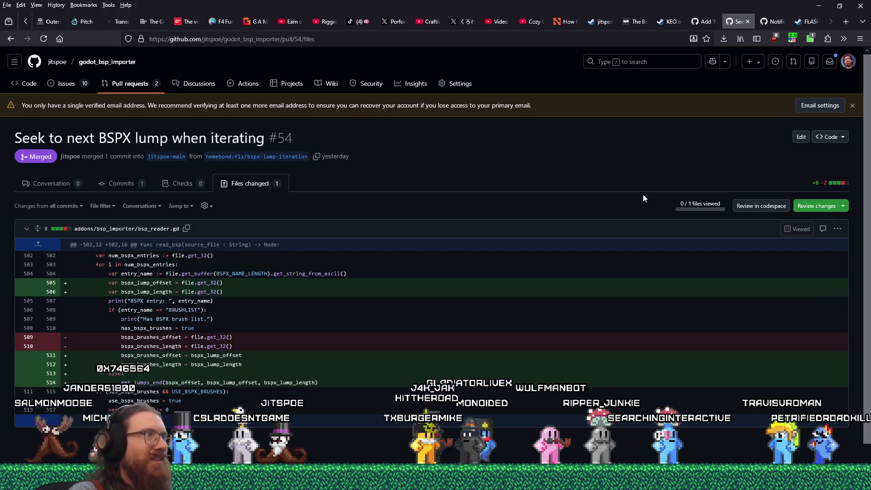
{"action": "left_click", "coordinate": [748, 22]}
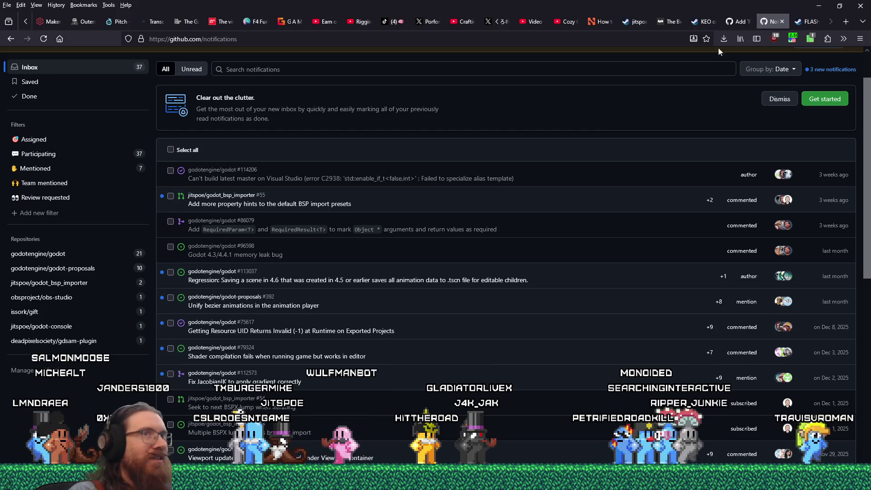
{"action": "left_click", "coordinate": [782, 21]}
{"action": "left_click", "coordinate": [747, 21]}
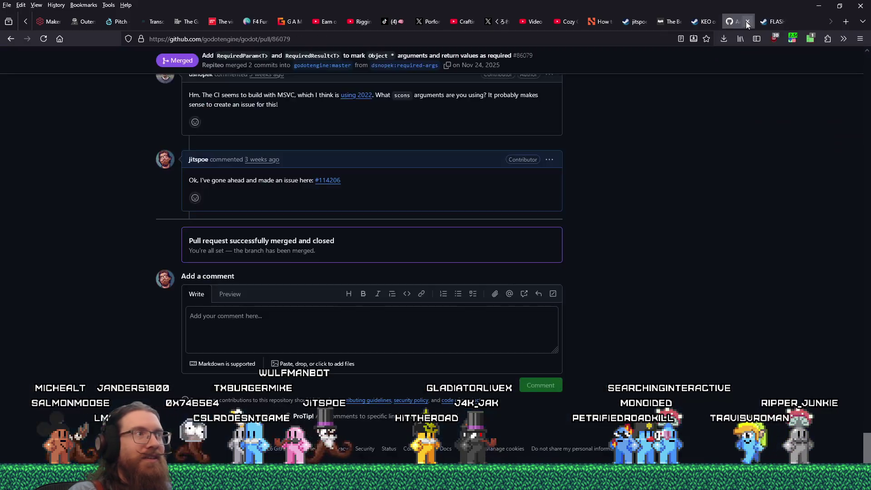
{"action": "scroll", "coordinate": [751, 180], "scroll_direction": "up", "scroll_amount": 10}
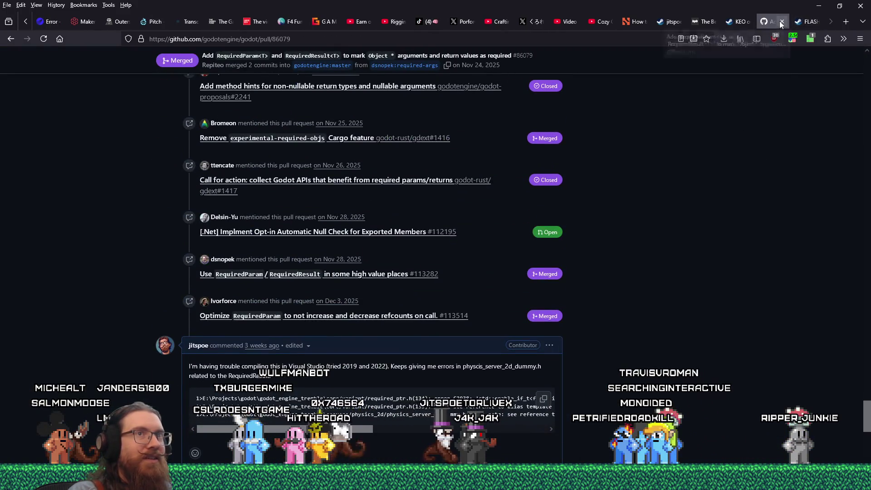
{"action": "left_click", "coordinate": [780, 21]}
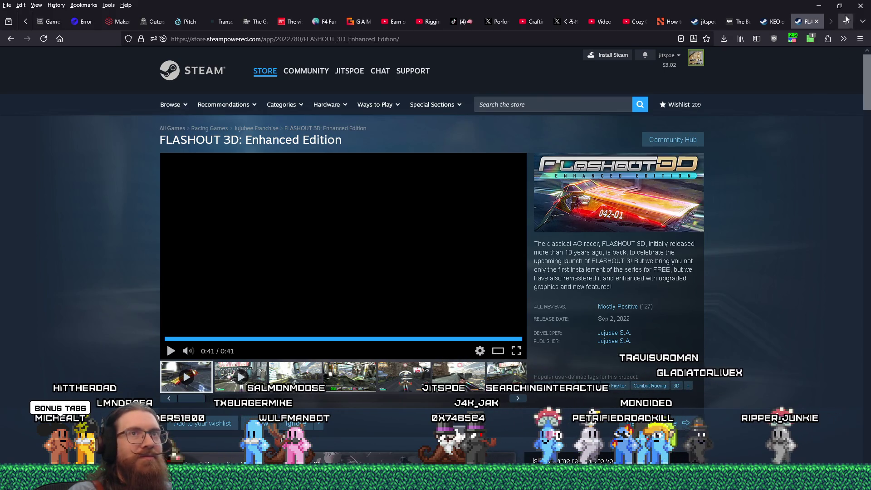
{"action": "key", "text": "alt+Tab"}
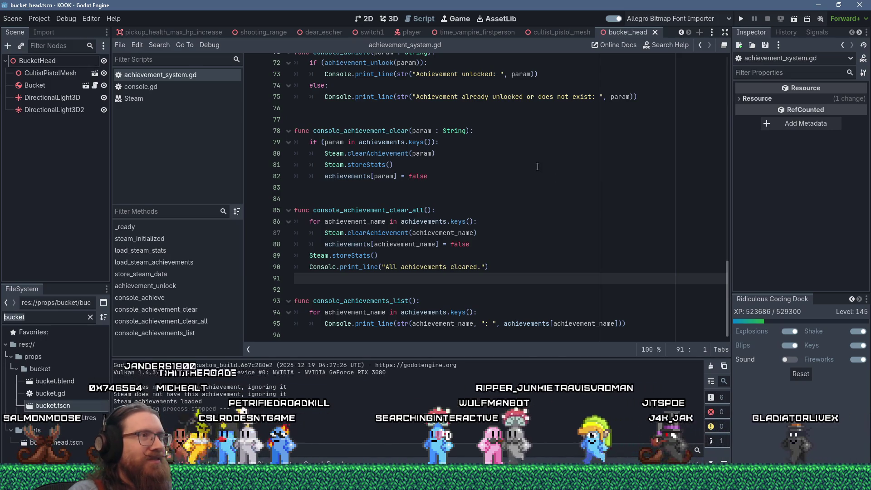
Search the project files for the map console command
{"action": "scroll", "coordinate": [538, 166], "scroll_direction": "up", "scroll_amount": 5}
{"action": "scroll", "coordinate": [538, 166], "scroll_direction": "up", "scroll_amount": 19}
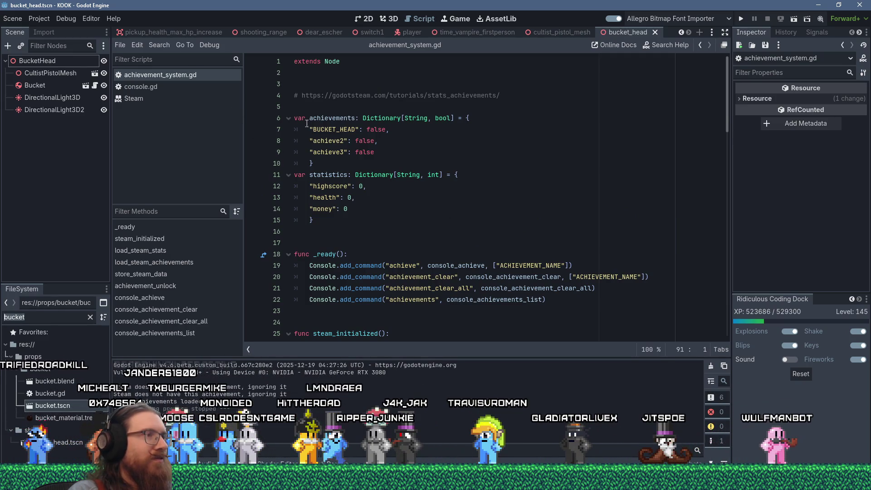
{"action": "left_click", "coordinate": [158, 47]}
{"action": "left_click", "coordinate": [189, 110]}
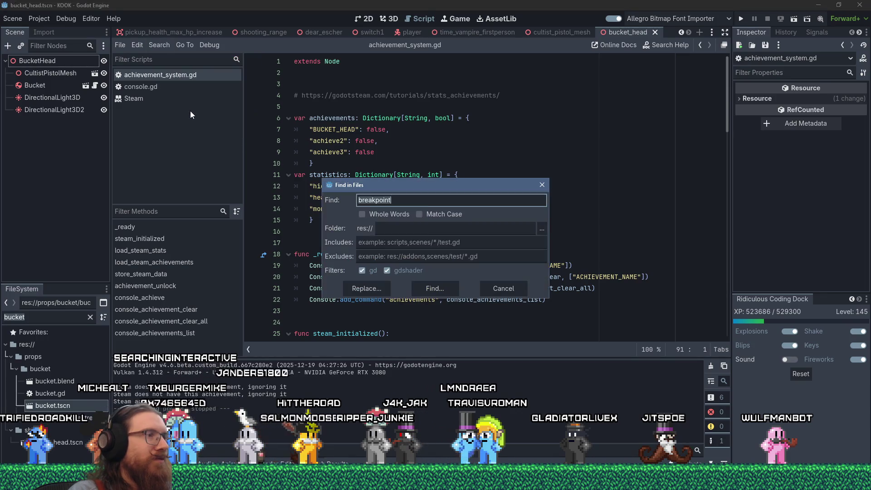
{"action": "type", "text": "\""}
{"action": "key", "text": "Return"}
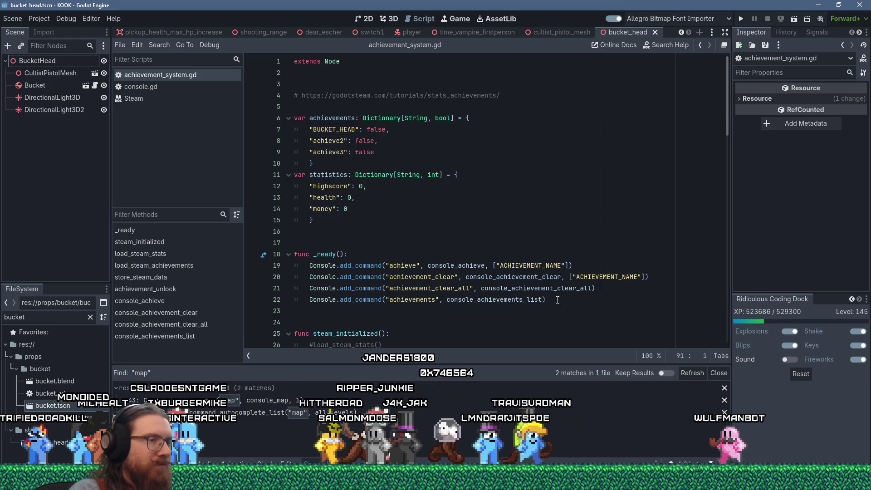
Add a Console.add_command_autocomplete_list line for achieve using achievements.keys() after line 22
{"action": "left_click", "coordinate": [590, 301]}
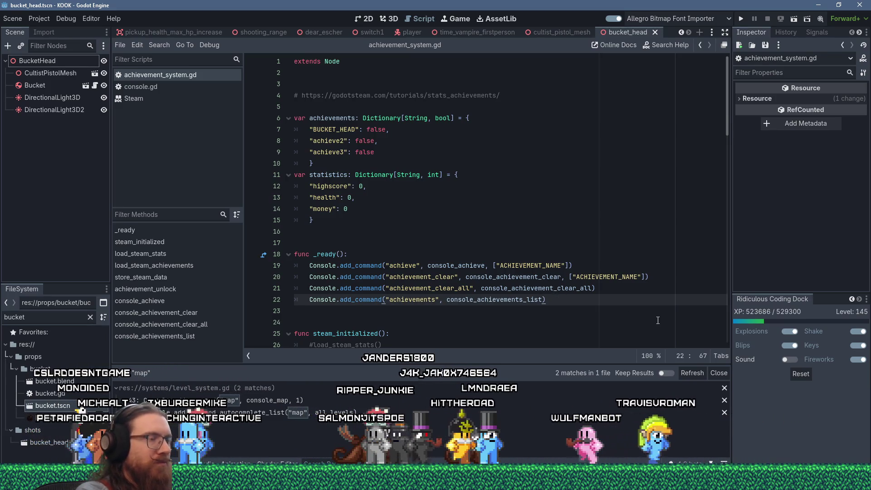
{"action": "key", "text": "Return"}
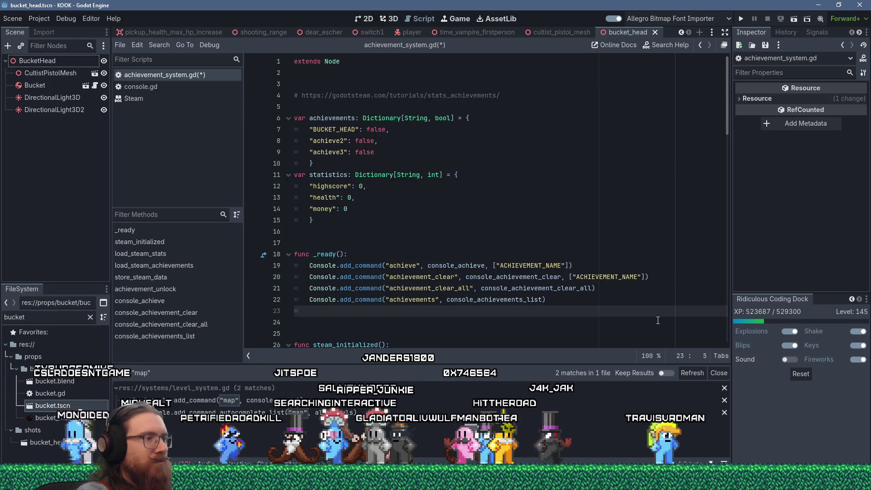
{"action": "type", "text": "Console.add"}
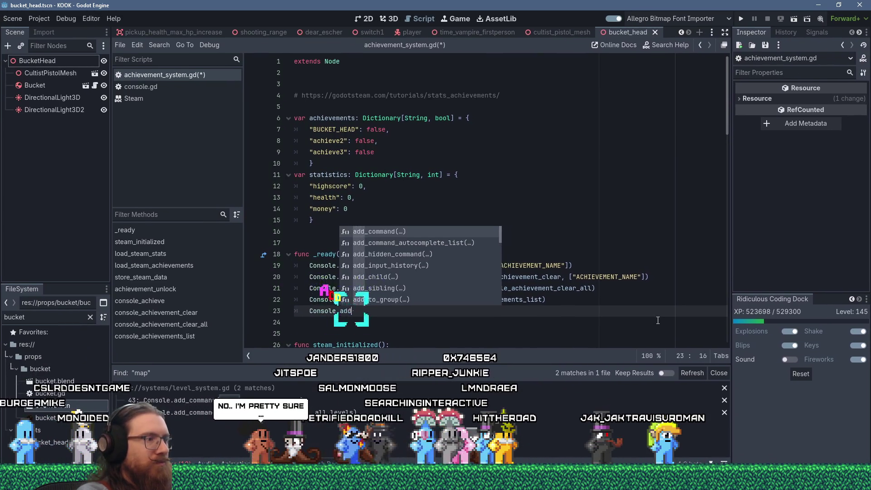
{"action": "type", "text": "_command_auto"}
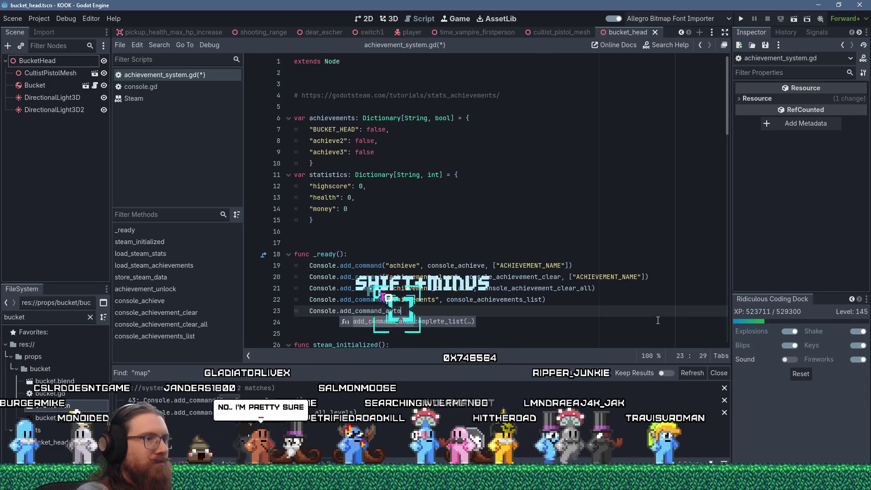
{"action": "key", "text": "Return"}
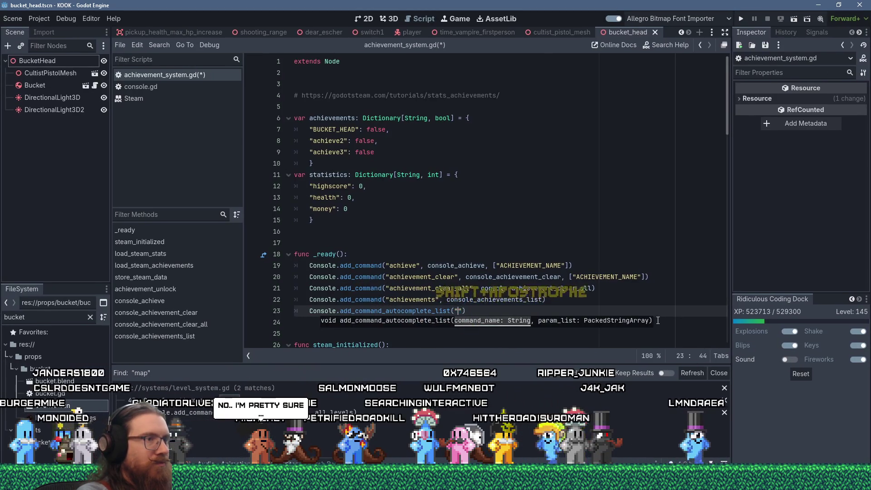
{"action": "type", "text": "\"achieveme"}
{"action": "key", "text": "BackSpace"}
{"action": "key", "text": "BackSpace"}
{"action": "type", "text": "\", "}
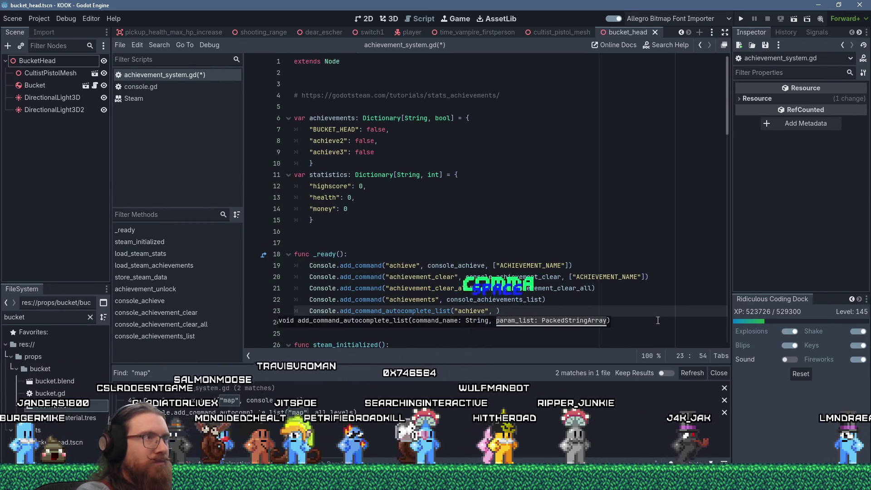
{"action": "type", "text": "achievement"}
{"action": "type", "text": "s.keys()"}
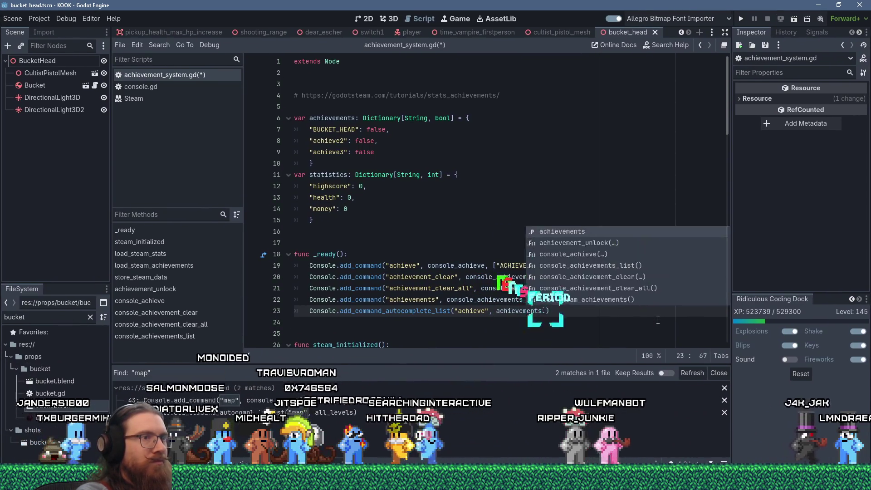
Duplicate that line for the achievement_clear command, then run the game to test autocomplete
{"action": "key", "text": "End"}
{"action": "key", "text": "shift+Home"}
{"action": "key", "text": "ctrl+c"}
{"action": "key", "text": "End"}
{"action": "key", "text": "Return"}
{"action": "key", "text": "shift+Insert"}
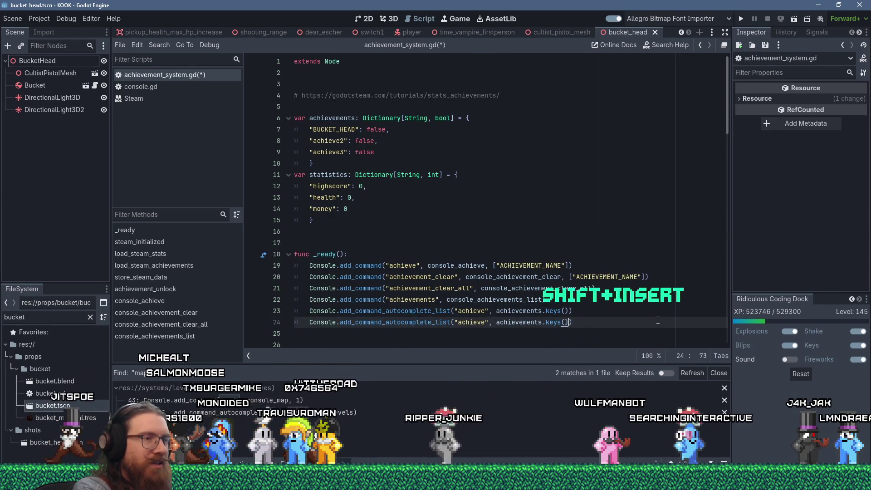
{"action": "key", "text": "Left"}
{"action": "key", "text": "Left"}
{"action": "key", "text": "Left"}
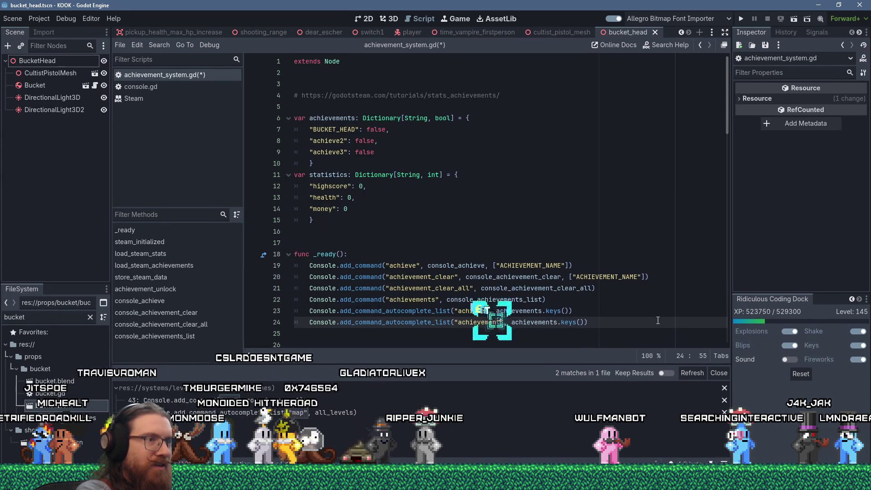
{"action": "type", "text": "_clear"}
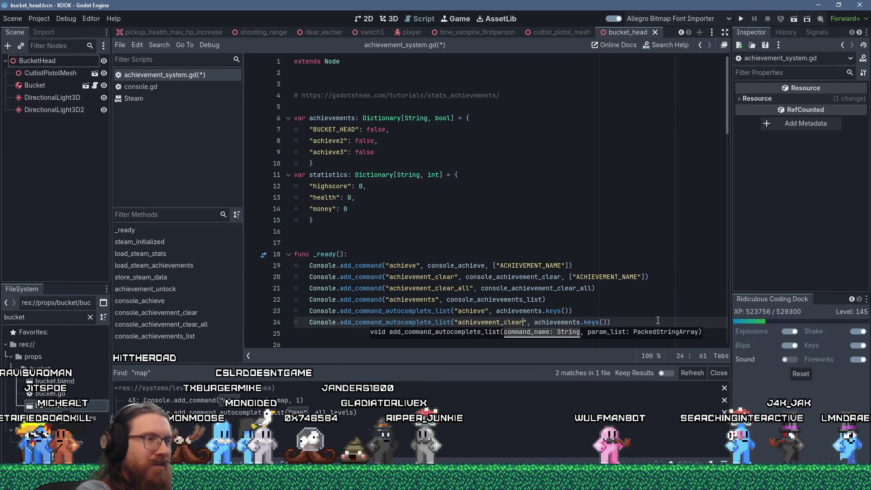
{"action": "scroll", "coordinate": [658, 321], "scroll_direction": "down", "scroll_amount": 2}
{"action": "left_click", "coordinate": [499, 266]}
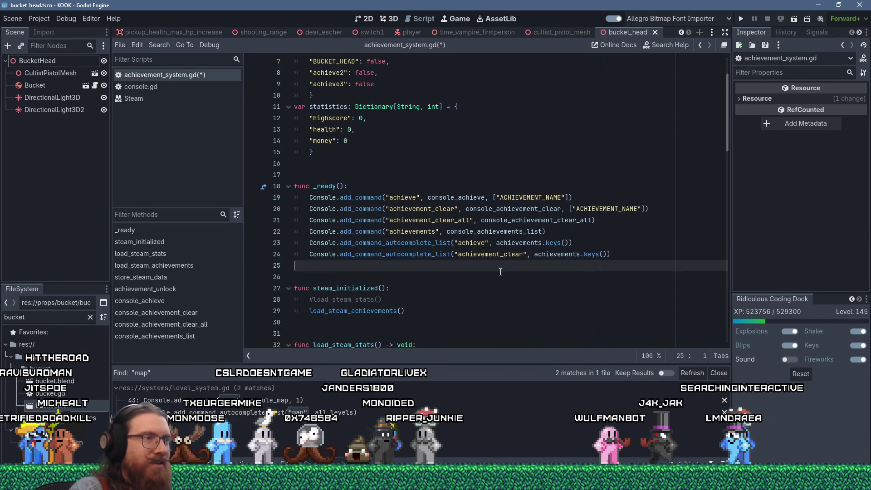
{"action": "left_click", "coordinate": [741, 18]}
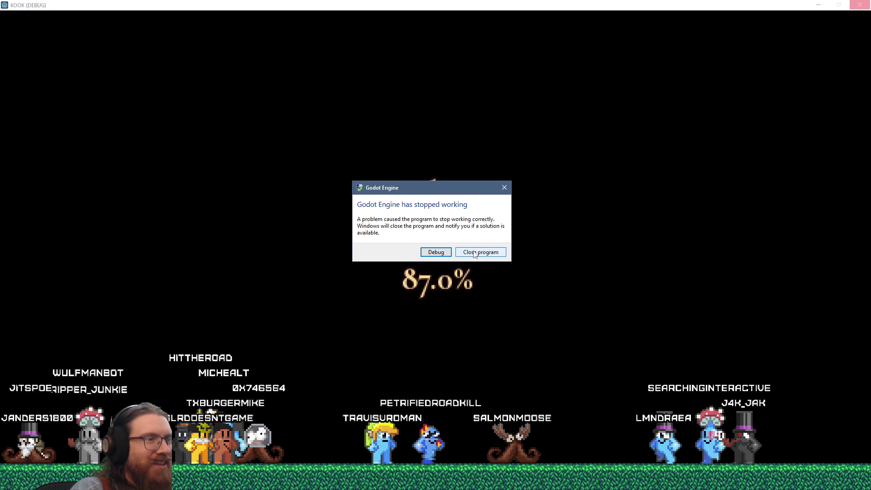
Dismiss the KOOK crash dialog and run the project again
{"action": "left_click", "coordinate": [472, 255]}
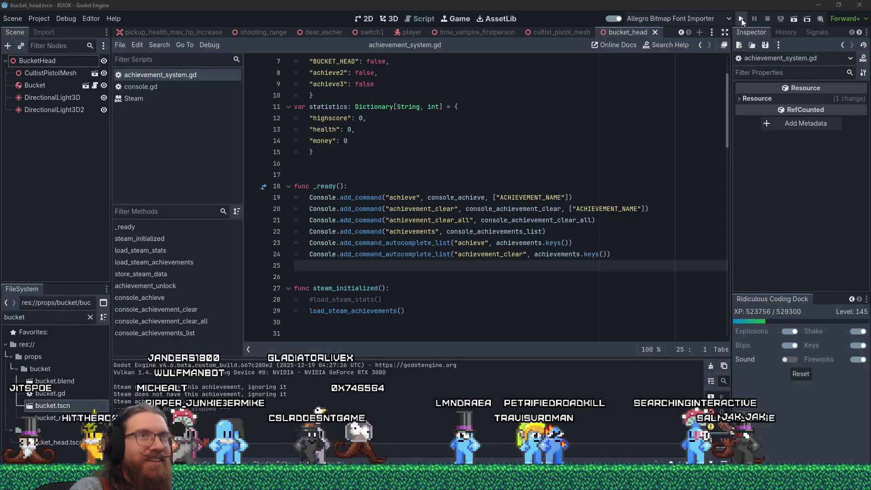
{"action": "left_click", "coordinate": [741, 18]}
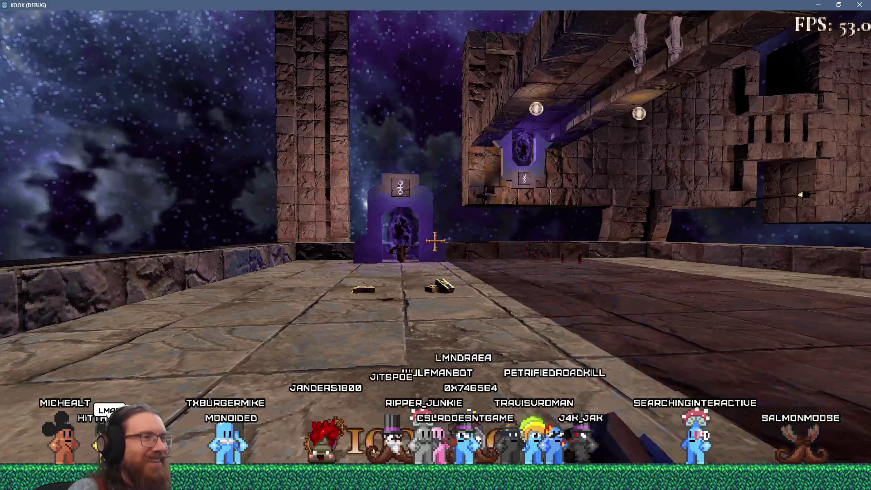
In the game console, try achieve BUCKET_HEAD and achieve with a nonexistent name
{"action": "key", "text": "grave"}
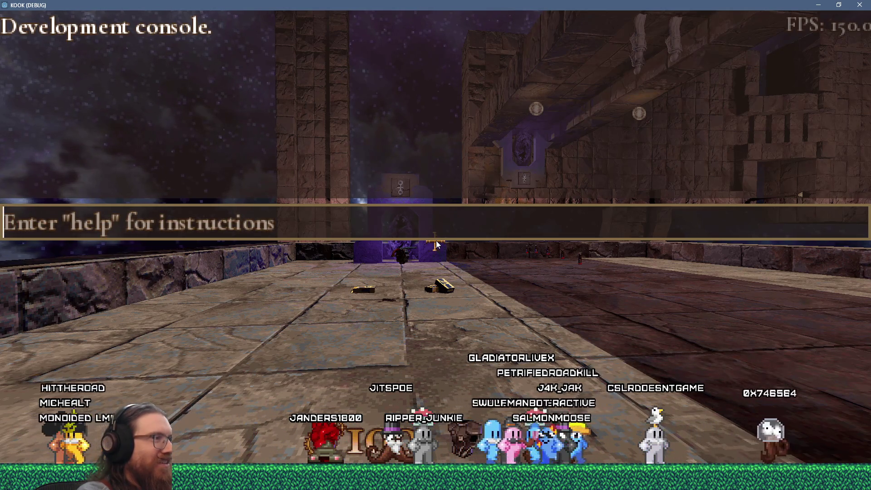
{"action": "type", "text": "achieve BUCKET_HEAD"}
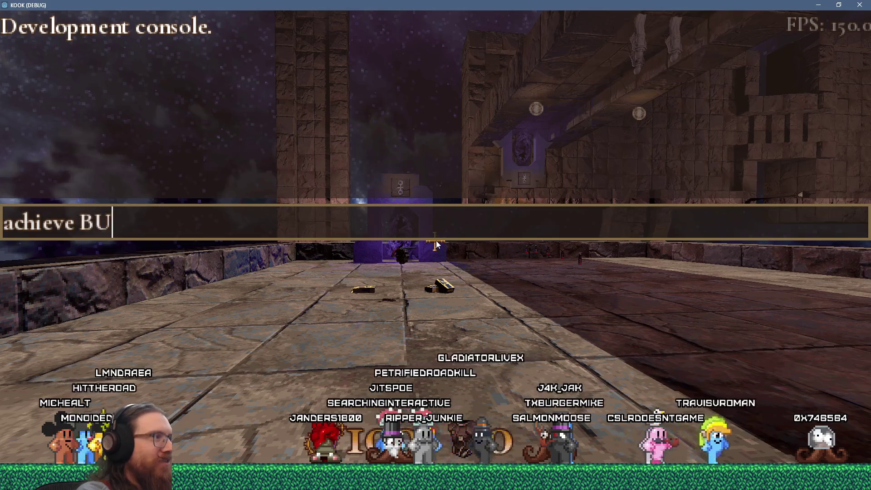
{"action": "key", "text": "Return"}
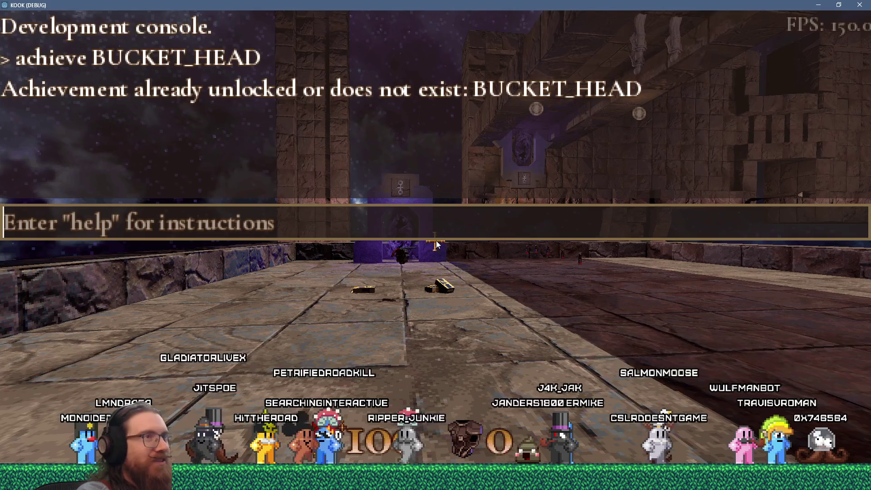
{"action": "type", "text": "achieve "}
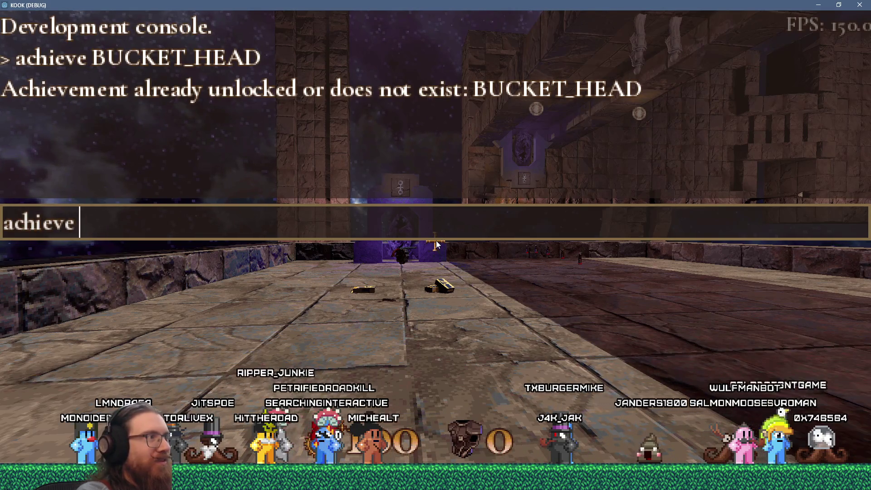
{"action": "type", "text": "avnoethusantoeuh"}
{"action": "key", "text": "Return"}
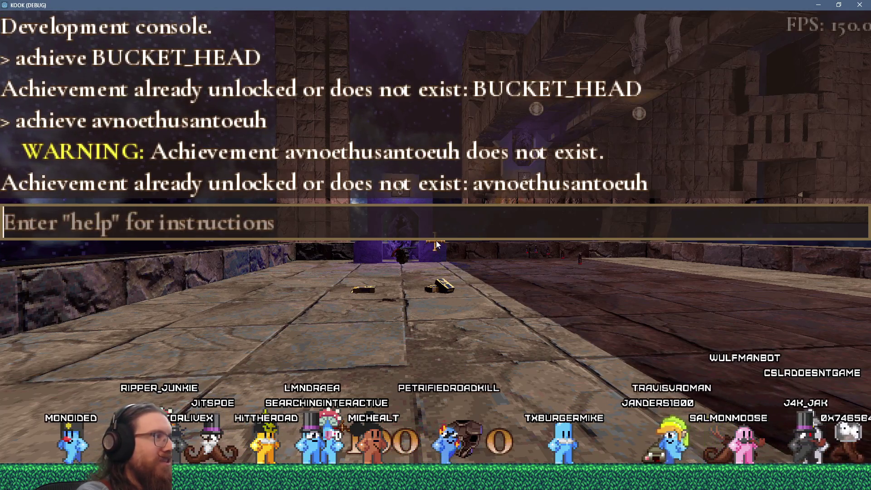
Unlock achieve2 with 'achieve achieve2', then enter 'quit' to close the game
{"action": "type", "text": "achieve "}
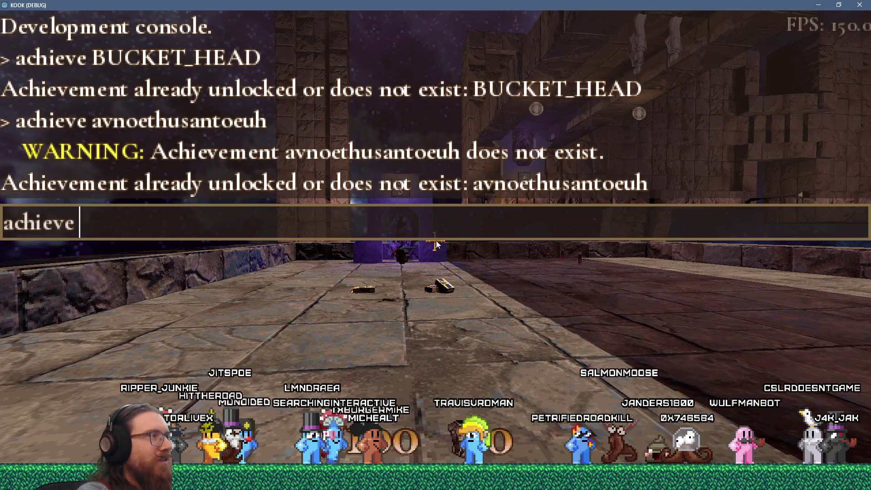
{"action": "type", "text": "achieve2"}
{"action": "key", "text": "Return"}
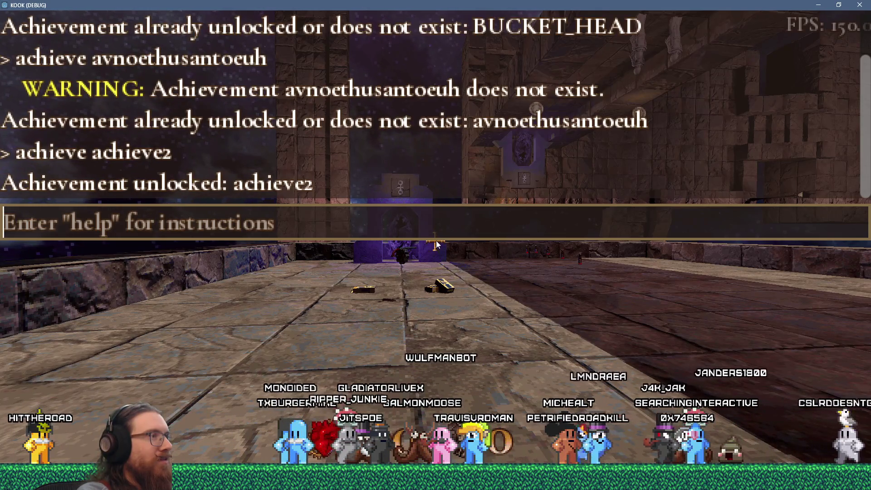
{"action": "type", "text": "quit"}
{"action": "key", "text": "Return"}
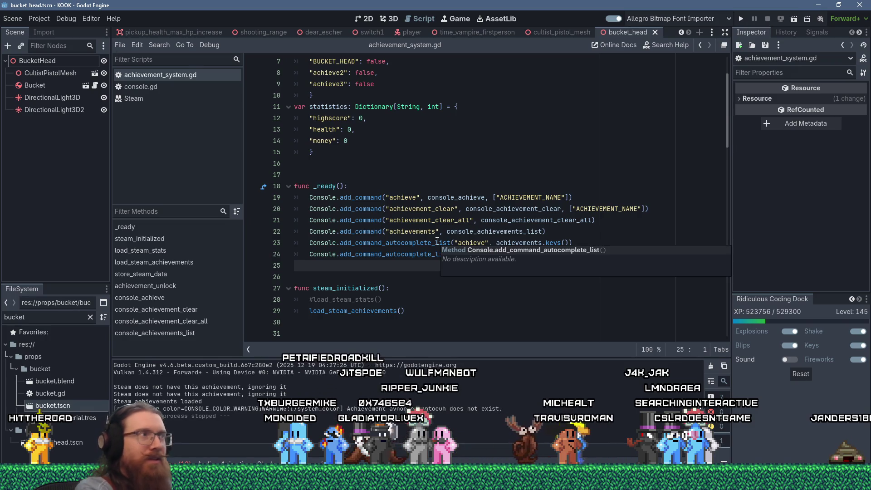
Place the caret on line 16 and scroll up to the top of achievement_system.gd
{"action": "left_click", "coordinate": [304, 162]}
{"action": "scroll", "coordinate": [331, 166], "scroll_direction": "up", "scroll_amount": 2}
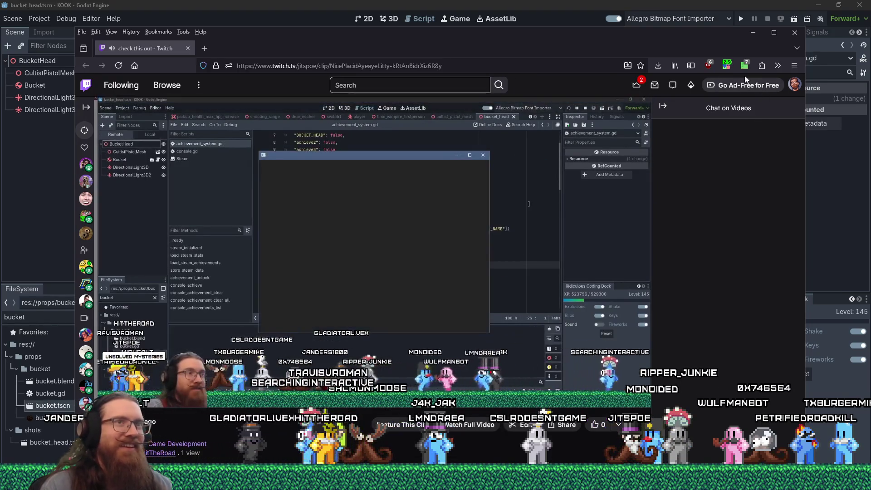
Disable the playback-speed extension, pause the Twitch clip, and return to Godot
{"action": "left_click", "coordinate": [727, 65]}
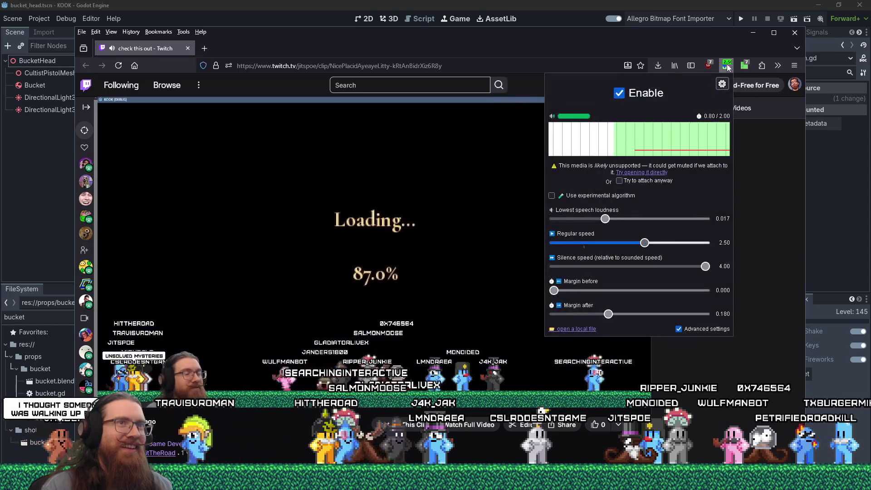
{"action": "left_click", "coordinate": [620, 94]}
{"action": "left_click", "coordinate": [375, 249]}
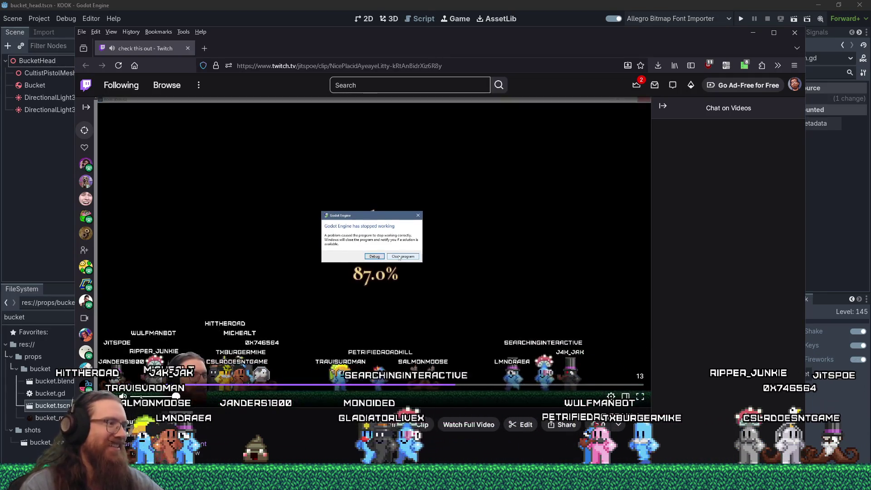
{"action": "left_click", "coordinate": [398, 258]}
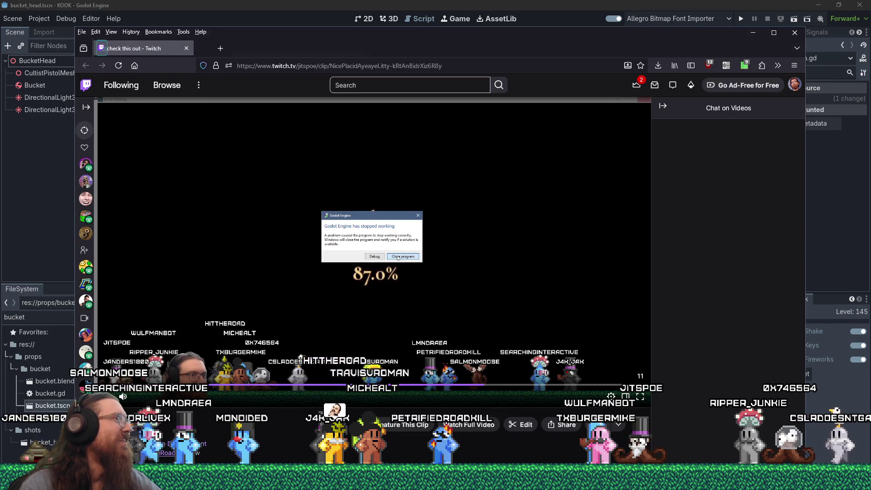
{"action": "key", "text": "alt+Tab"}
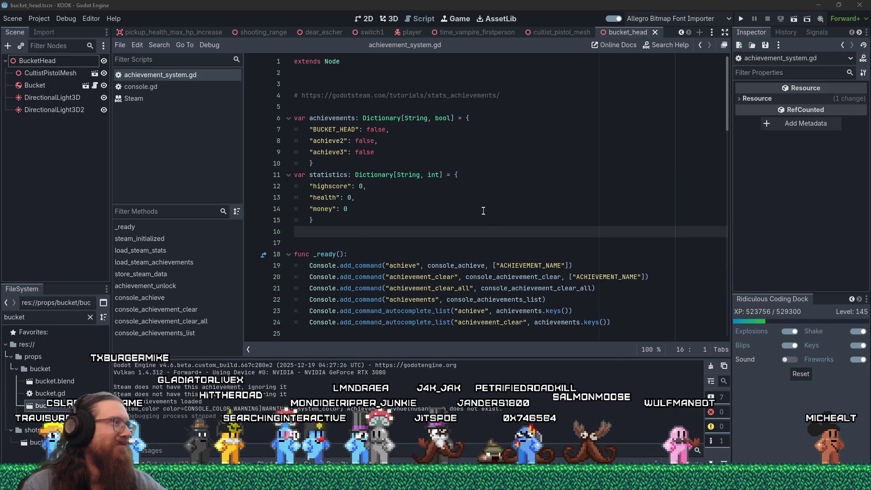
{"action": "left_click", "coordinate": [398, 232]}
{"action": "key", "text": "super+Tab"}
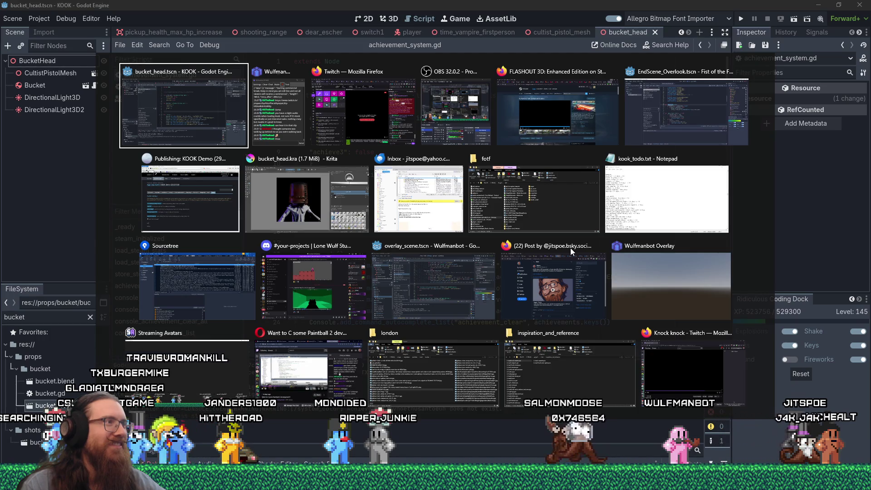
{"action": "key", "text": "Escape"}
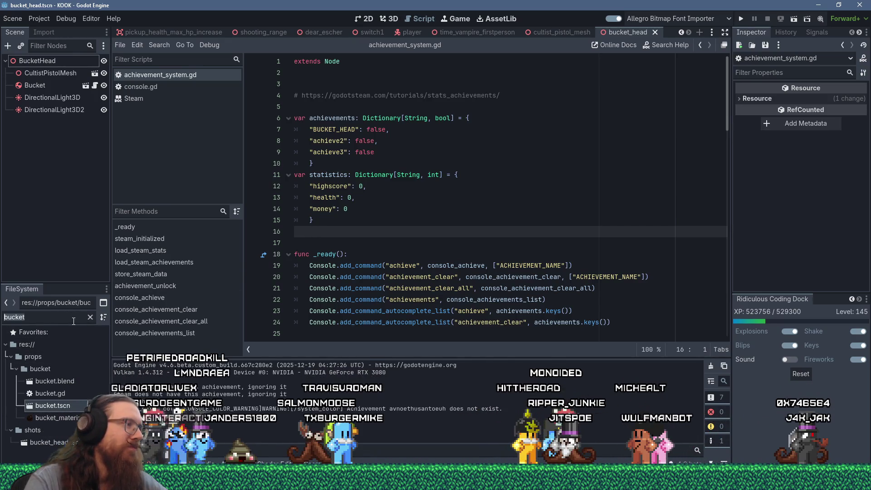
{"action": "left_click", "coordinate": [60, 312]}
{"action": "type", "text": "combat_"}
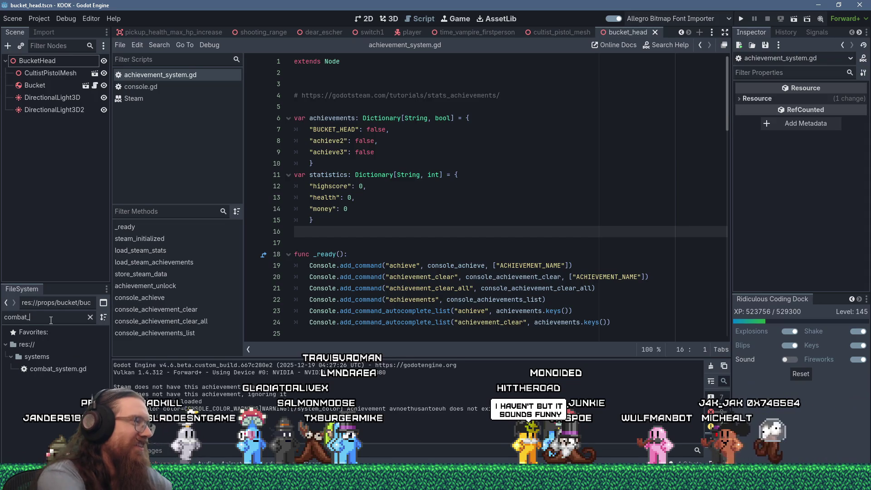
Open combat_system.gd, search it for 'bucket' to the next match, then switch to Discord
{"action": "double_click", "coordinate": [59, 369]}
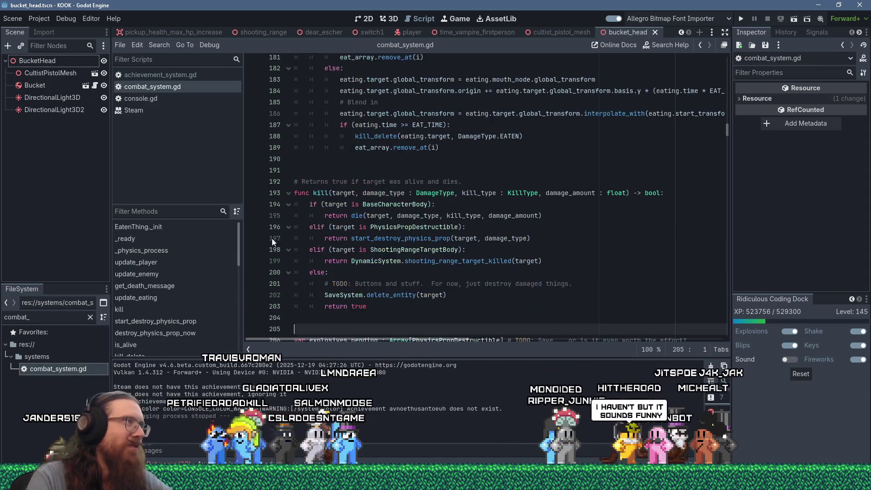
{"action": "left_click", "coordinate": [573, 193]}
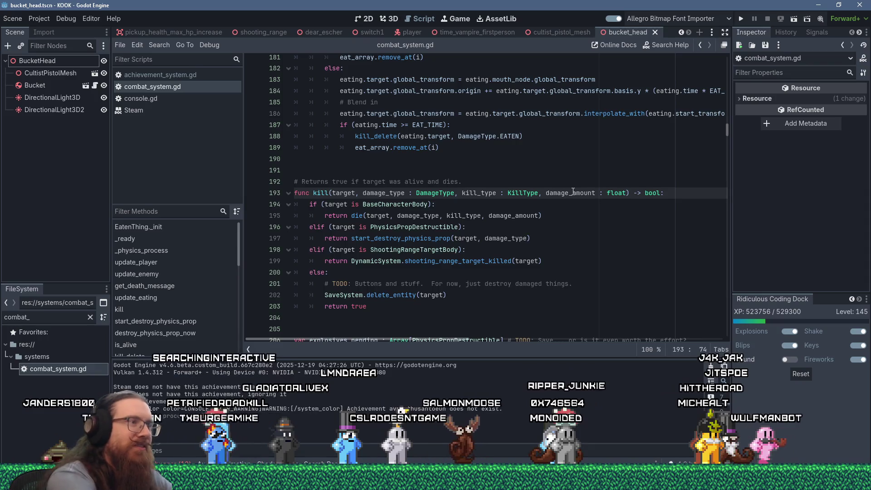
{"action": "key", "text": "ctrl+f"}
{"action": "type", "text": "requestcurr"}
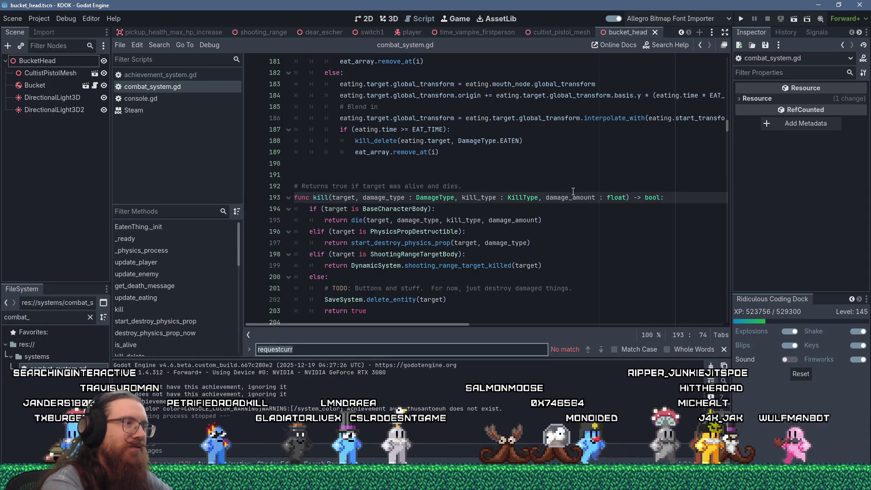
{"action": "type", "text": "bucket"}
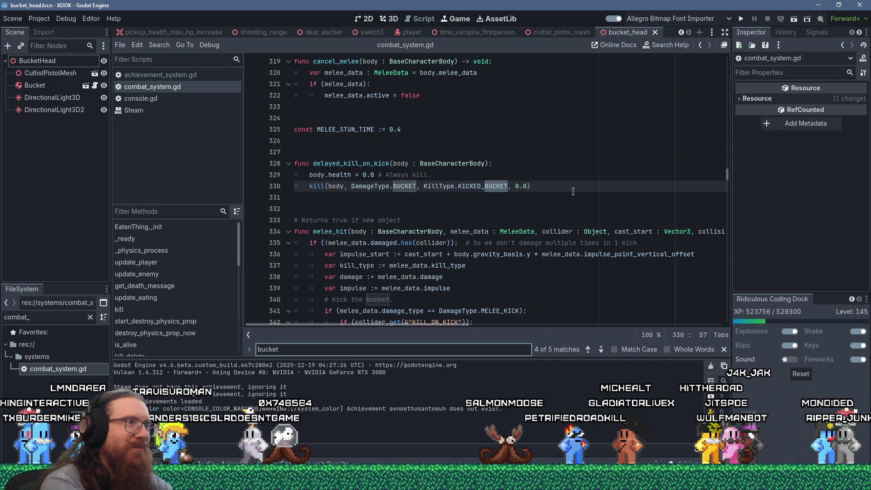
{"action": "key", "text": "Return"}
{"action": "key", "text": "Return"}
{"action": "key", "text": "Return"}
{"action": "key", "text": "Return"}
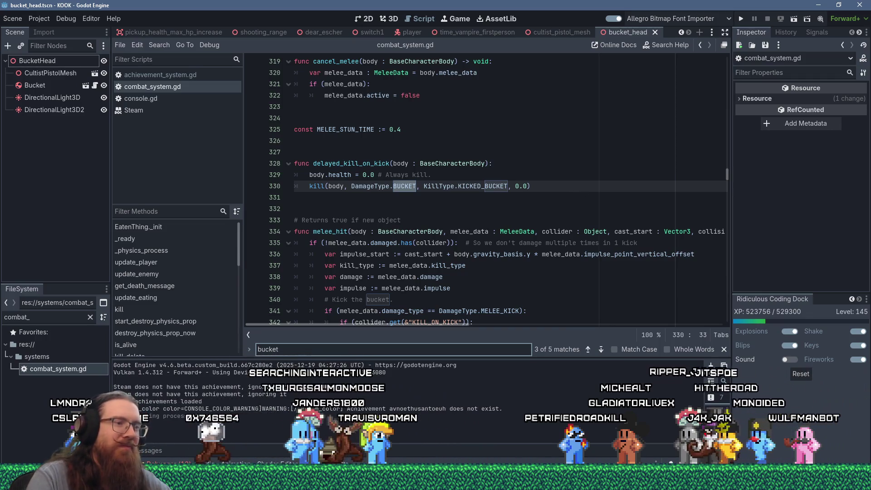
{"action": "key", "text": "alt+Tab"}
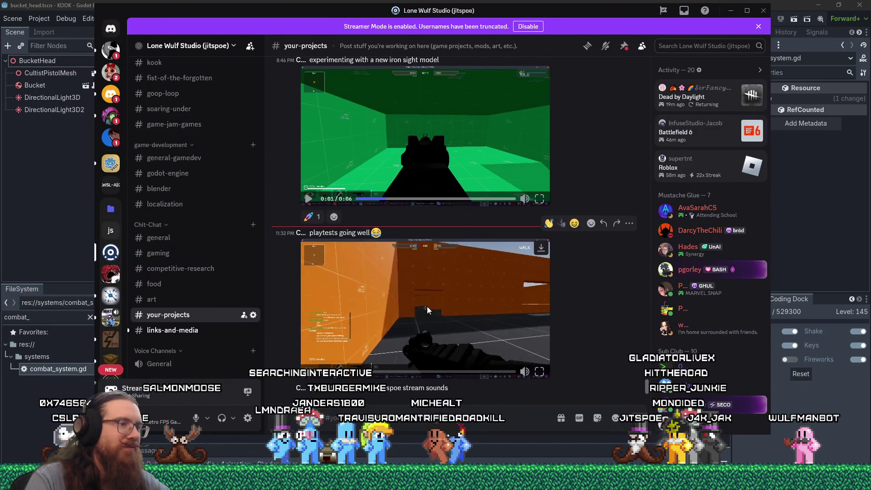
Play the orange-level playtest video, scrub it forward, then go back to Godot
{"action": "left_click", "coordinate": [426, 307]}
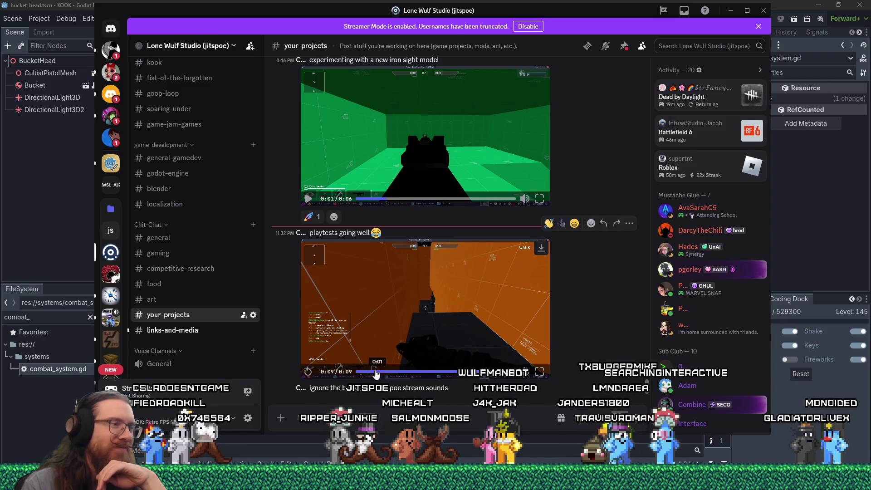
{"action": "left_click", "coordinate": [357, 379]}
{"action": "left_click_drag", "start_coordinate": [357, 380], "coordinate": [402, 372]}
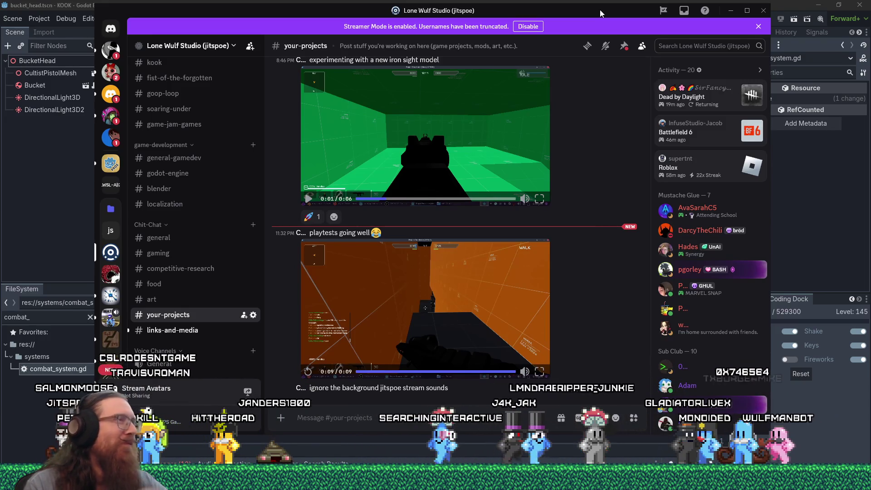
{"action": "key", "text": "alt+Tab"}
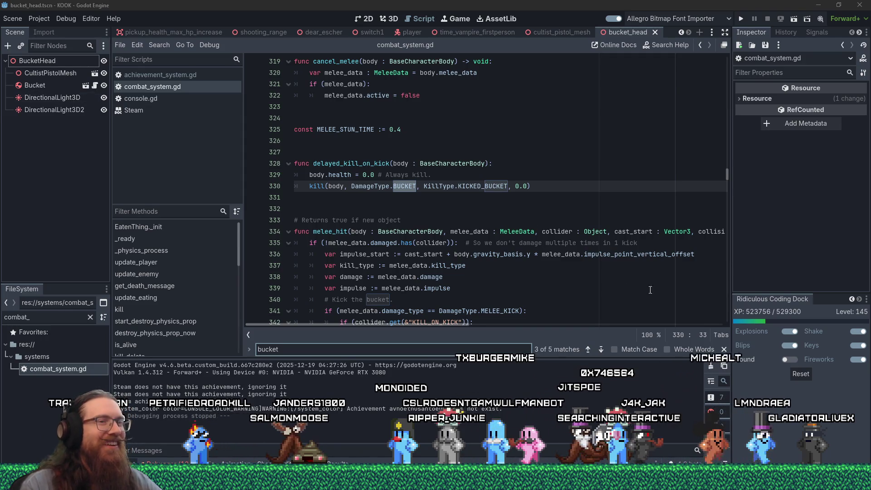
Close the console.gd script and Steam class reference, then start a search in combat_system.gd
{"action": "key", "text": "Escape"}
{"action": "key", "text": "Up"}
{"action": "key", "text": "Up"}
{"action": "key", "text": "Up"}
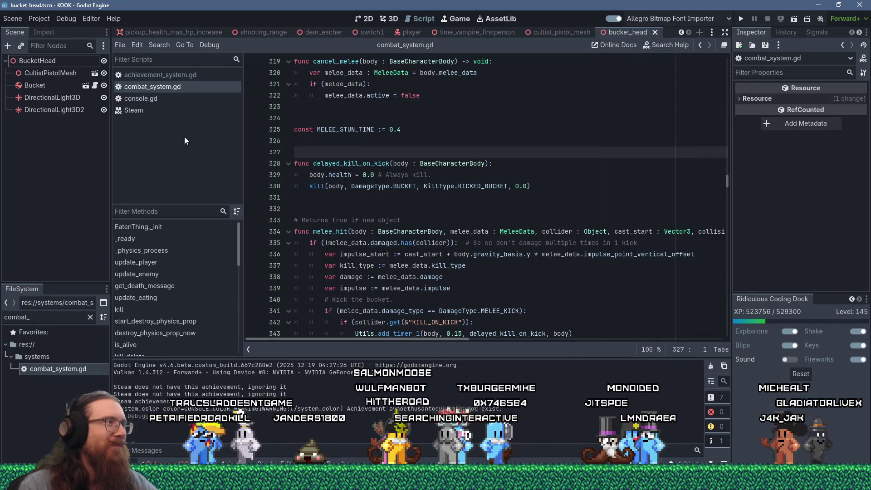
{"action": "left_click", "coordinate": [172, 100]}
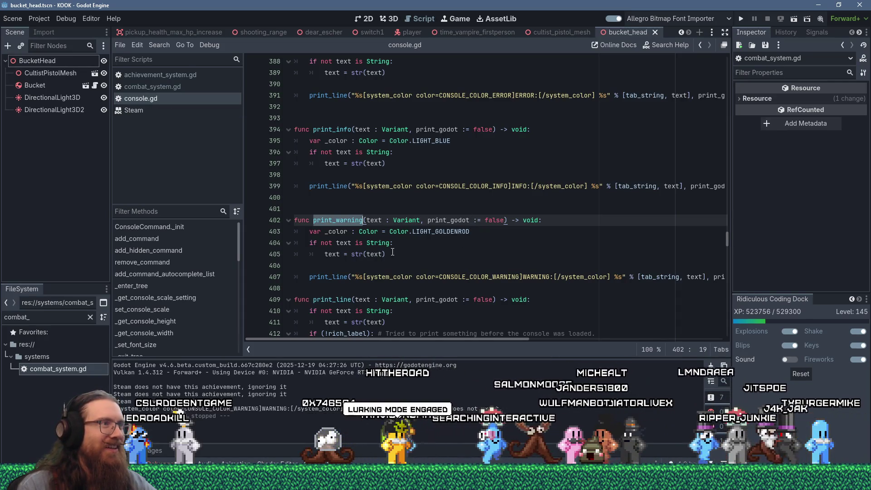
{"action": "scroll", "coordinate": [393, 253], "scroll_direction": "down", "scroll_amount": 4}
{"action": "scroll", "coordinate": [393, 253], "scroll_direction": "down", "scroll_amount": 4}
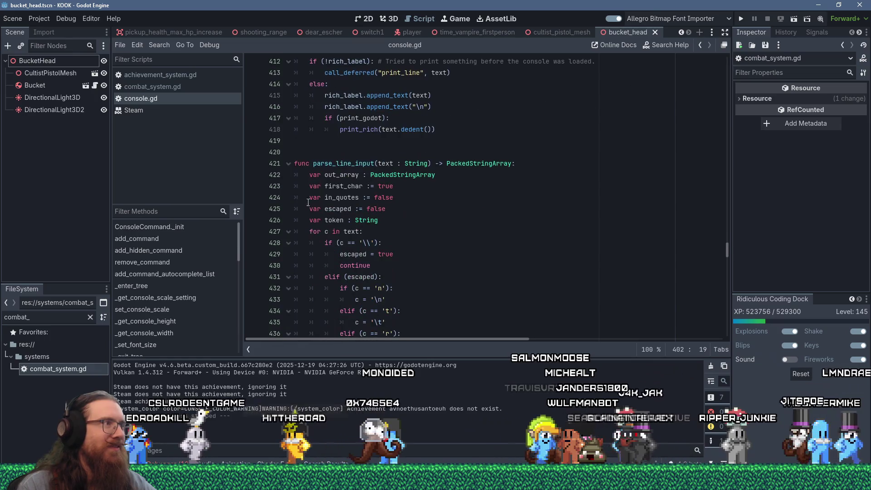
{"action": "middle_click", "coordinate": [137, 101]}
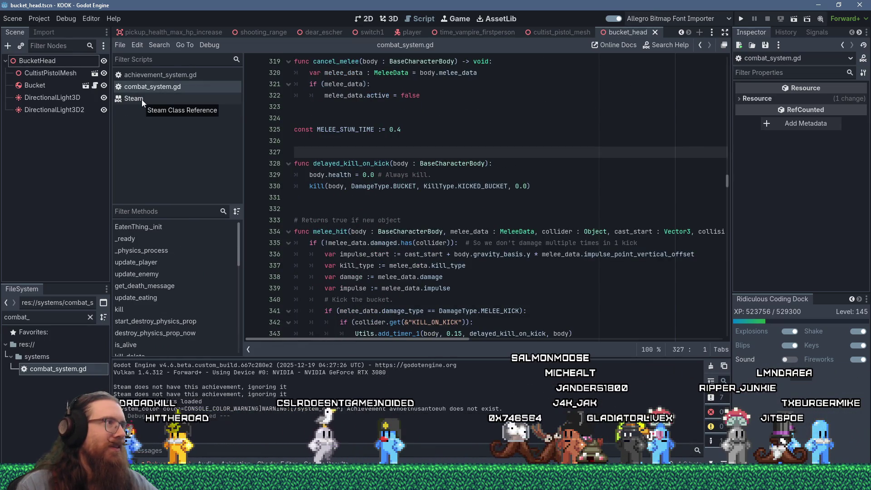
{"action": "middle_click", "coordinate": [142, 101]}
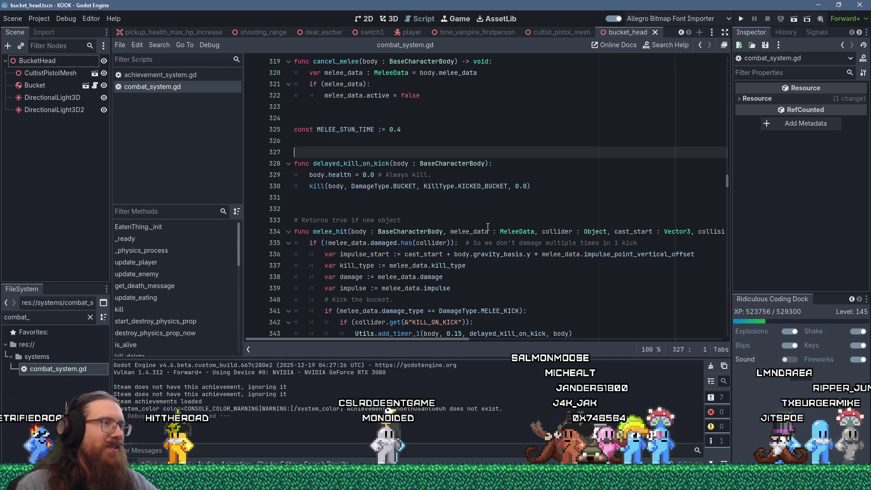
{"action": "scroll", "coordinate": [499, 239], "scroll_direction": "up", "scroll_amount": 5}
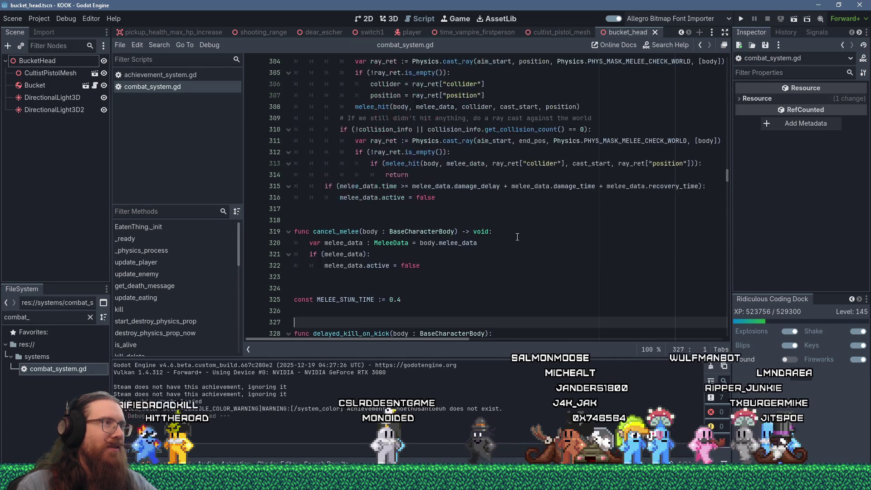
{"action": "left_click", "coordinate": [542, 248]}
{"action": "key", "text": "ctrl+f"}
Step through 'physics' matches to handle_rigid_body_hit's slipper check, then open SpecialPropType in physics_prop.gd
{"action": "type", "text": "physi"}
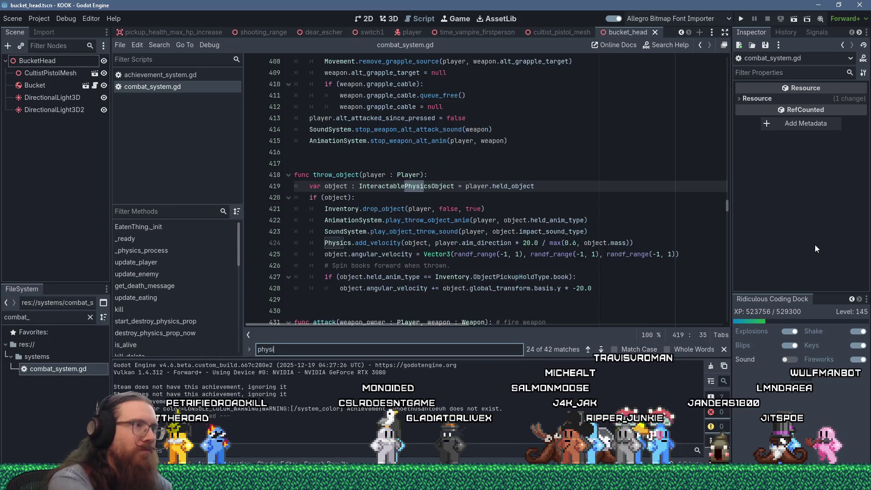
{"action": "type", "text": "cs"}
{"action": "key", "text": "Return"}
{"action": "key", "text": "Return"}
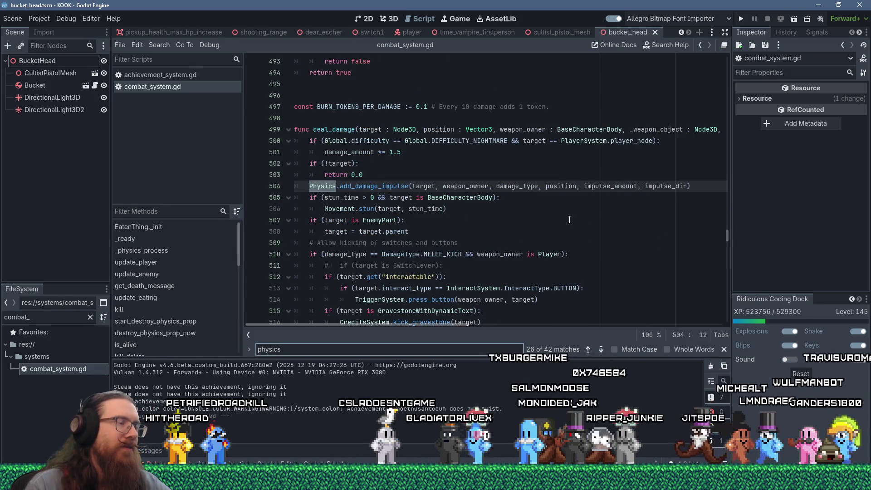
{"action": "key", "text": "Return"}
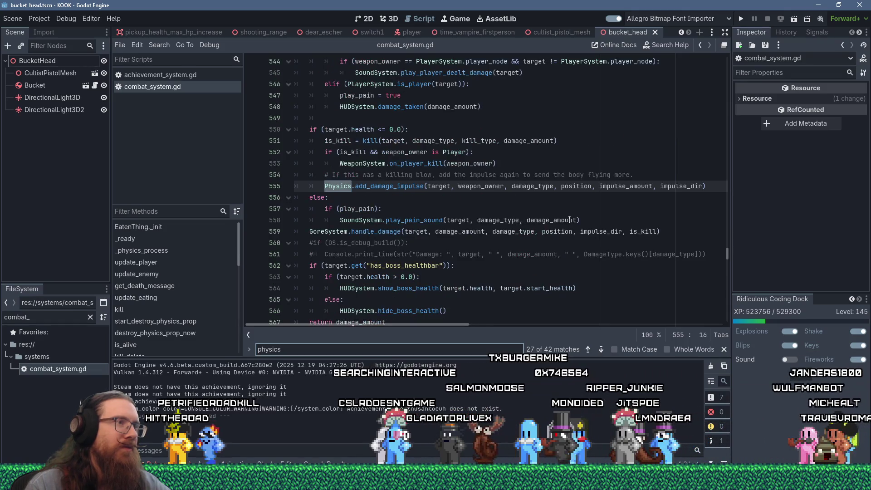
{"action": "key", "text": "Return"}
{"action": "key", "text": "Return"}
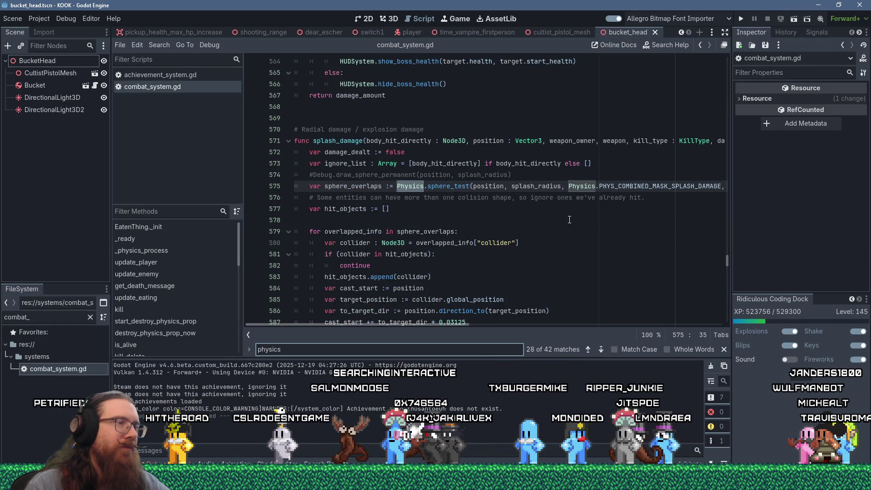
{"action": "key", "text": "Return"}
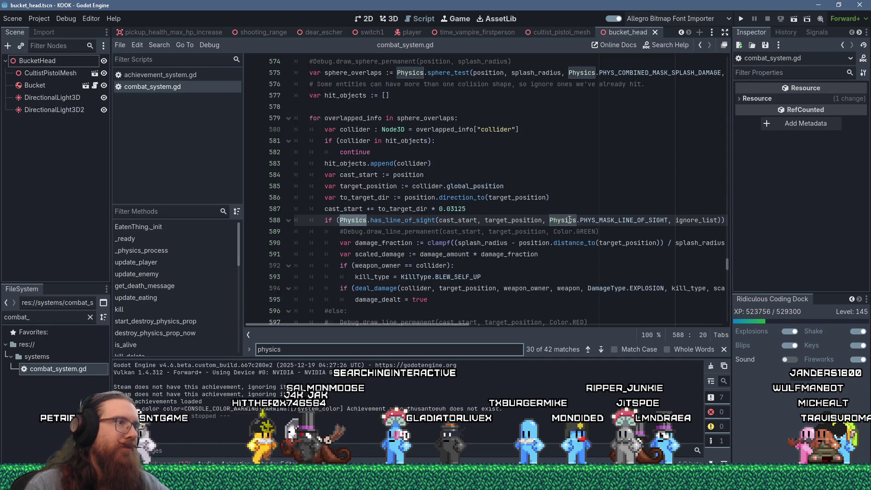
{"action": "key", "text": "Return"}
{"action": "key", "text": "Return"}
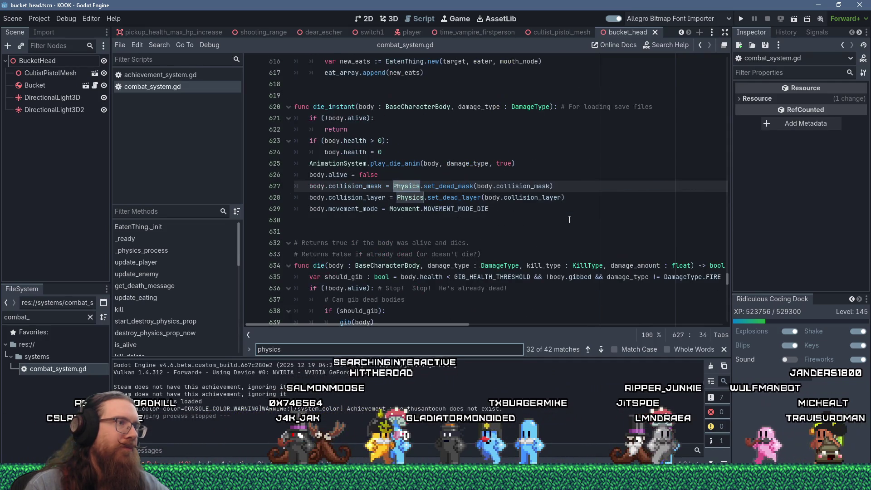
{"action": "key", "text": "Return"}
{"action": "key", "text": "Return"}
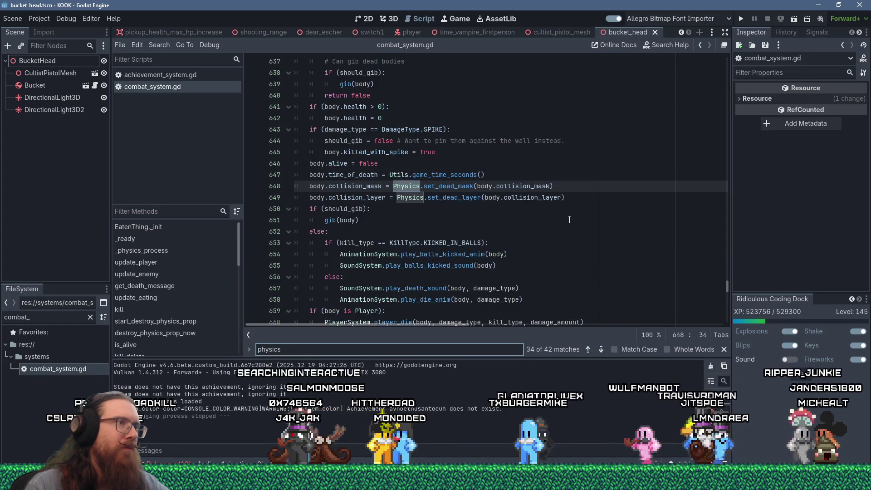
{"action": "key", "text": "Return"}
{"action": "key", "text": "Return"}
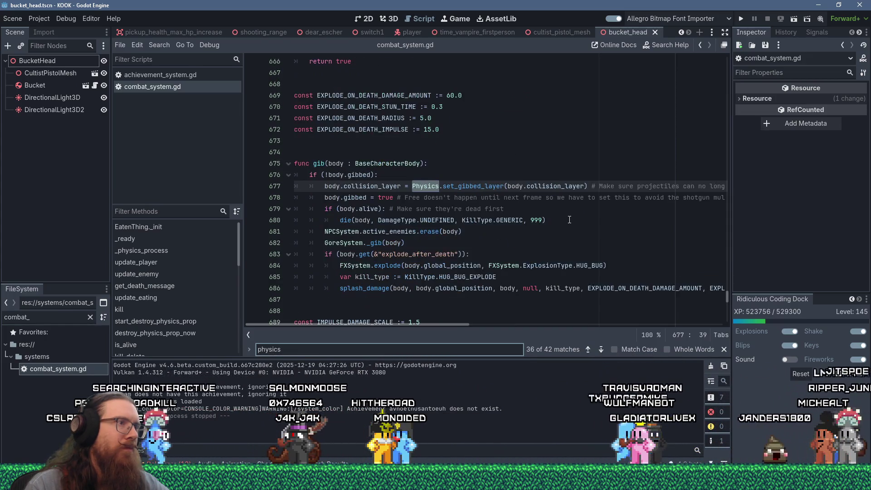
{"action": "key", "text": "Return"}
{"action": "key", "text": "Return"}
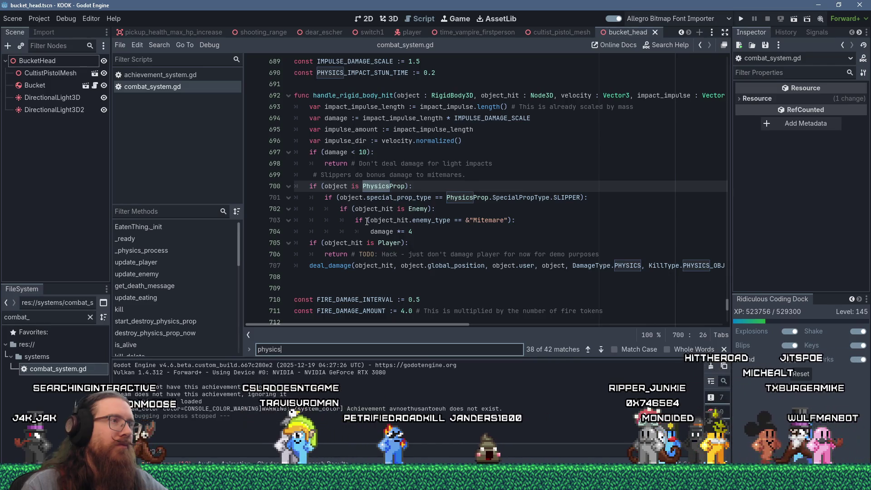
{"action": "left_click", "coordinate": [527, 197]}
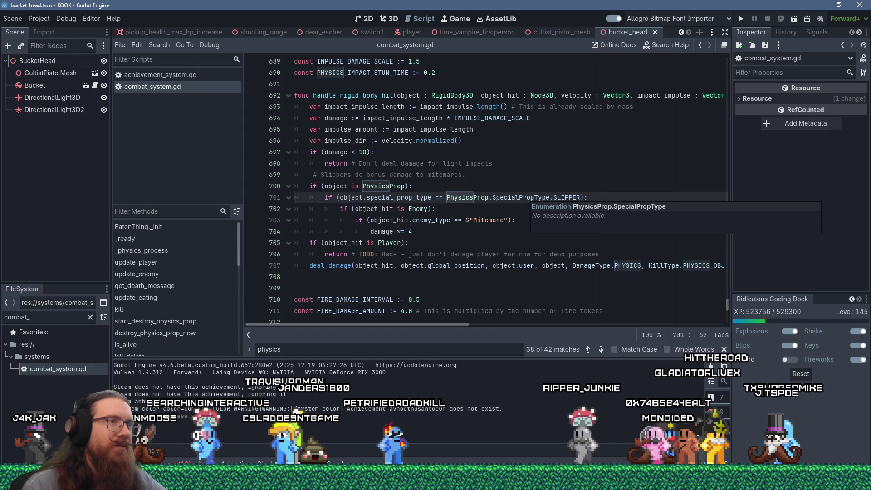
{"action": "left_click", "coordinate": [526, 197], "text": "ctrl"}
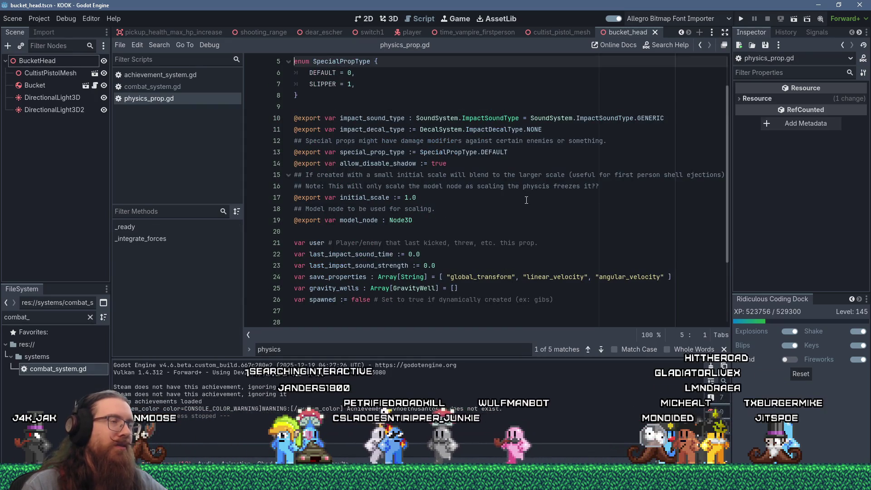
Add 'BUCKET = 2,' after SLIPPER in the SpecialPropType enum and save physics_prop.gd
{"action": "left_click", "coordinate": [365, 83]}
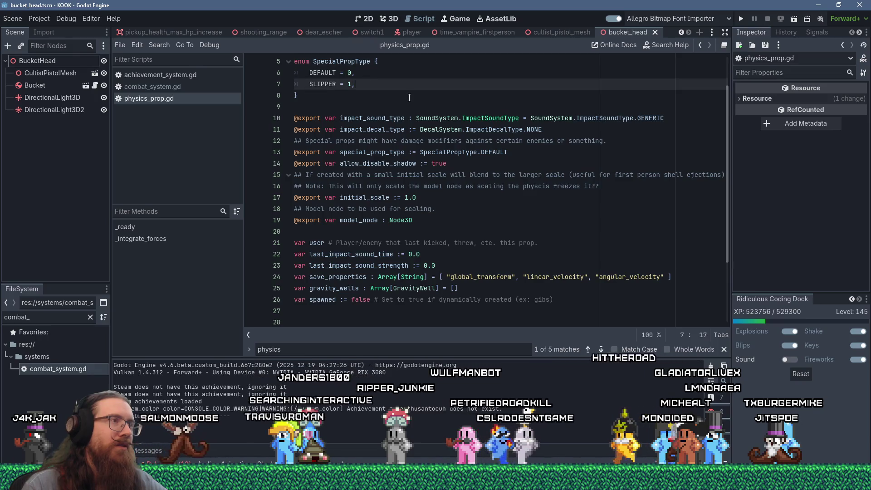
{"action": "scroll", "coordinate": [410, 97], "scroll_direction": "up", "scroll_amount": 2}
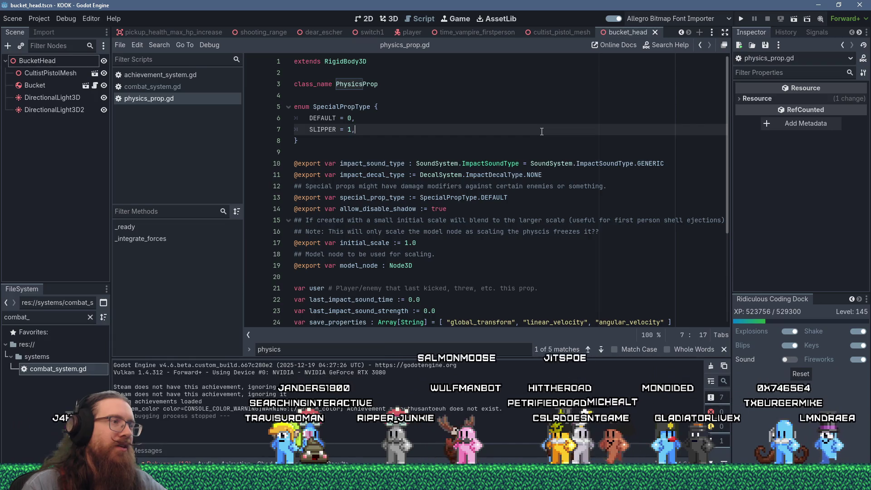
{"action": "key", "text": "Return"}
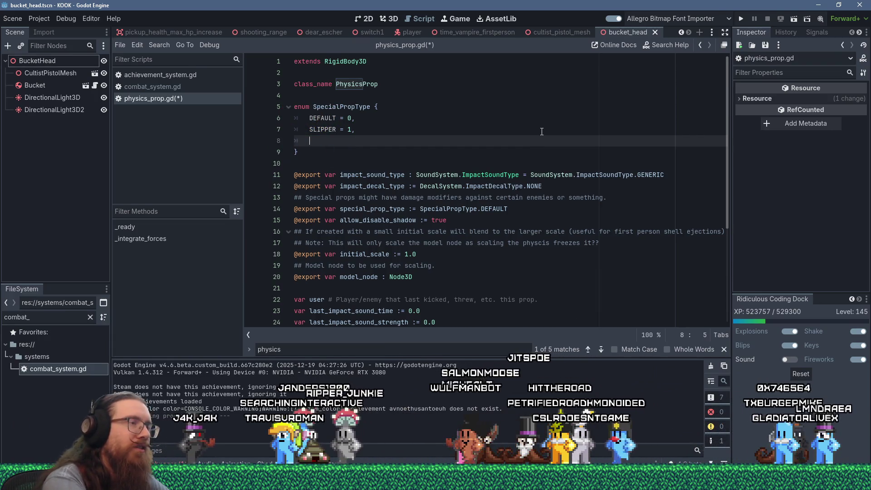
{"action": "type", "text": "BUCKET = 2,"}
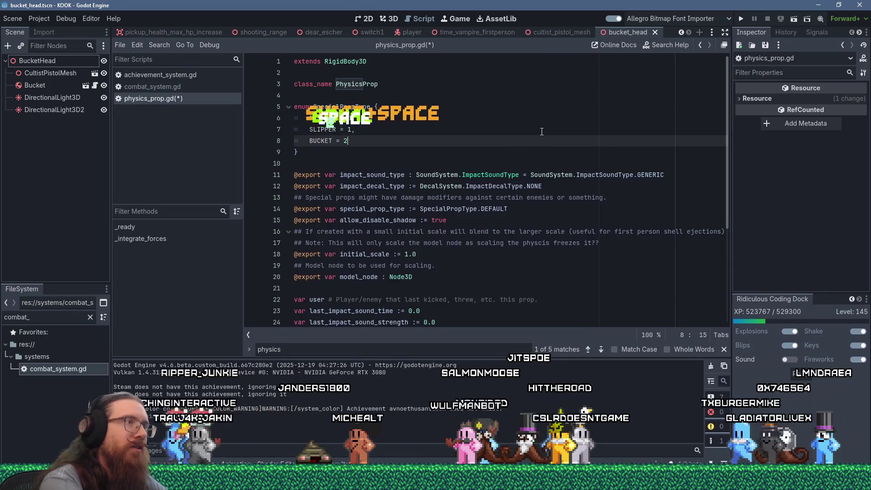
{"action": "key", "text": "ctrl+s"}
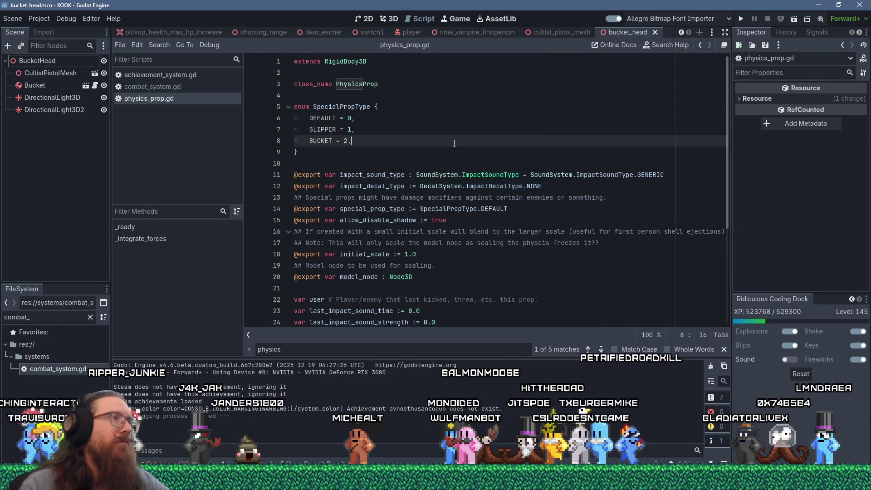
Filter the FileSystem dock by 'bucket' and select bucket.tscn
{"action": "double_click", "coordinate": [16, 317]}
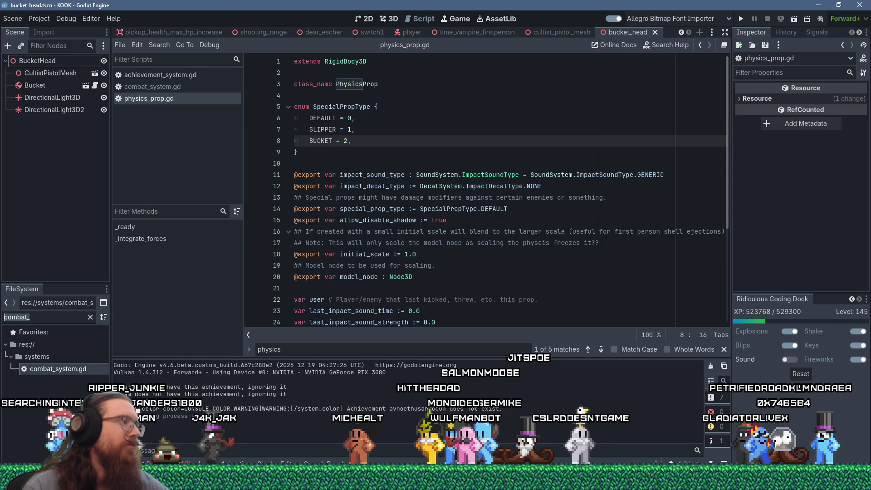
{"action": "type", "text": "bucket"}
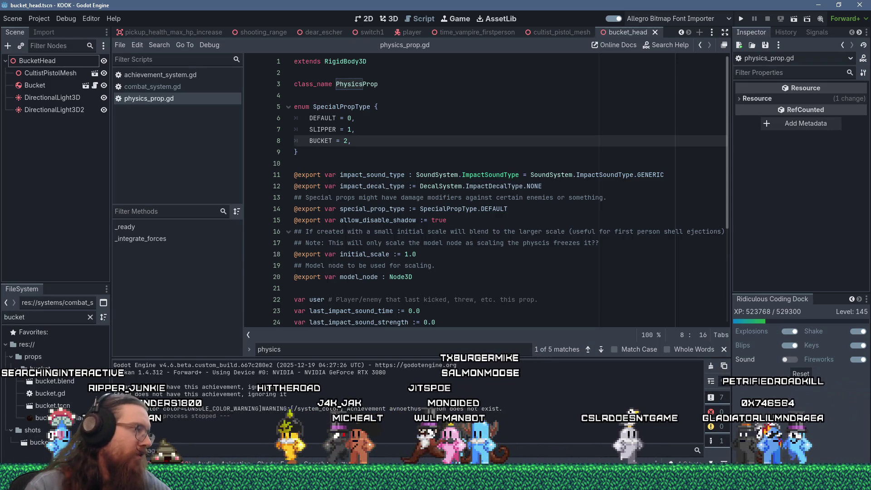
{"action": "left_click", "coordinate": [76, 407]}
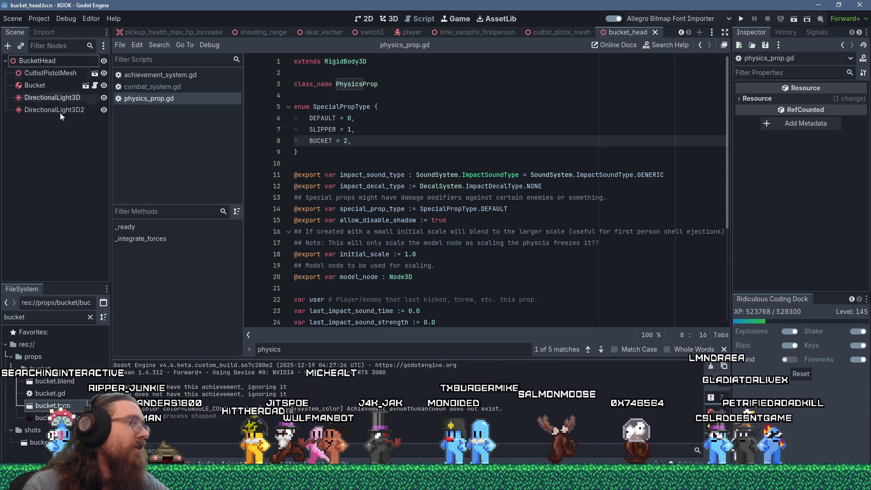
Set bucket.tscn's Special Prop Type to Bucket, save the scene, and close physics_prop.gd
{"action": "left_click", "coordinate": [48, 62]}
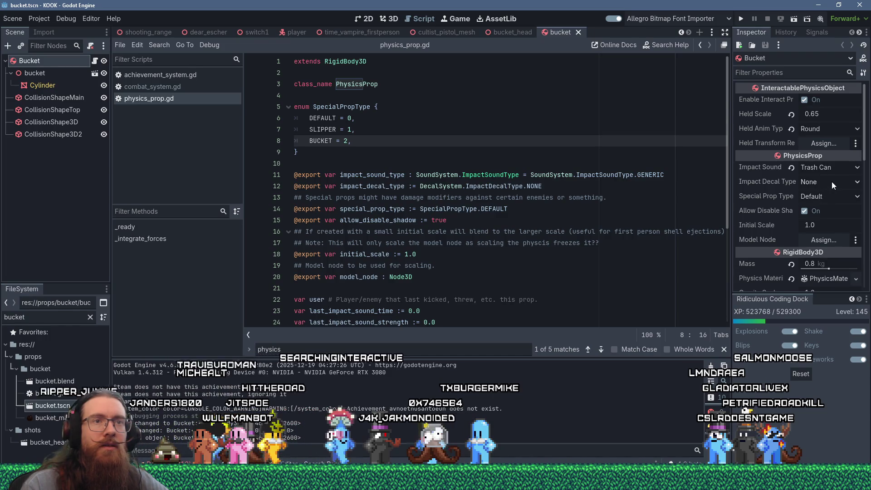
{"action": "left_click", "coordinate": [830, 195]}
{"action": "left_click", "coordinate": [819, 235]}
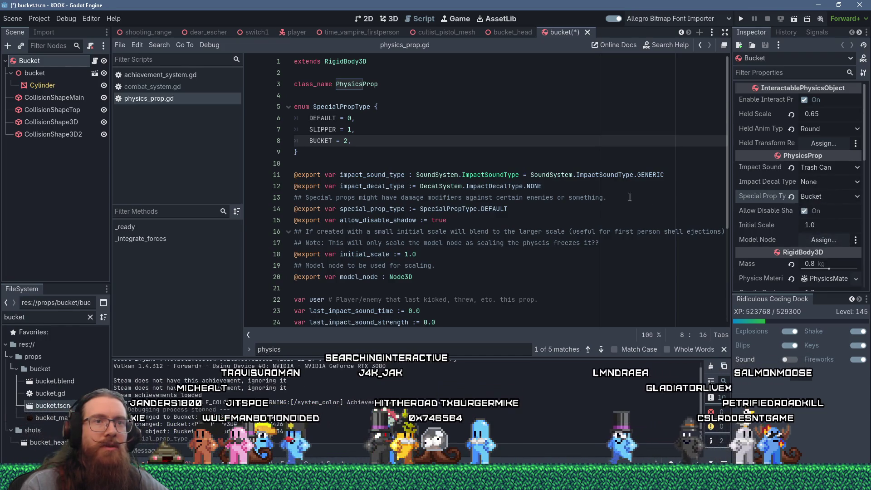
{"action": "key", "text": "ctrl+s"}
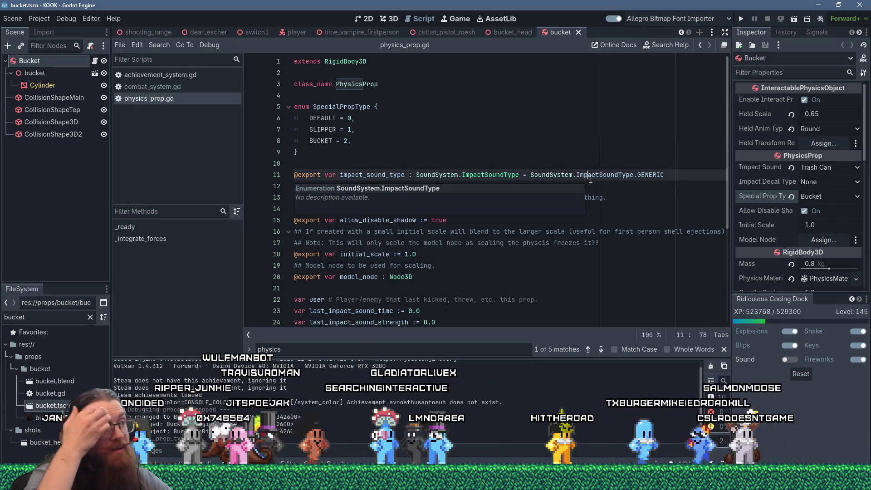
{"action": "middle_click", "coordinate": [167, 98]}
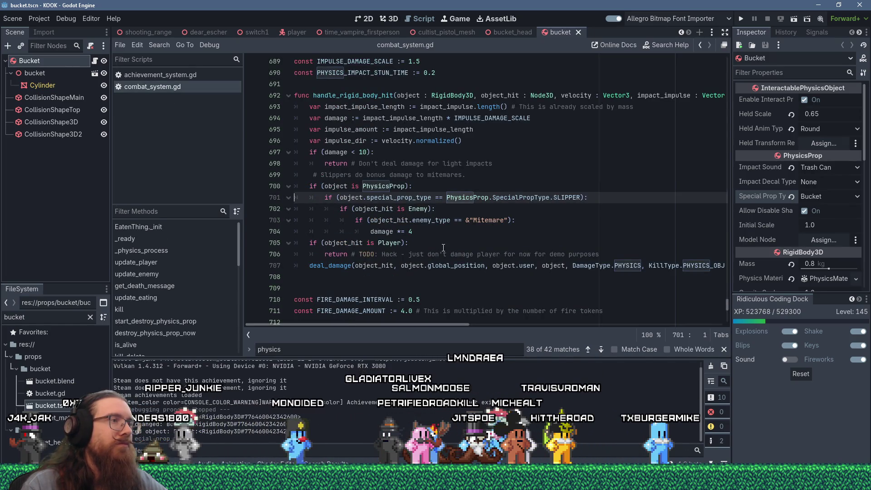
After 'damage *= 4', add 'elif (object.special_prop_type == PhysicsProp.SpecialPropType.BUCKET):'
{"action": "left_click", "coordinate": [310, 244]}
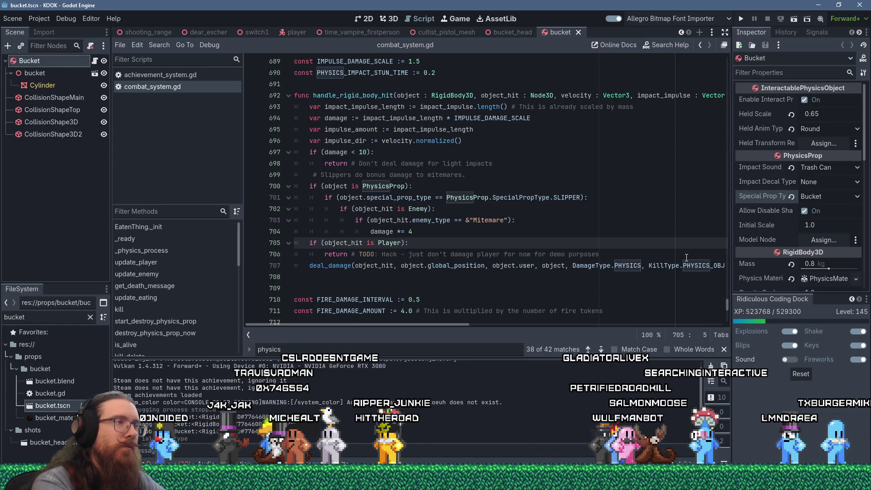
{"action": "key", "text": "Up"}
{"action": "key", "text": "Return"}
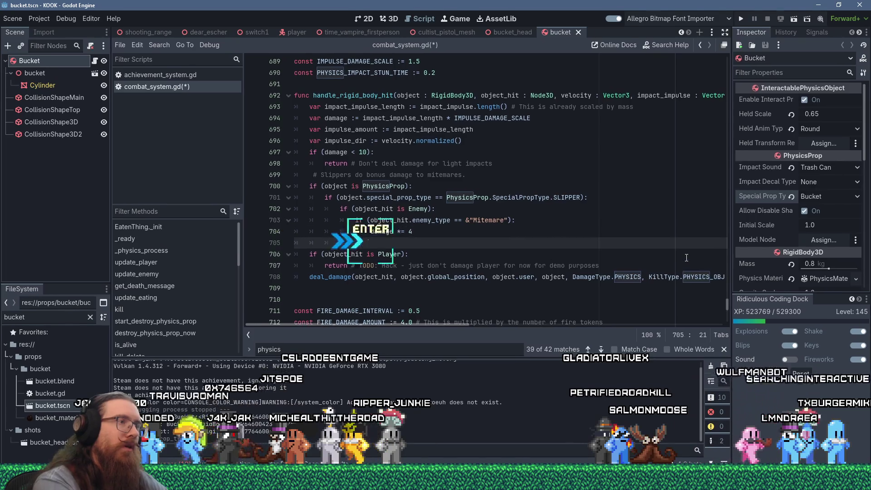
{"action": "key", "text": "BackSpace"}
{"action": "key", "text": "BackSpace"}
{"action": "key", "text": "BackSpace"}
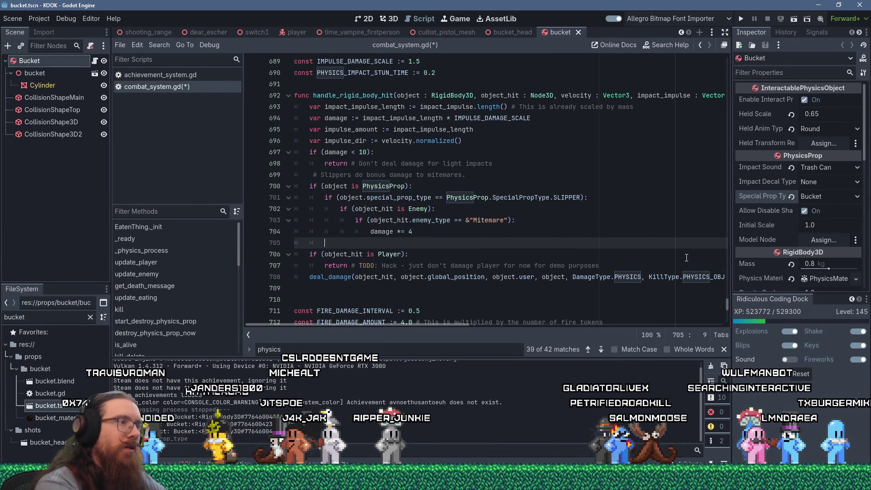
{"action": "type", "text": "elif (object.special_p"}
{"action": "key", "text": "Return"}
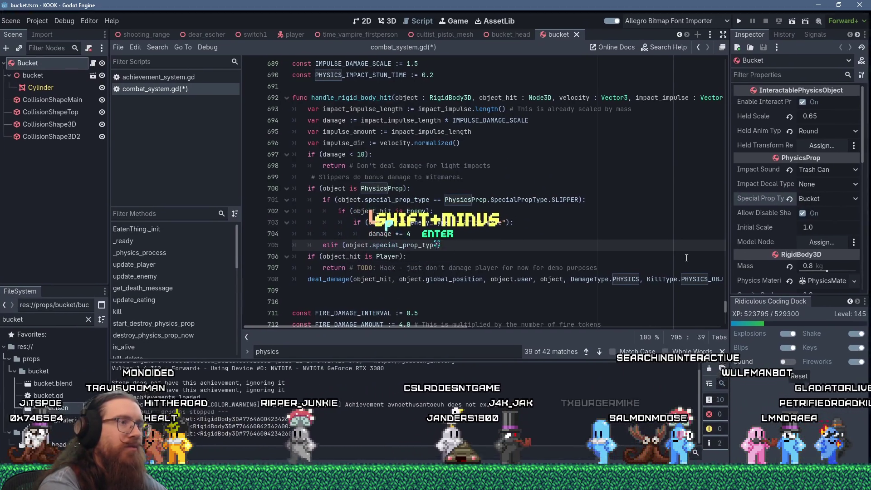
{"action": "type", "text": "== P"}
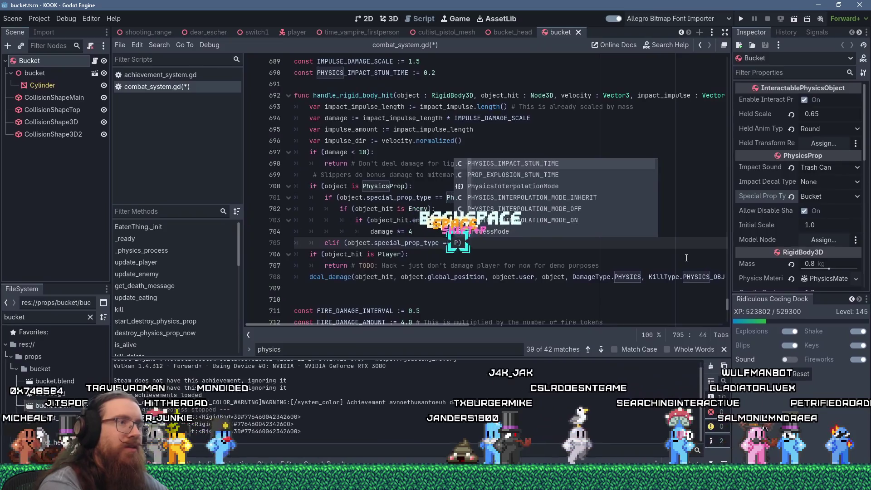
{"action": "type", "text": "hysics"}
{"action": "key", "text": "Escape"}
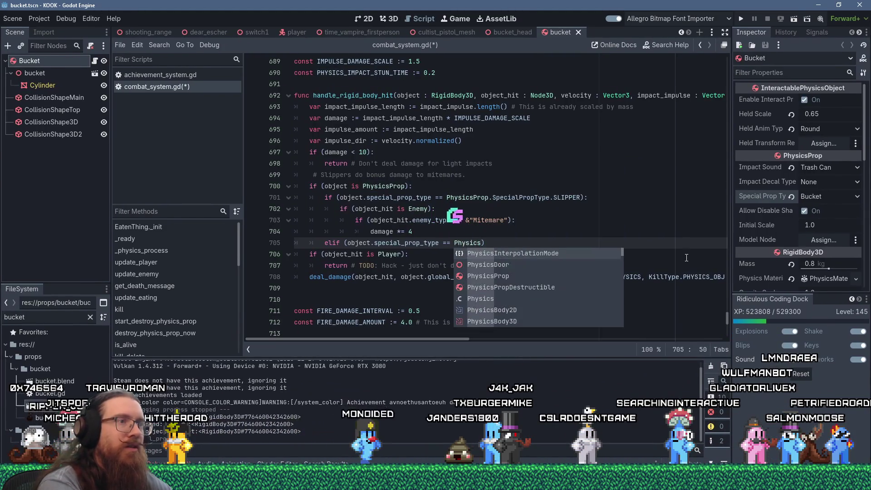
{"action": "type", "text": "P"}
{"action": "key", "text": "Return"}
{"action": "type", "text": ".SE"}
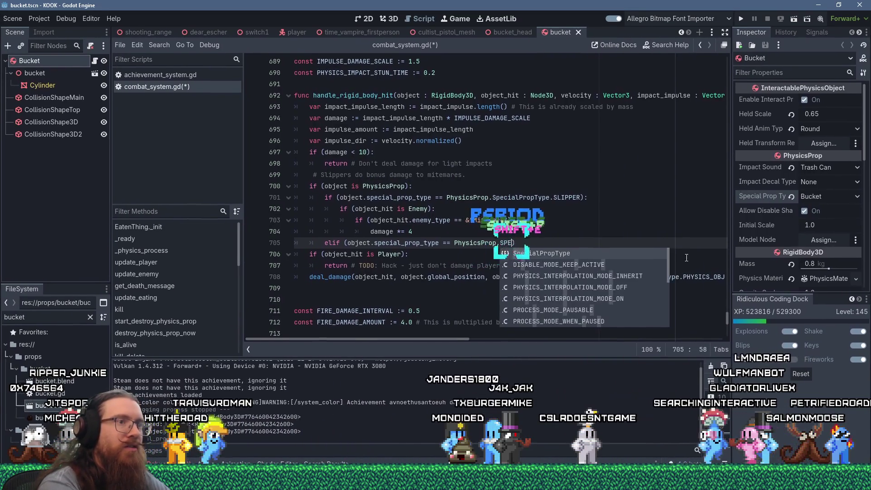
{"action": "key", "text": "Return"}
{"action": "type", "text": ".BUCKET"}
{"action": "key", "text": "Return"}
{"action": "key", "text": "End"}
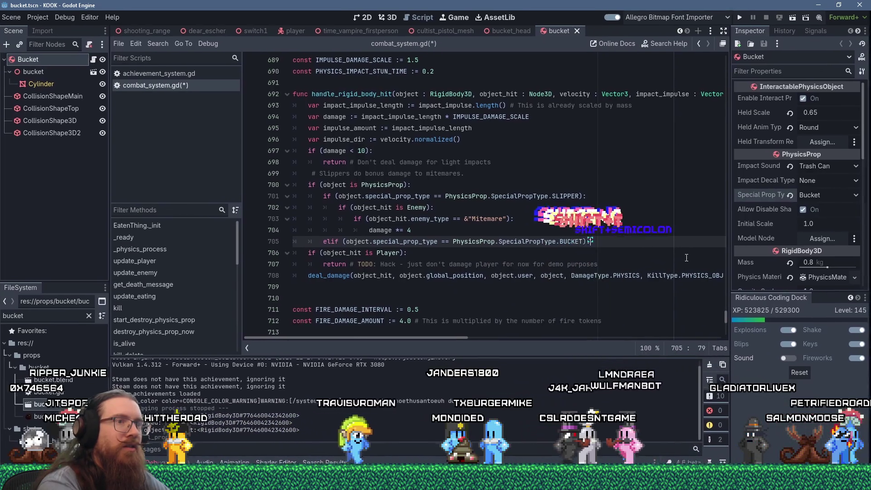
{"action": "type", "text": ":"}
{"action": "key", "text": "Return"}
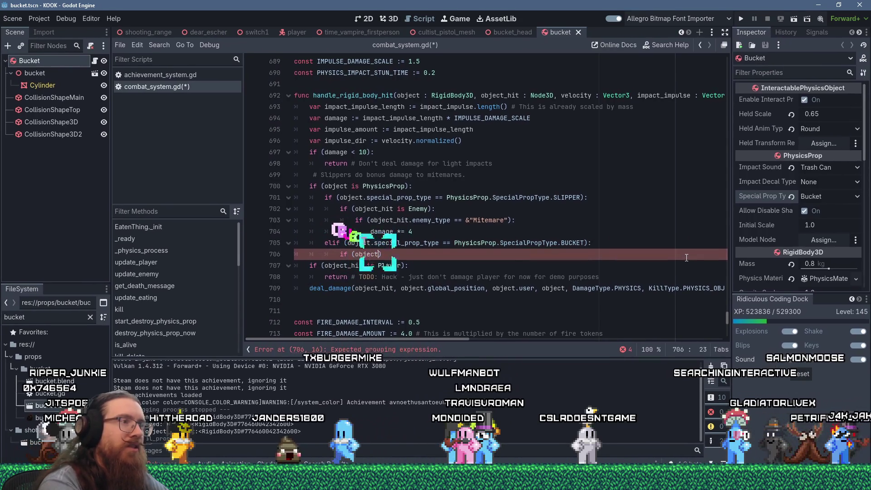
Inside that branch, add 'if (object_hit is Enemy):' and start a nested 'if' beneath it
{"action": "type", "text": "object_hit is "}
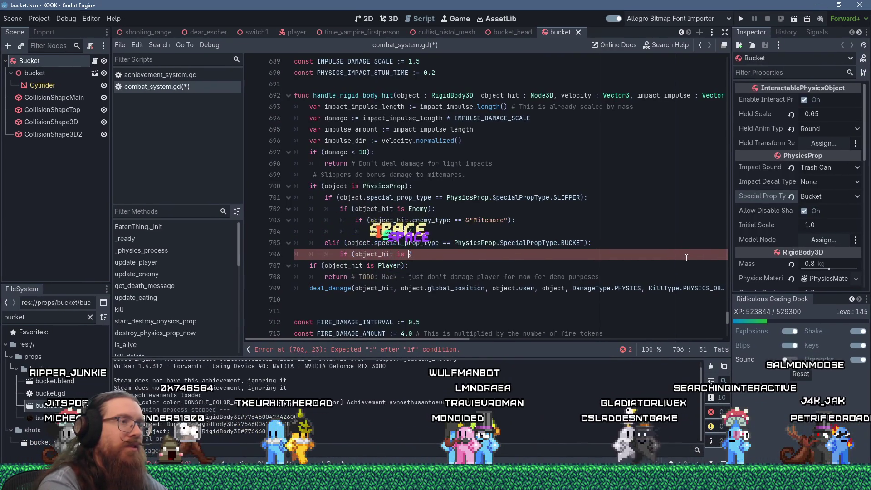
{"action": "type", "text": "Enemy"}
{"action": "key", "text": "End"}
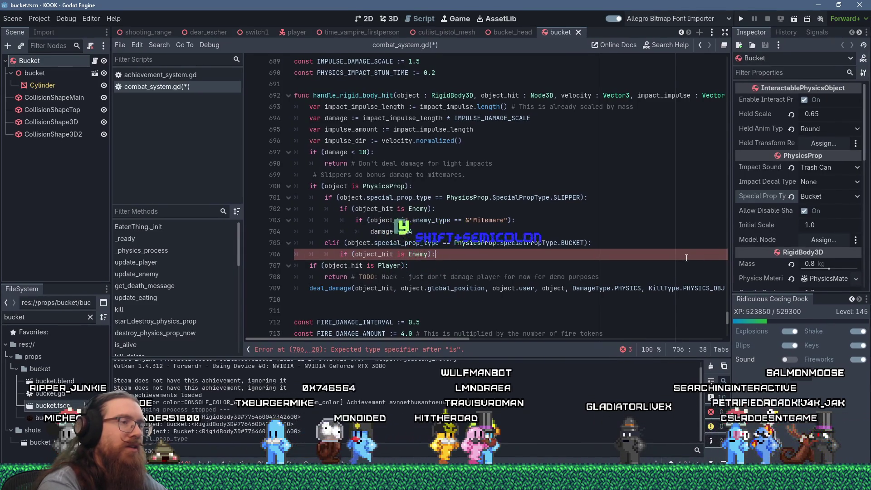
{"action": "type", "text": ":"}
{"action": "key", "text": "Return"}
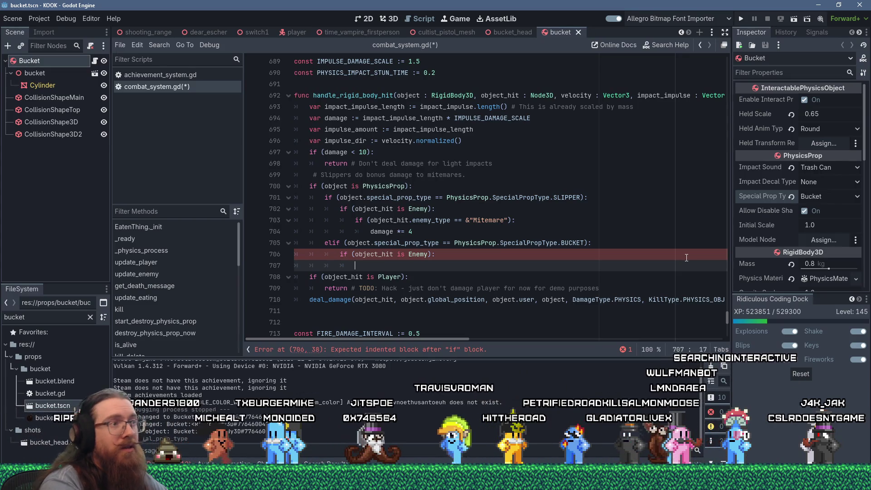
{"action": "type", "text": "if"}
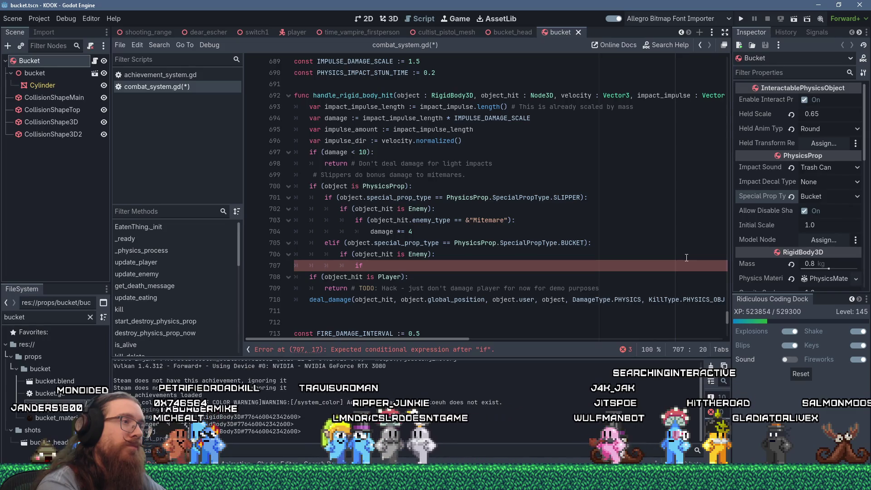
{"action": "key", "text": "Home"}
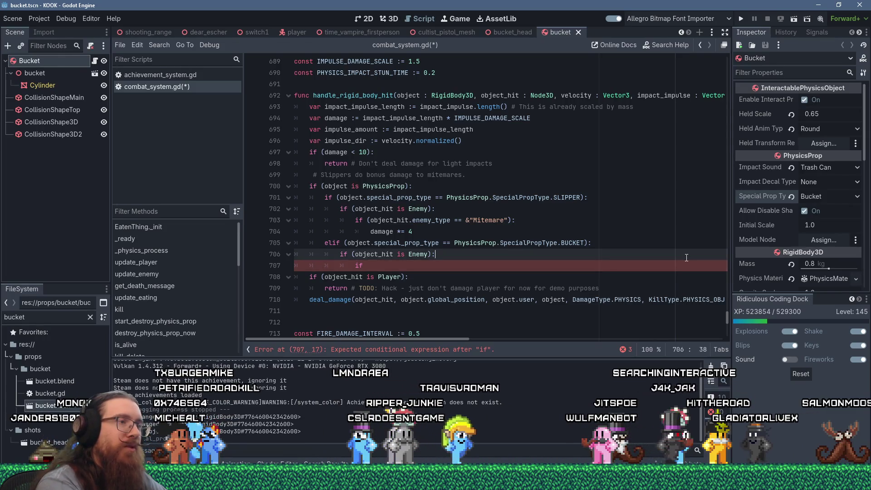
Insert a '# Not sure of a good way to test for the head...' comment above the unfinished if
{"action": "key", "text": "Return"}
{"action": "type", "text": "#"}
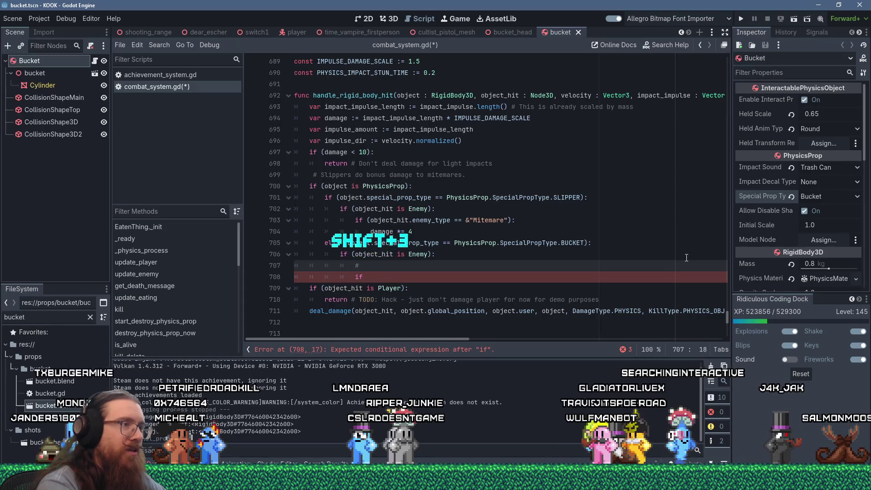
{"action": "type", "text": " Not sure of a good way to do"}
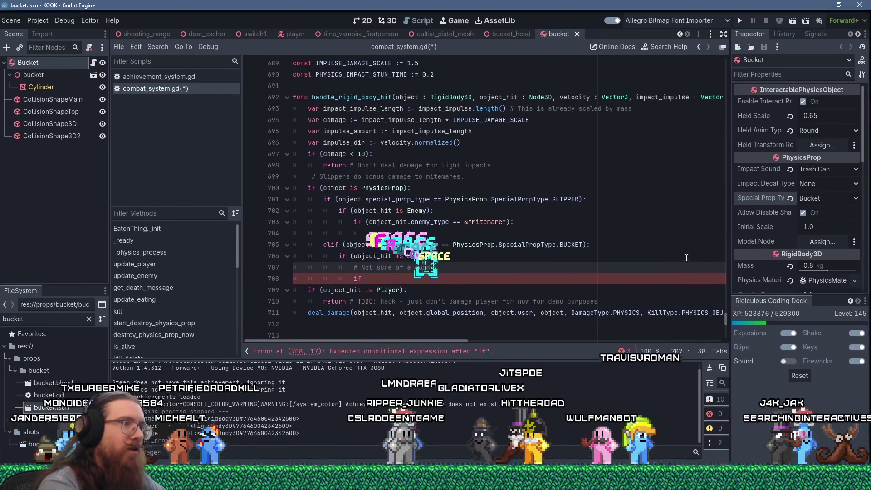
{"action": "key", "text": "BackSpace"}
{"action": "key", "text": "BackSpace"}
{"action": "type", "text": "test for th"}
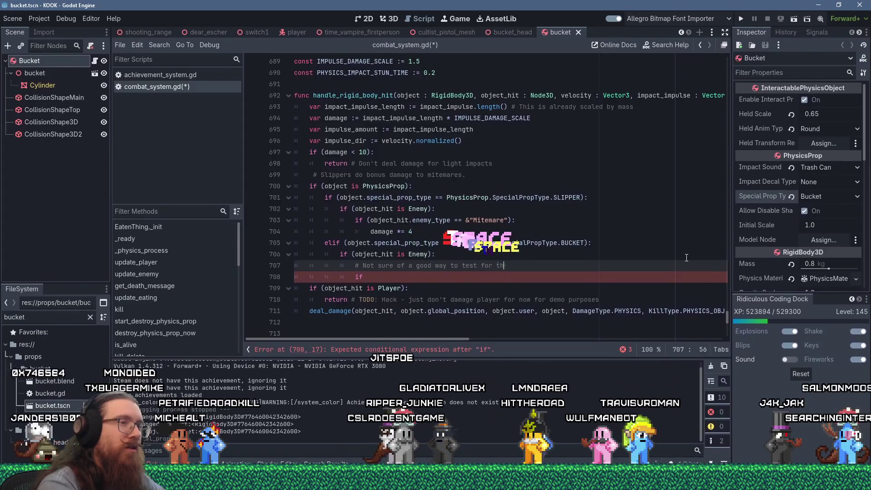
{"action": "type", "text": "e head -- maybe if it"}
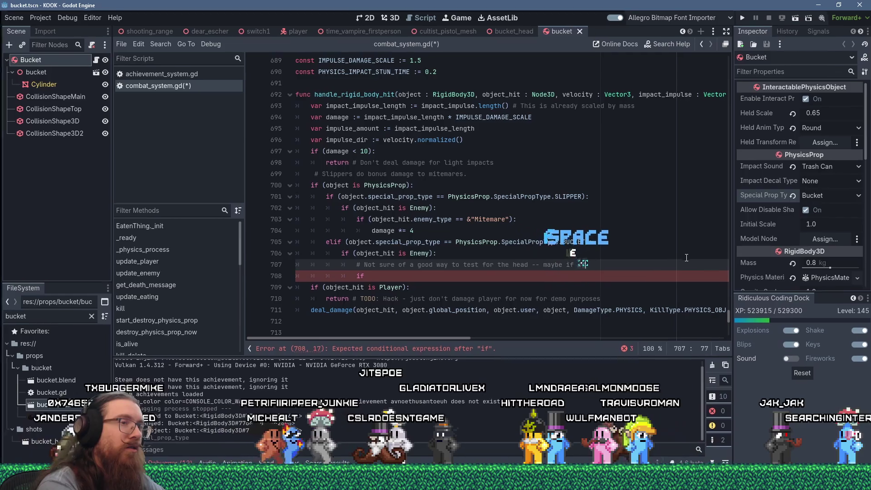
{"action": "type", "text": "we"}
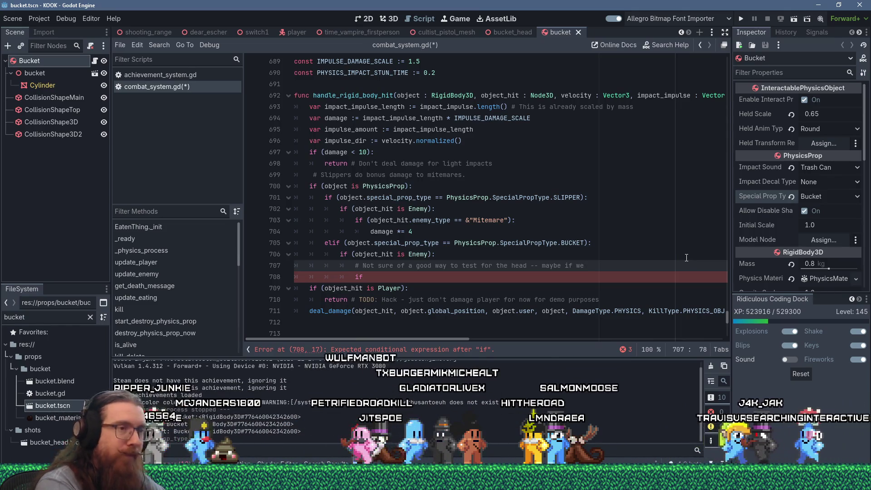
{"action": "type", "text": "get"}
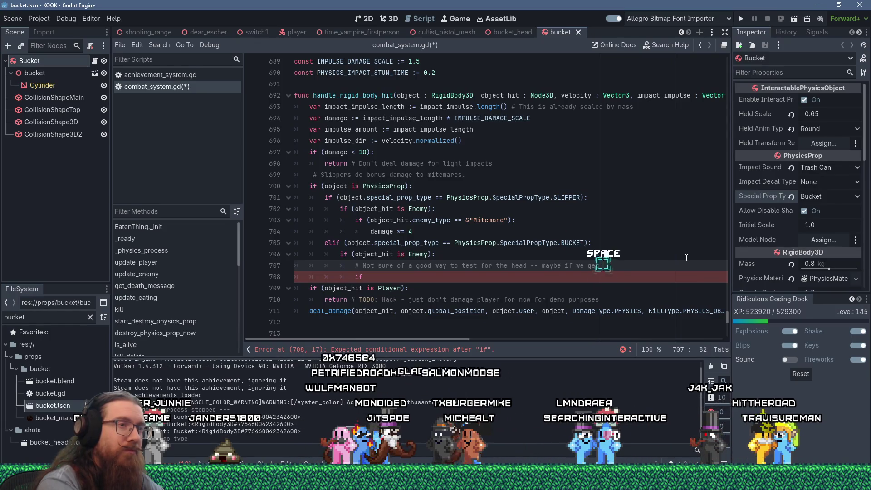
{"action": "type", "text": " ragdoll "}
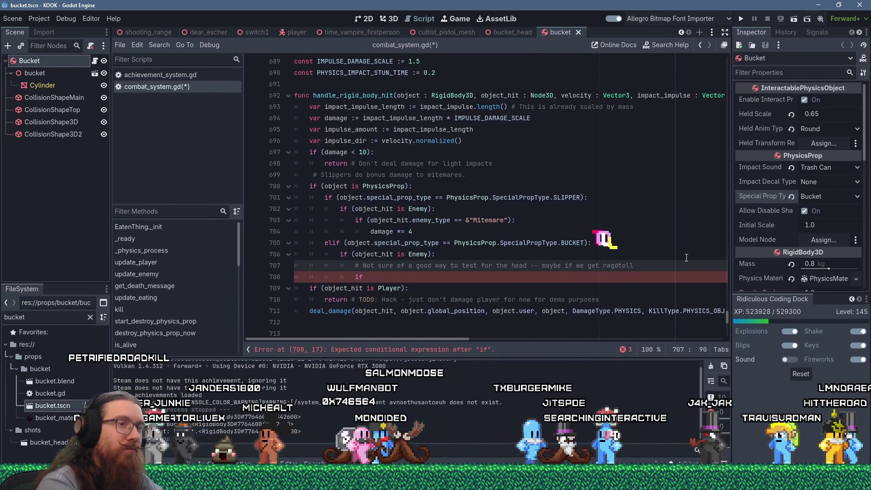
{"action": "type", "text": "lision"}
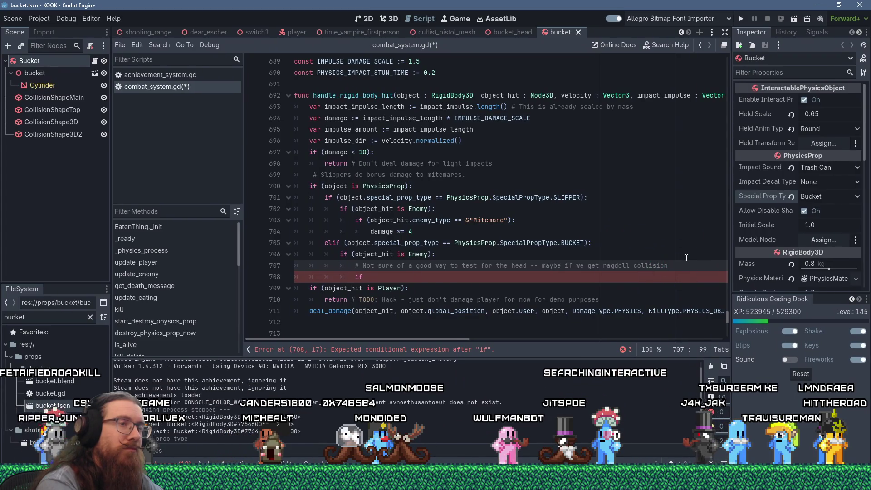
{"action": "type", "text": " we can "}
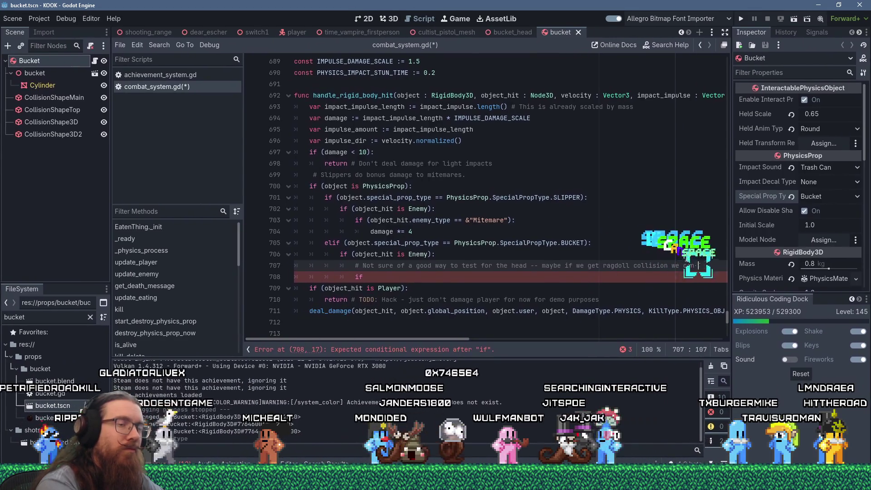
{"action": "type", "text": " specifica"}
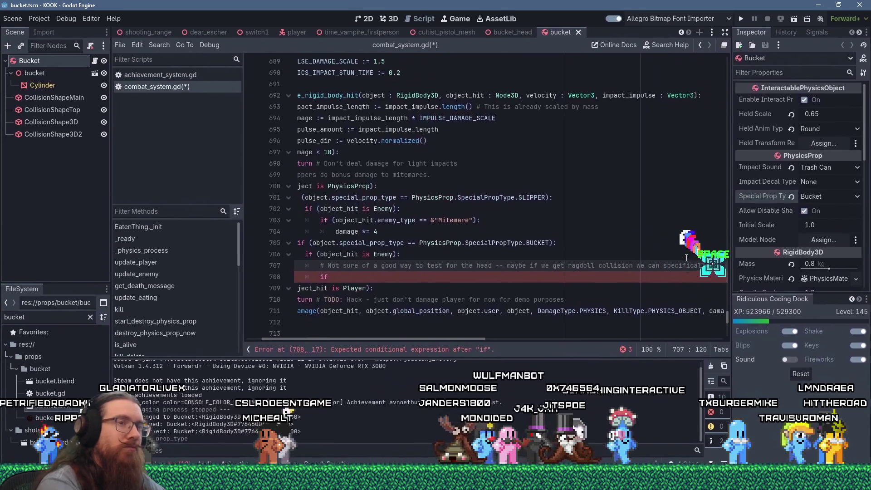
{"action": "type", "text": "lly checkor the head"}
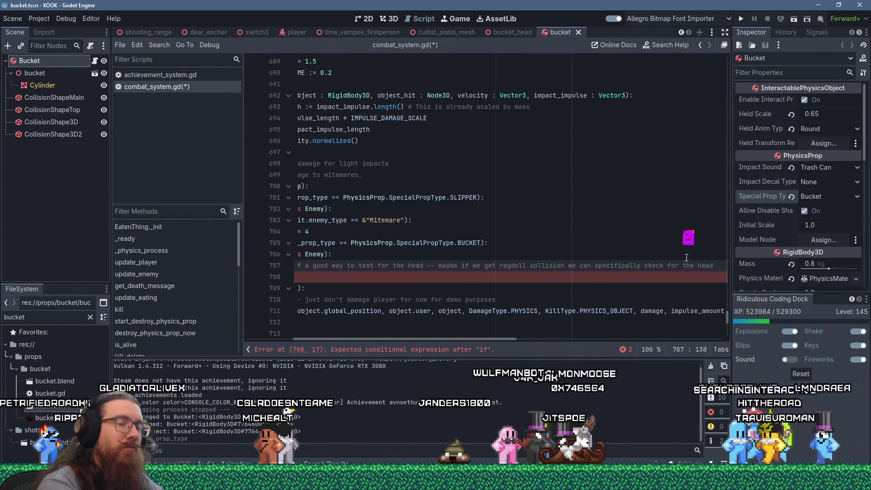
{"action": "type", "text": ", but just g"}
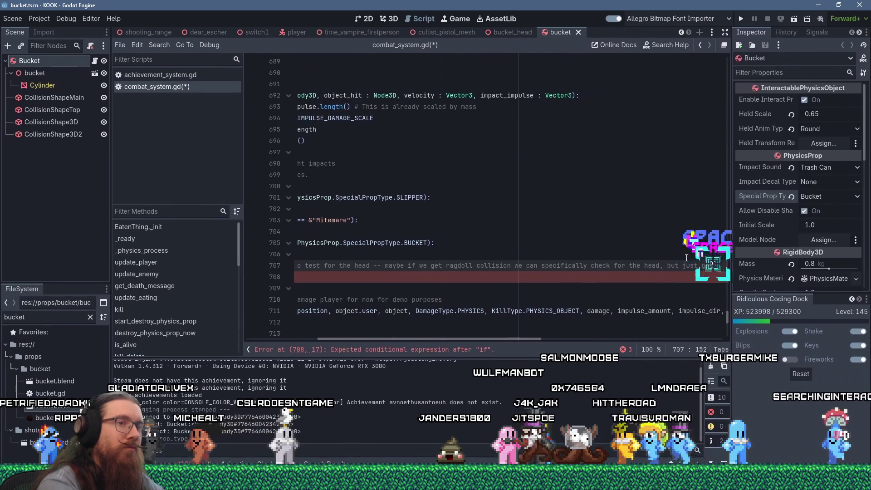
{"action": "type", "text": "et close enough for now."}
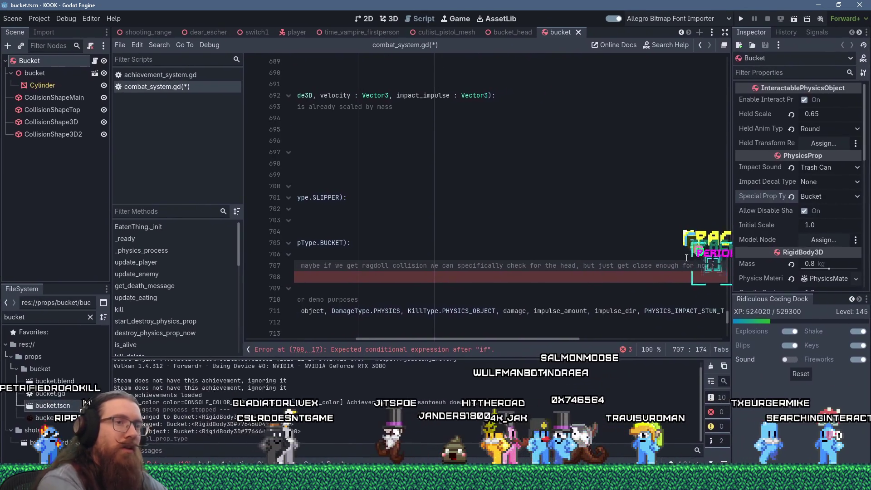
{"action": "key", "text": "Down"}
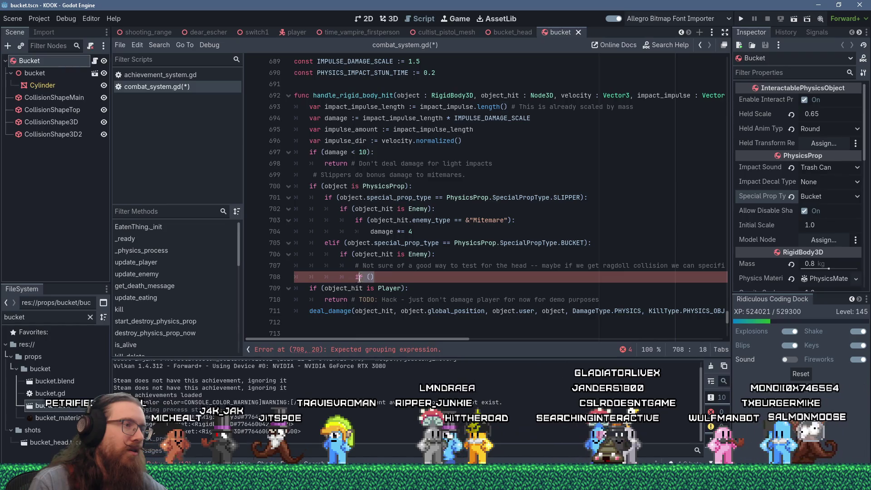
Replace the empty if condition on line 708 with 'object_hit.si' and open enemy.gd from Enemy
{"action": "left_click_drag", "start_coordinate": [359, 277], "coordinate": [419, 280]}
{"action": "type", "text": "object"}
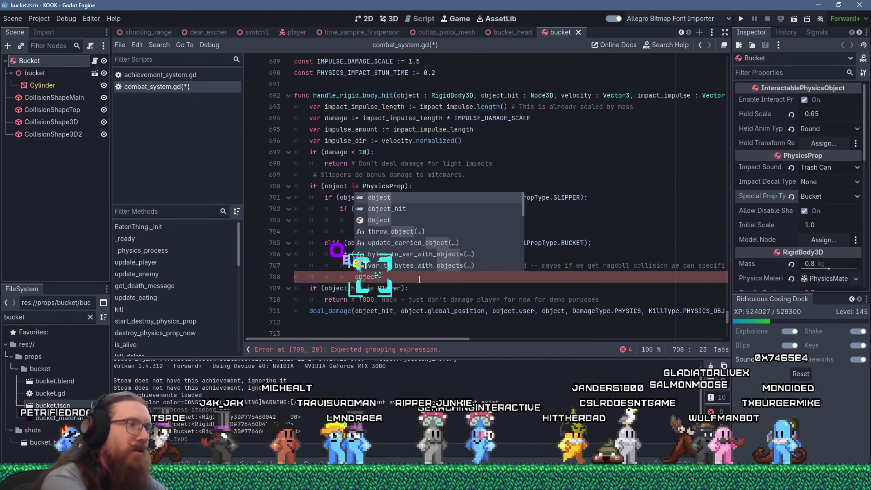
{"action": "type", "text": "_hit."}
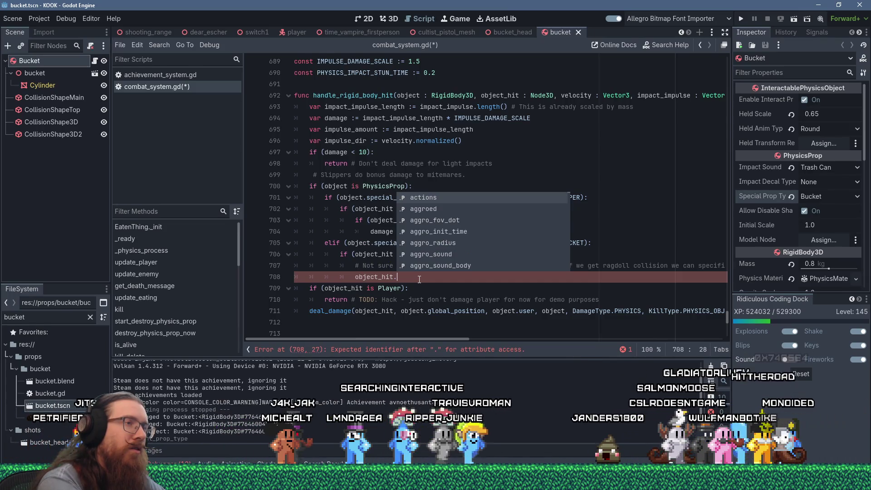
{"action": "type", "text": "si"}
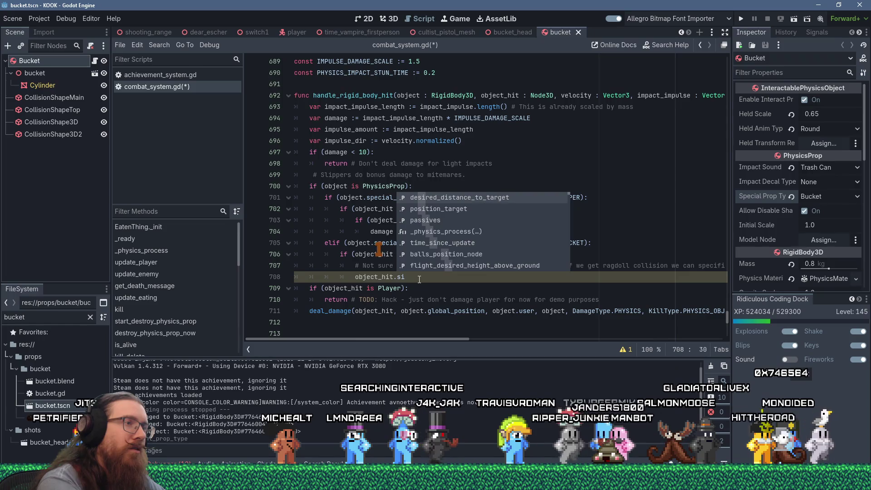
{"action": "key", "text": "Escape"}
{"action": "left_click", "coordinate": [409, 254], "text": "ctrl"}
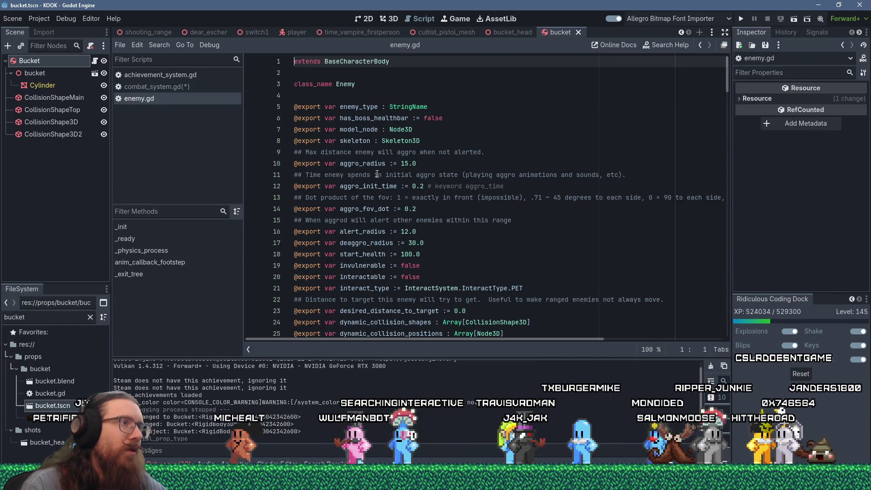
Search 'eye' to find eye_position_node, copy its name, and return to combat_system.gd
{"action": "scroll", "coordinate": [354, 176], "scroll_direction": "down", "scroll_amount": 2}
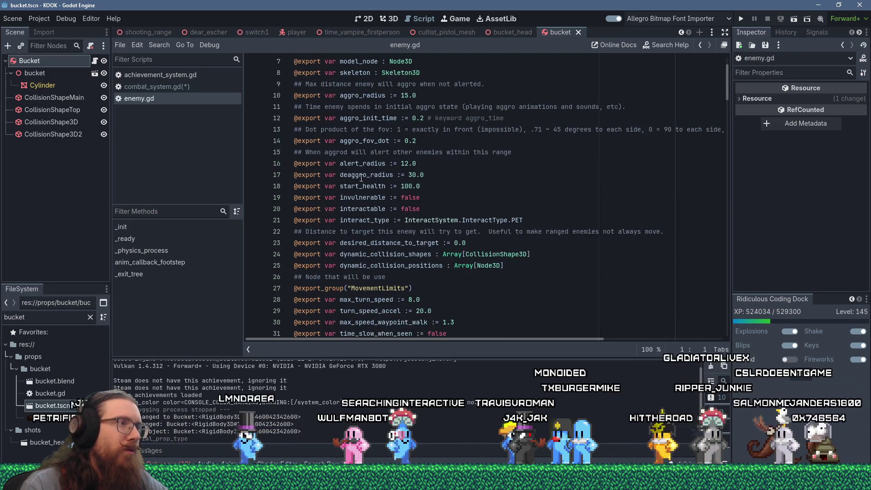
{"action": "scroll", "coordinate": [364, 195], "scroll_direction": "down", "scroll_amount": 7}
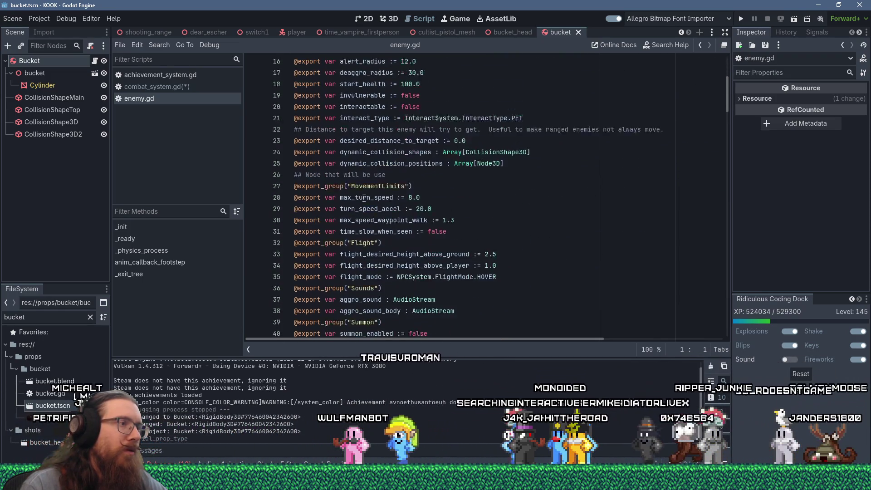
{"action": "scroll", "coordinate": [363, 198], "scroll_direction": "down", "scroll_amount": 5}
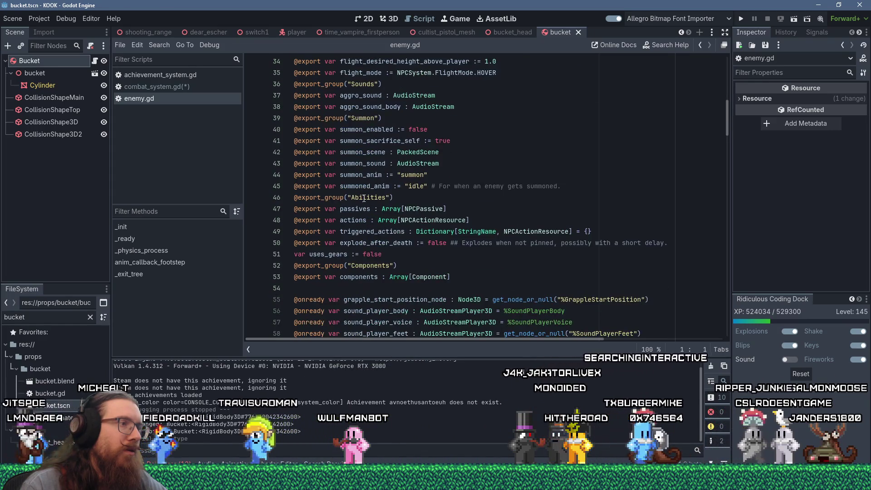
{"action": "scroll", "coordinate": [364, 198], "scroll_direction": "up", "scroll_amount": 14}
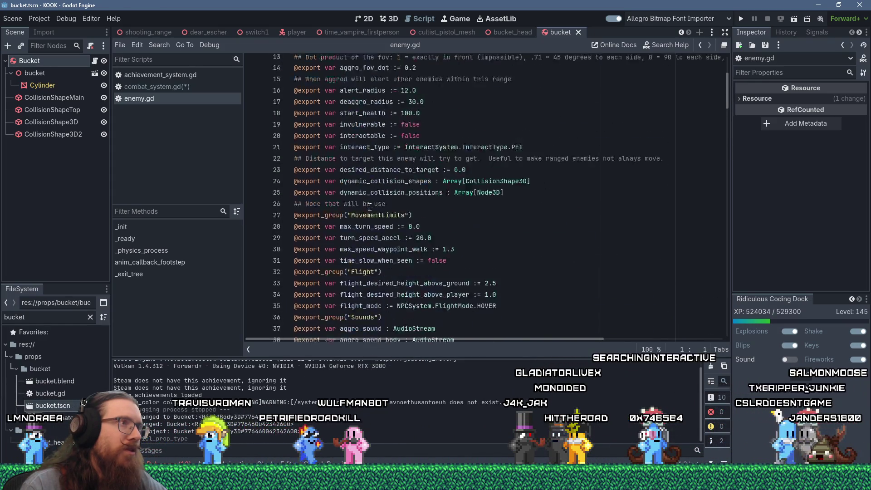
{"action": "left_click", "coordinate": [485, 118]}
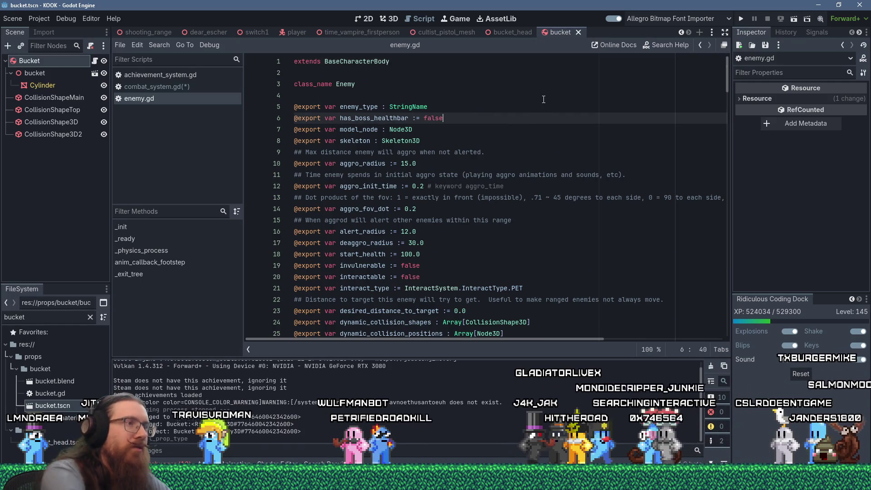
{"action": "key", "text": "ctrl+f"}
{"action": "type", "text": "eye"}
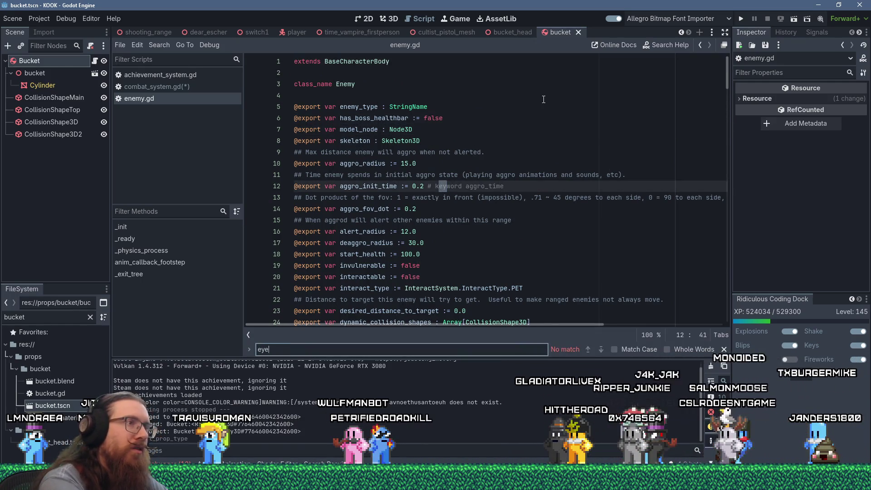
{"action": "key", "text": "BackSpace"}
{"action": "key", "text": "BackSpace"}
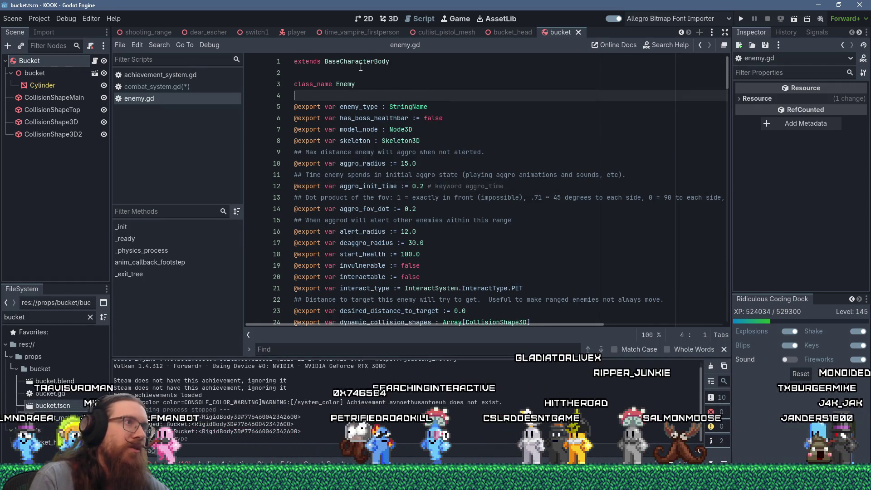
{"action": "type", "text": "eye"}
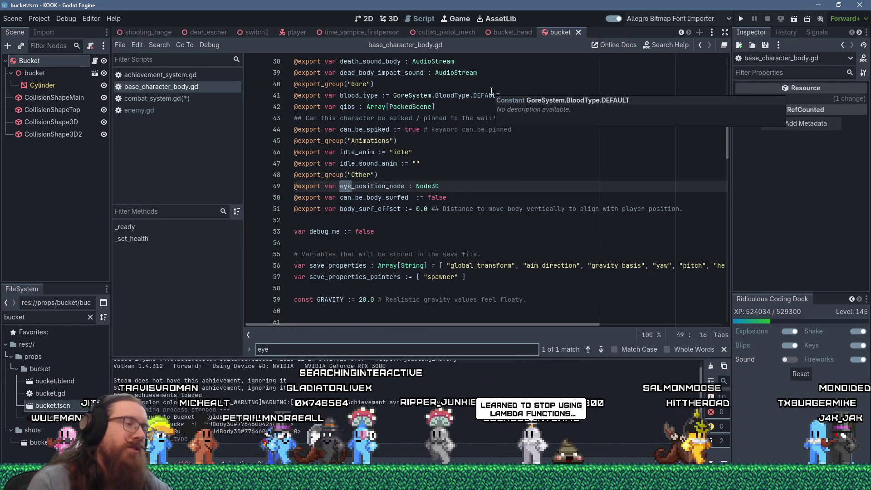
{"action": "double_click", "coordinate": [394, 186]}
{"action": "right_click", "coordinate": [395, 188]}
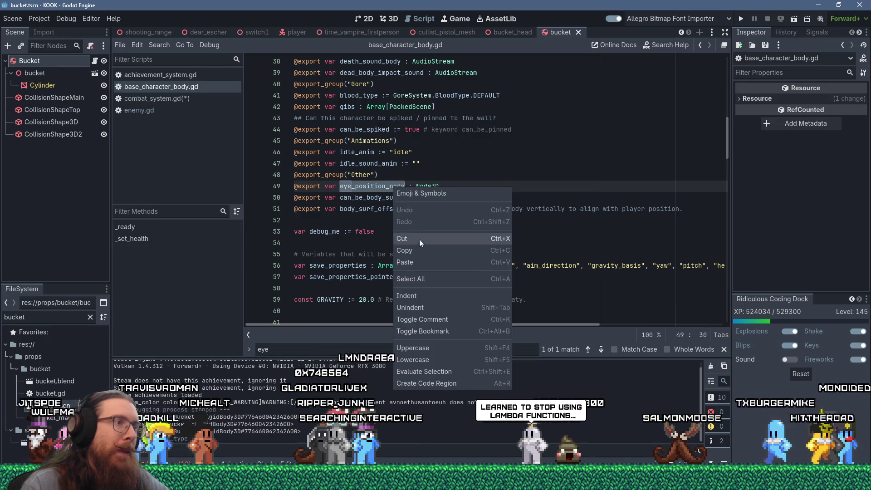
{"action": "left_click", "coordinate": [420, 241]}
{"action": "left_click", "coordinate": [182, 99]}
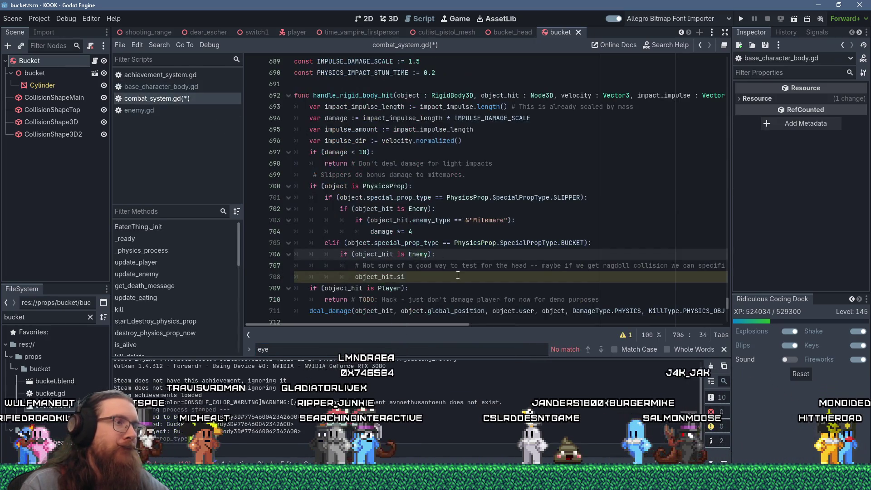
Make line 708 'var eye_pos_node : Node3D = object_hit.eye_position_node'
{"action": "left_click", "coordinate": [400, 277]}
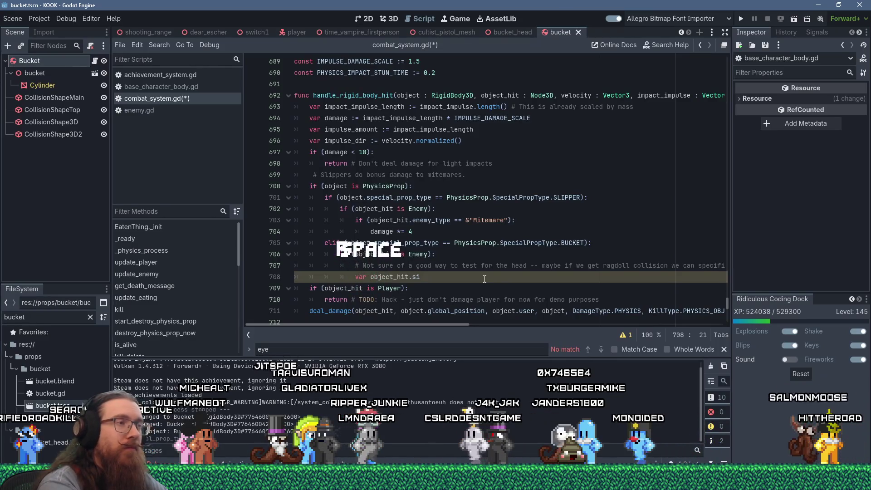
{"action": "type", "text": "eye_pos_node "}
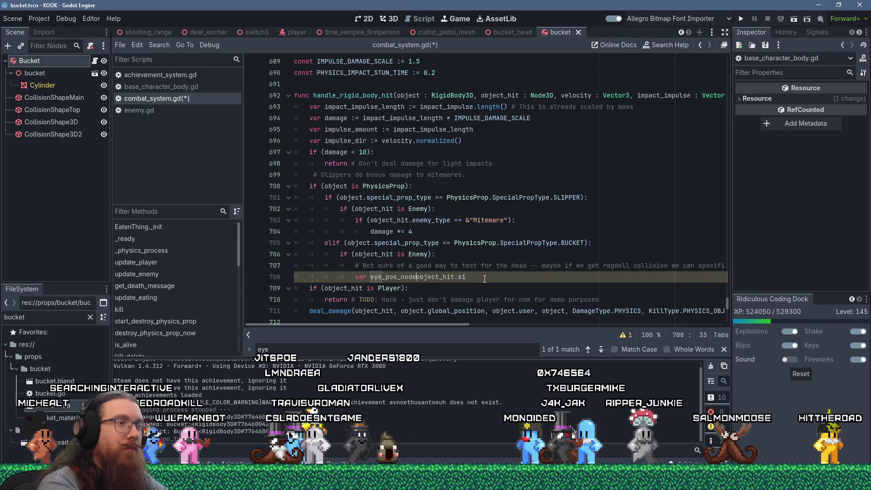
{"action": "type", "text": ": Node3D "}
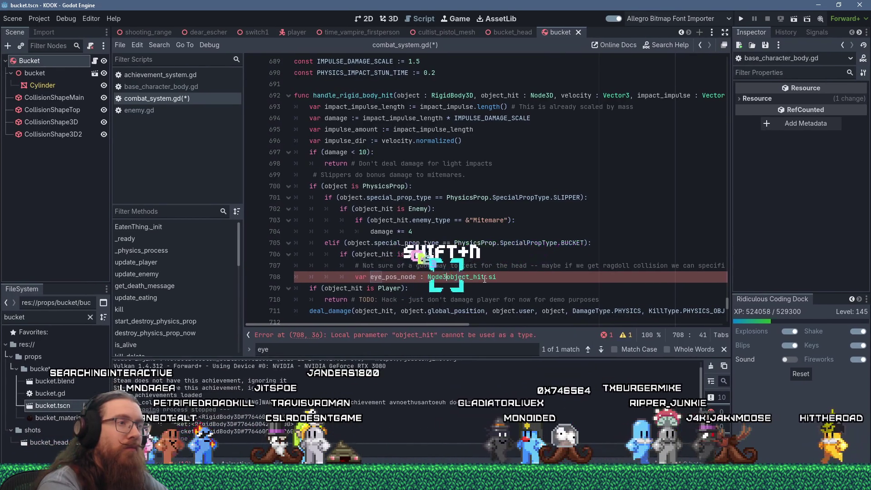
{"action": "type", "text": "="}
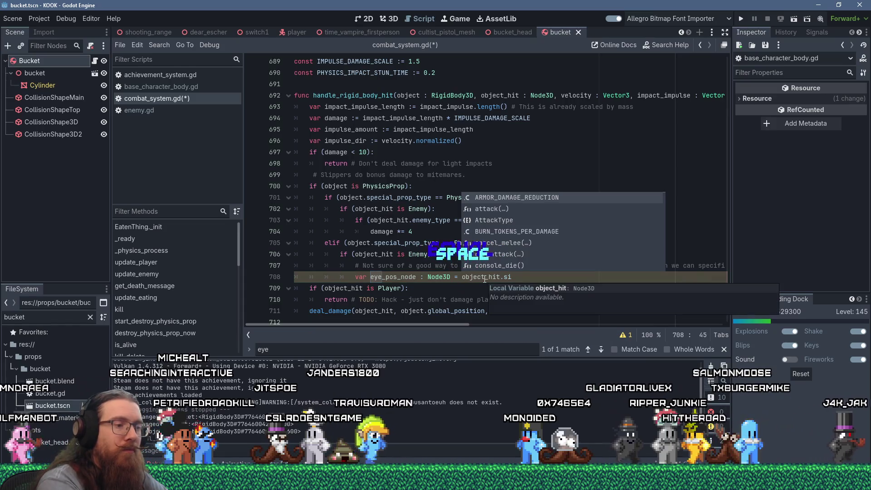
{"action": "key", "text": "End"}
{"action": "key", "text": "ctrl+shift+Left"}
{"action": "key", "text": "ctrl+v"}
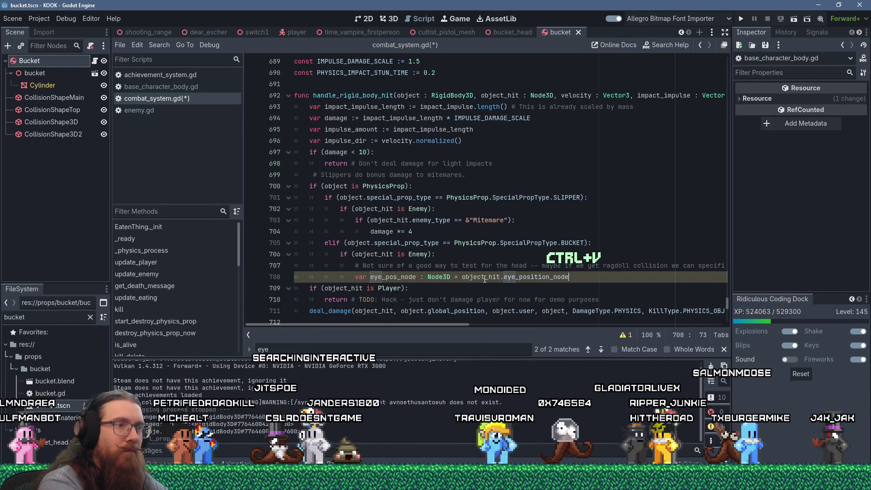
Start 'if (eye_pos_node && ' on the next line, then bring Discord over the editor
{"action": "key", "text": "Return"}
{"action": "type", "text": "if (e"}
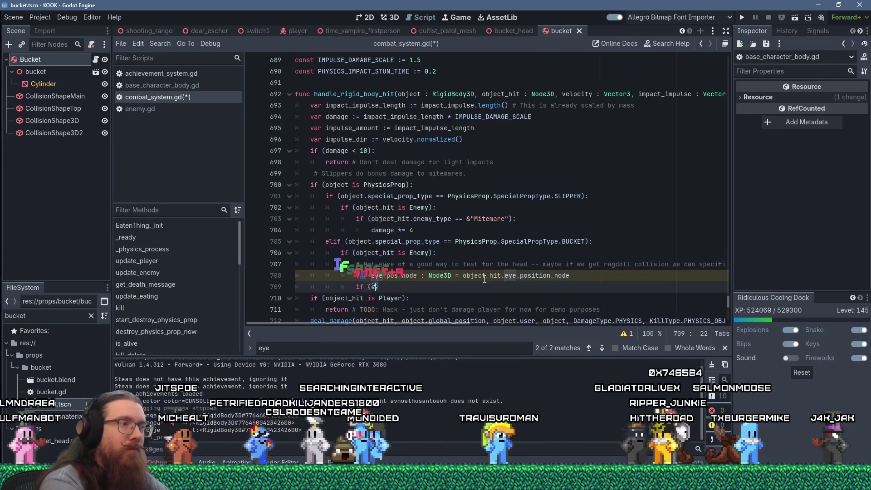
{"action": "type", "text": "ye_pos_nod"}
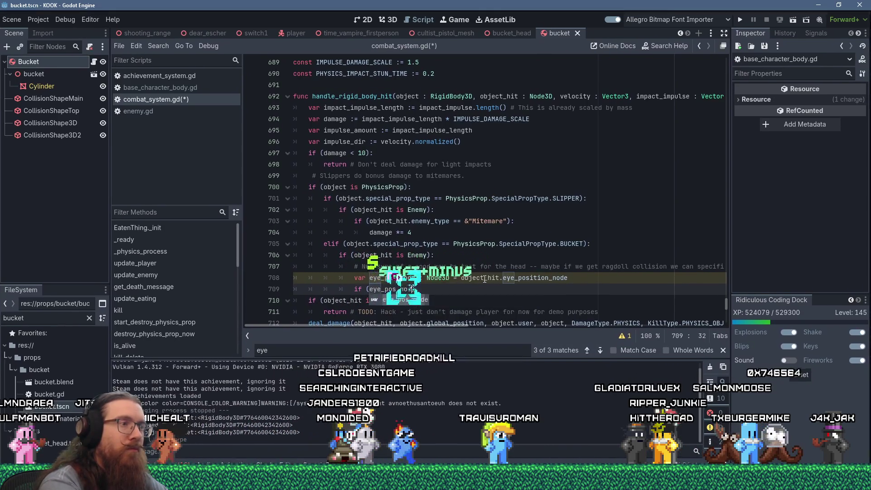
{"action": "type", "text": "e &&"}
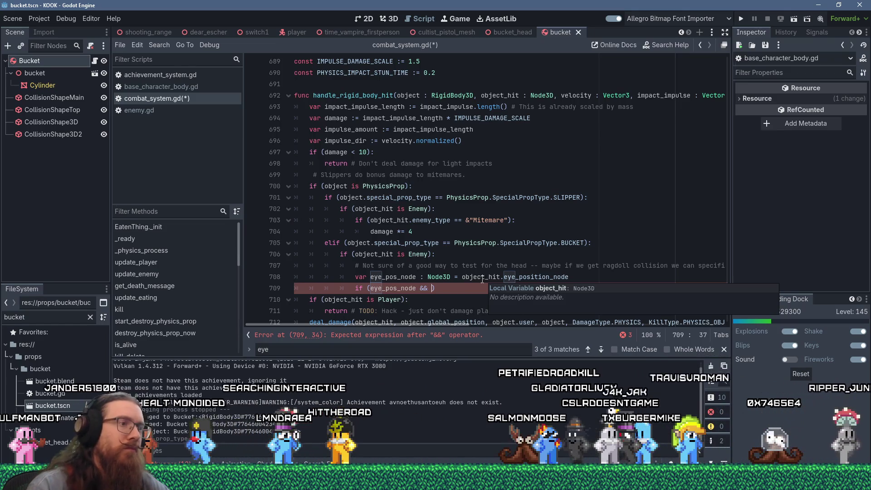
{"action": "mouse_move", "coordinate": [415, 324]}
{"action": "left_mouse_down"}
{"action": "mouse_move", "coordinate": [462, 325]}
{"action": "mouse_move", "coordinate": [395, 321]}
{"action": "left_mouse_up"}
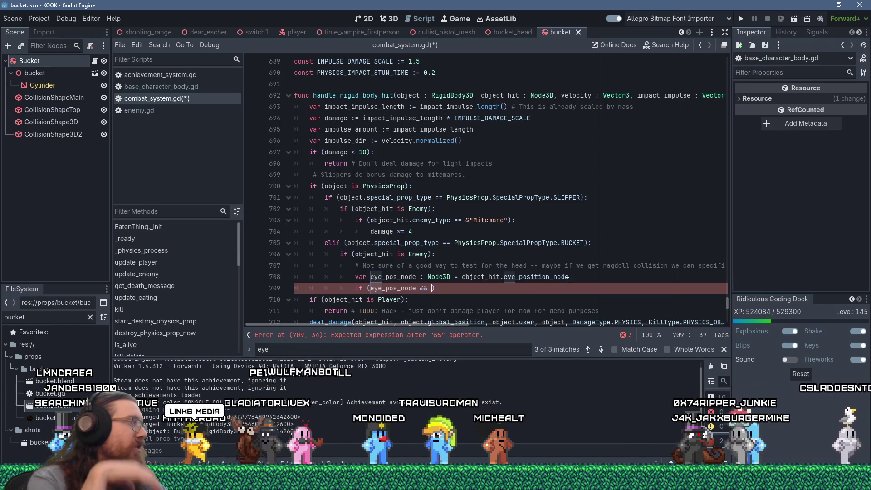
{"action": "mouse_move", "coordinate": [567, 281]}
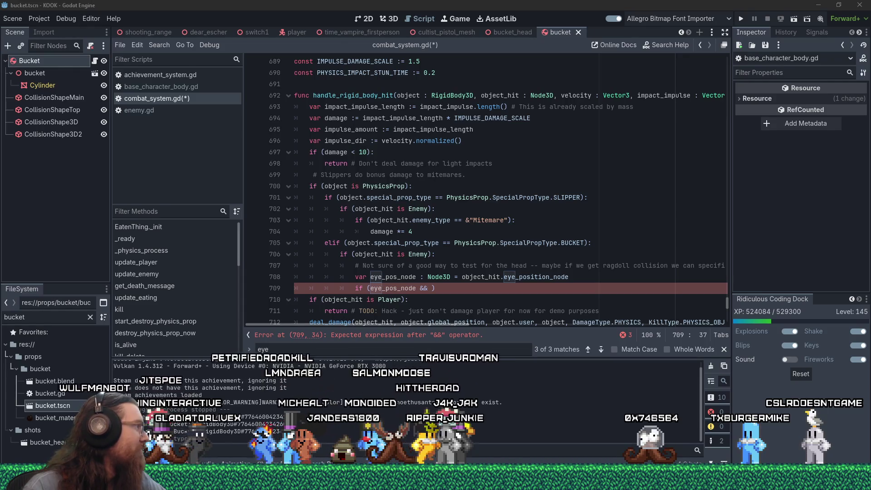
{"action": "left_click_drag", "start_coordinate": [0, 18], "coordinate": [369, 40]}
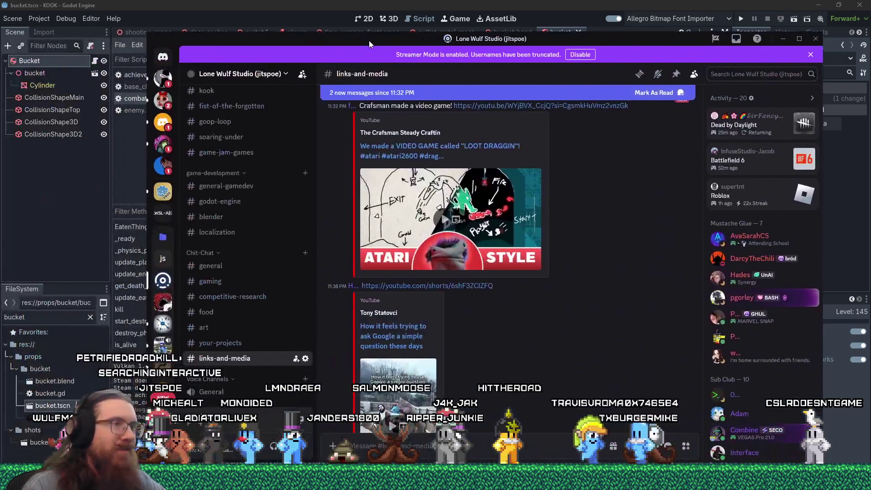
Open the 'How it feels trying to ask Google a simple question these days' short in Firefox
{"action": "scroll", "coordinate": [605, 295], "scroll_direction": "down", "scroll_amount": 2}
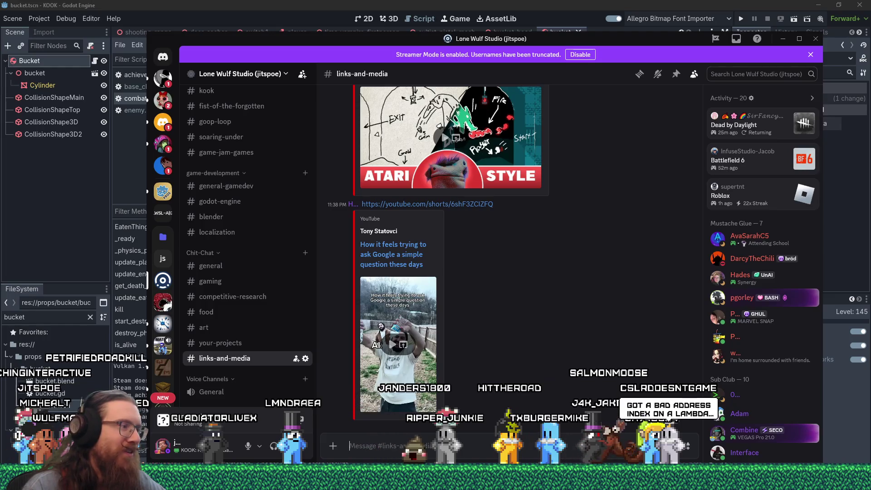
{"action": "mouse_move", "coordinate": [435, 481]}
{"action": "left_click", "coordinate": [773, 462]}
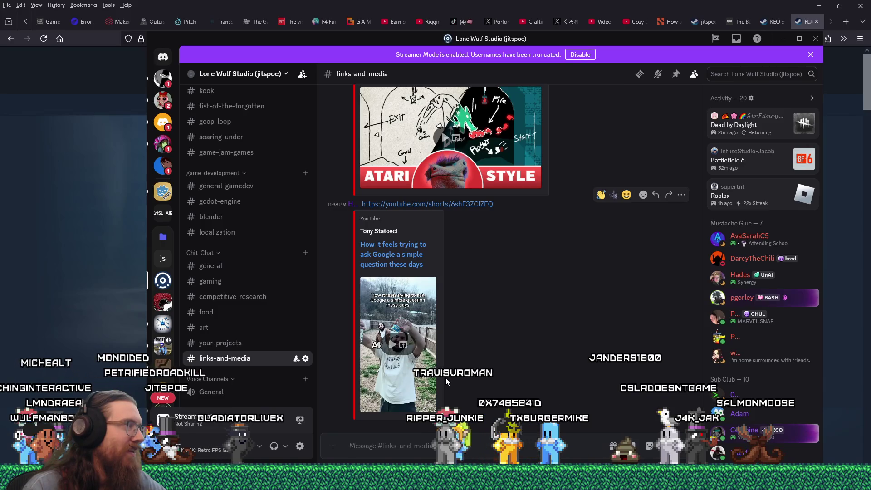
{"action": "key", "text": "alt+Tab"}
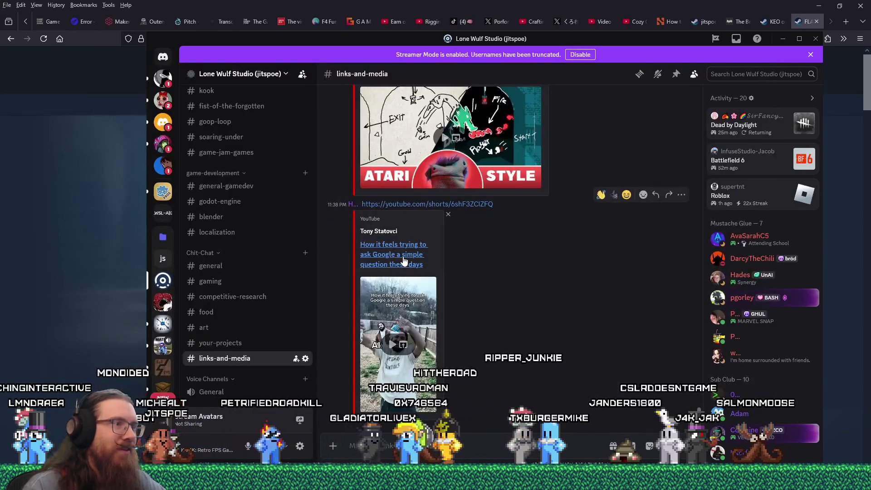
{"action": "left_click", "coordinate": [404, 260]}
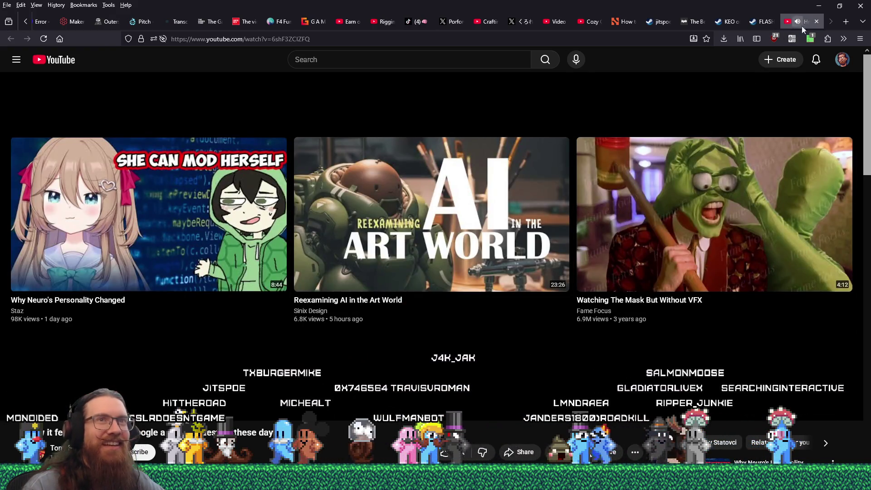
Close the YouTube tab and minimize Firefox and Discord to get back to Godot
{"action": "left_click", "coordinate": [819, 21]}
{"action": "left_click", "coordinate": [821, 6]}
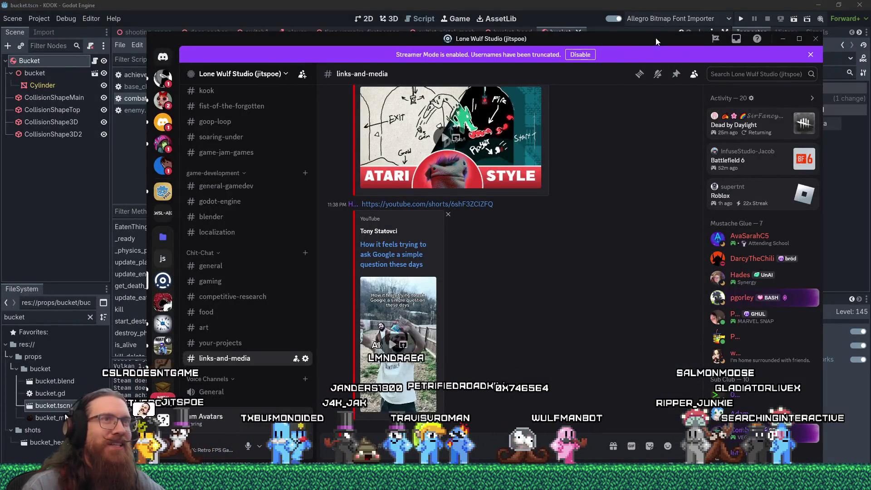
{"action": "left_click", "coordinate": [783, 39]}
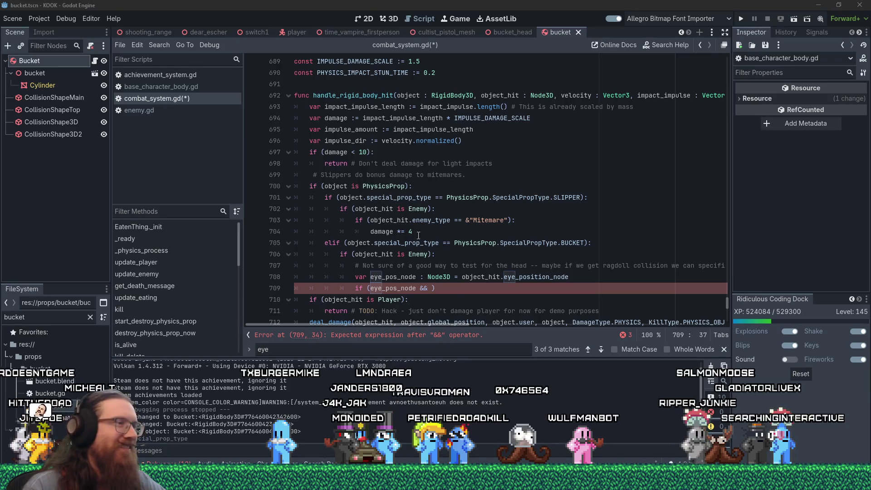
Extend the condition to eye_pos_node.global_position.distance_squared_to(object.global_position) < 1.5*1.5
{"action": "left_click", "coordinate": [431, 288]}
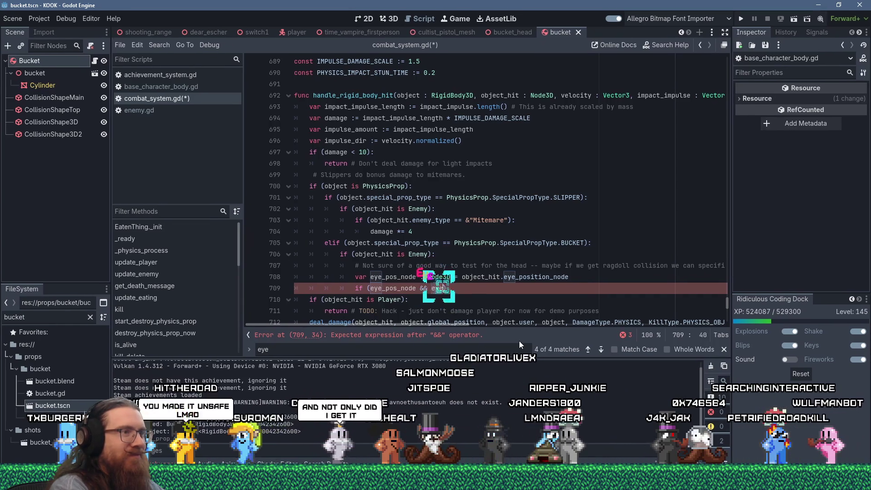
{"action": "type", "text": "eye_pos_node"}
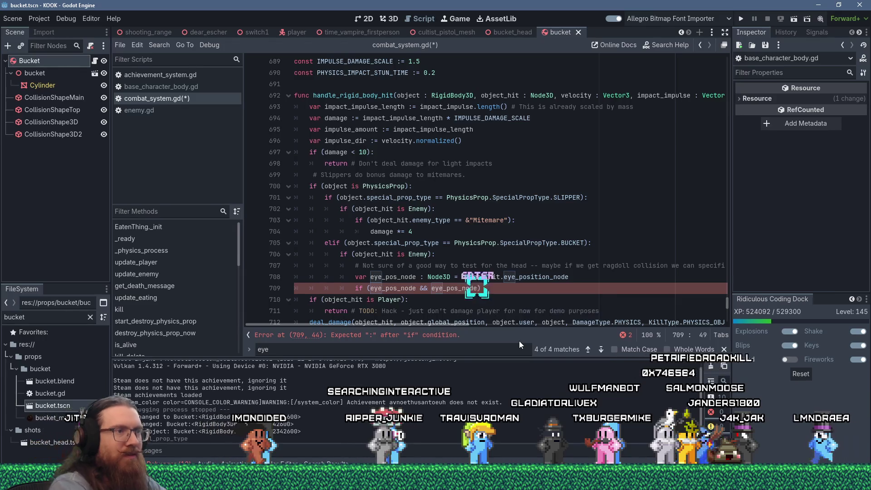
{"action": "key", "text": "Return"}
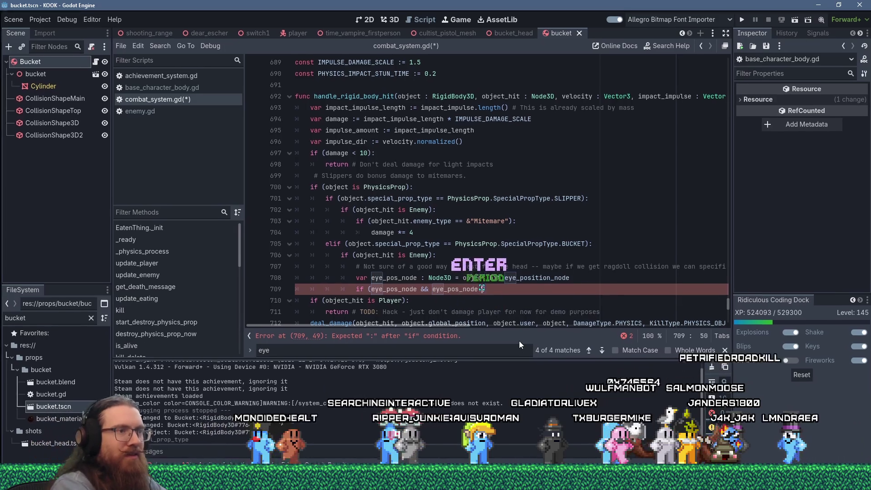
{"action": "type", "text": ".global"}
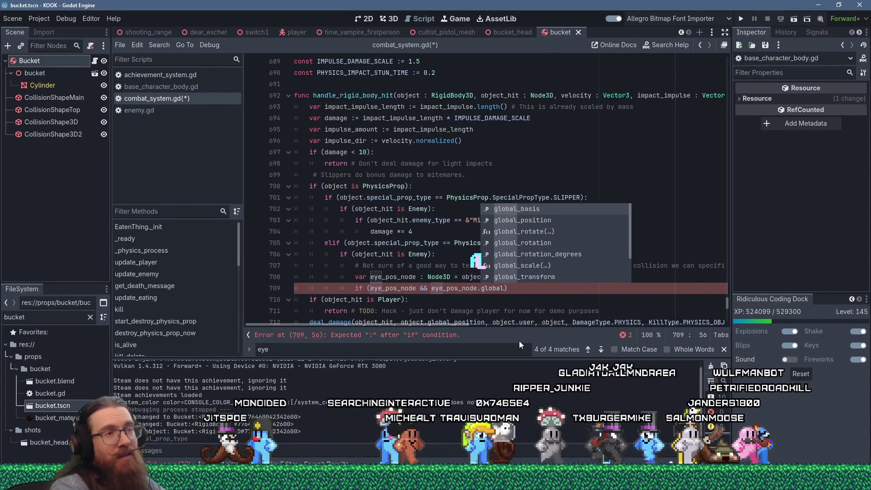
{"action": "type", "text": "_posit"}
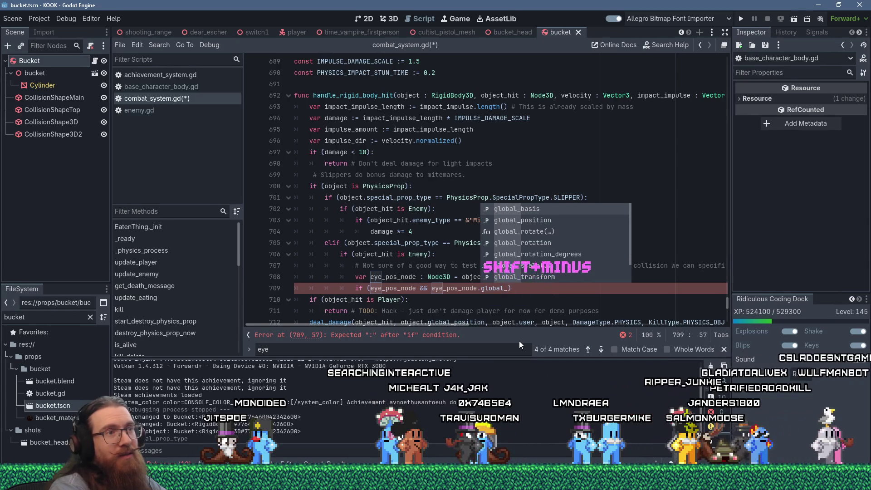
{"action": "type", "text": "ion."}
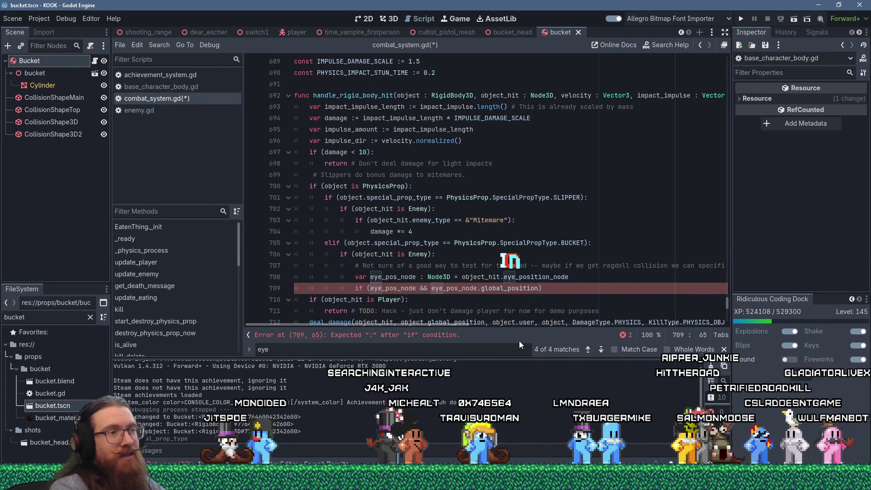
{"action": "type", "text": "d"}
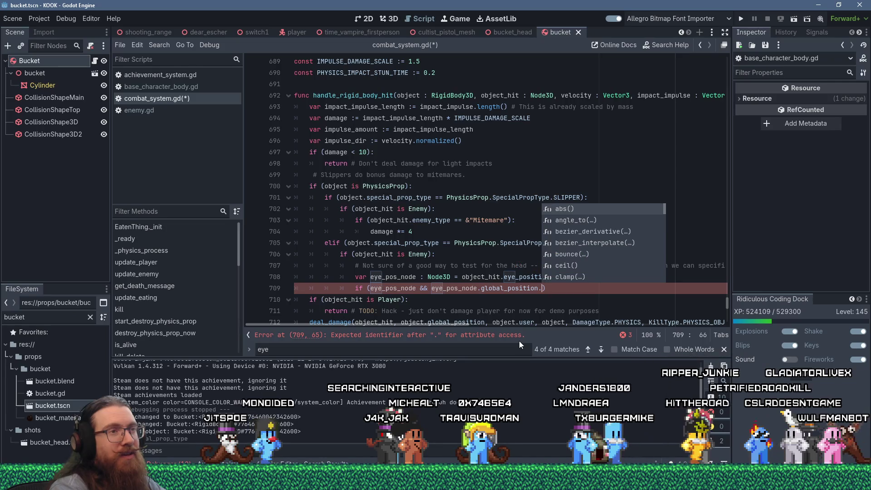
{"action": "type", "text": "ist"}
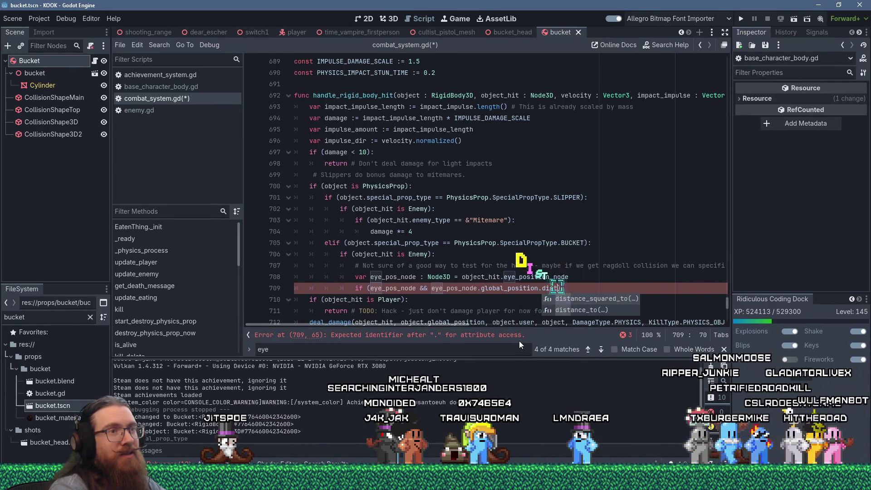
{"action": "key", "text": "Return"}
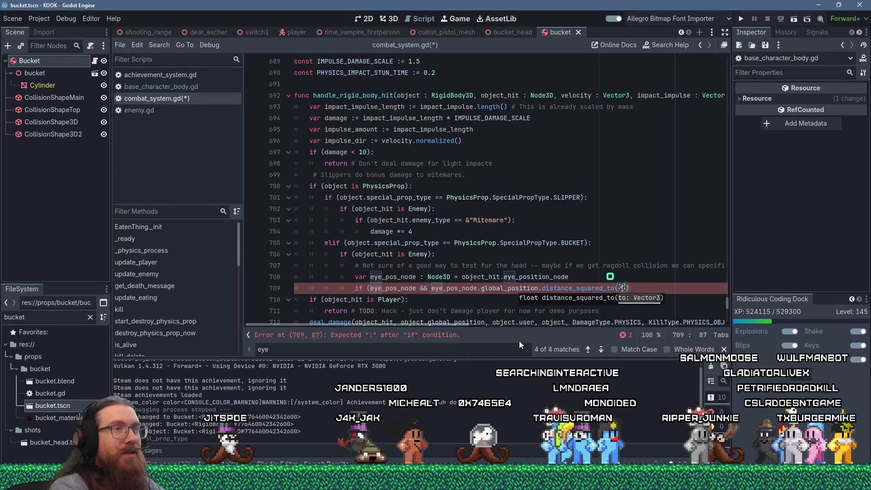
{"action": "type", "text": "object.global"}
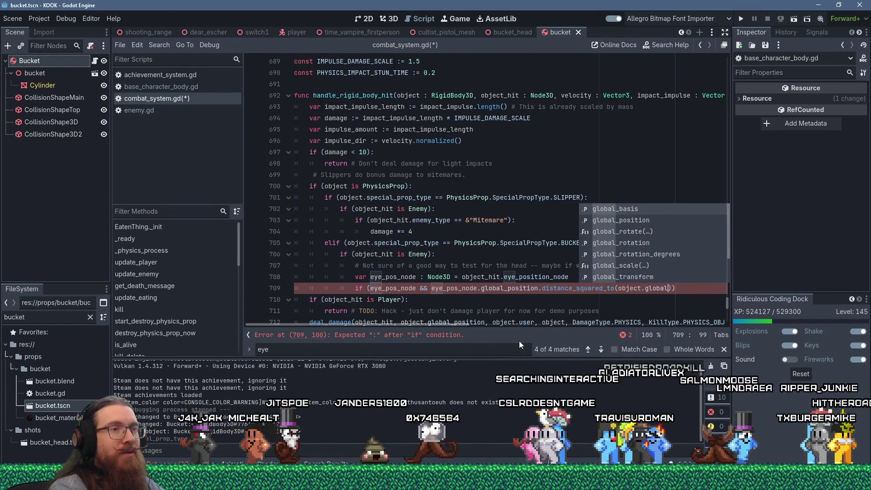
{"action": "type", "text": "_po"}
{"action": "key", "text": "Return"}
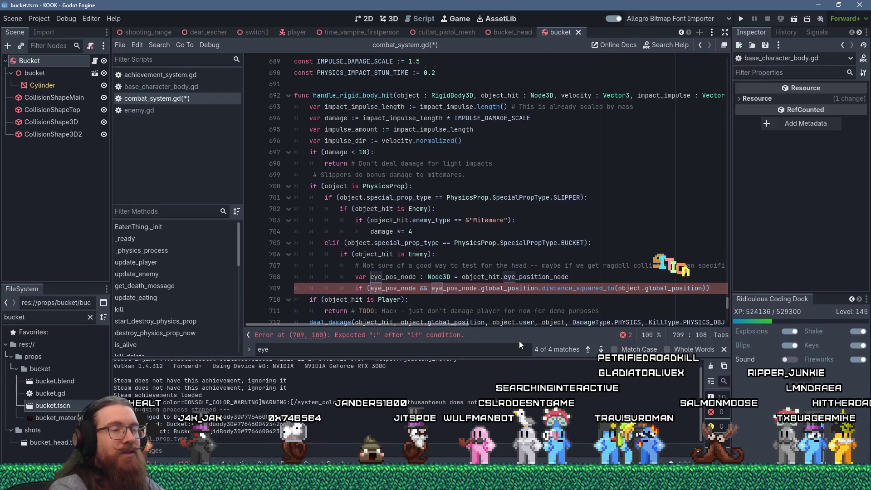
{"action": "type", "text": ") < "}
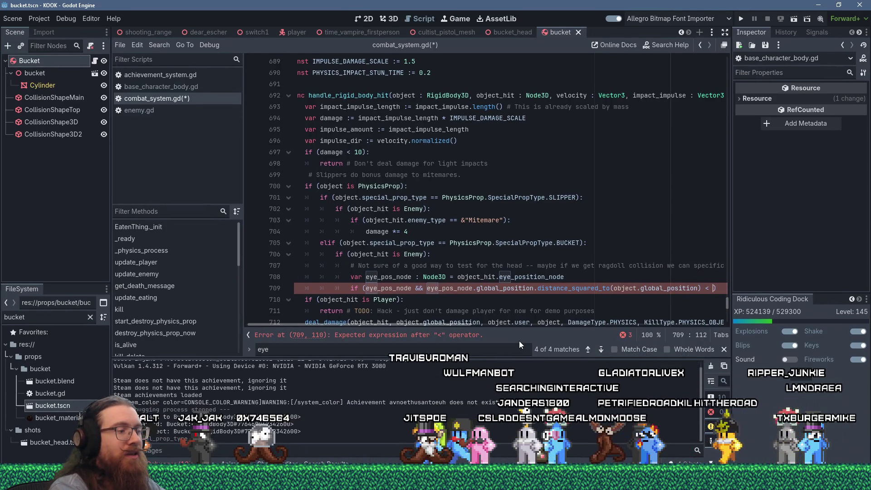
{"action": "type", "text": "1"}
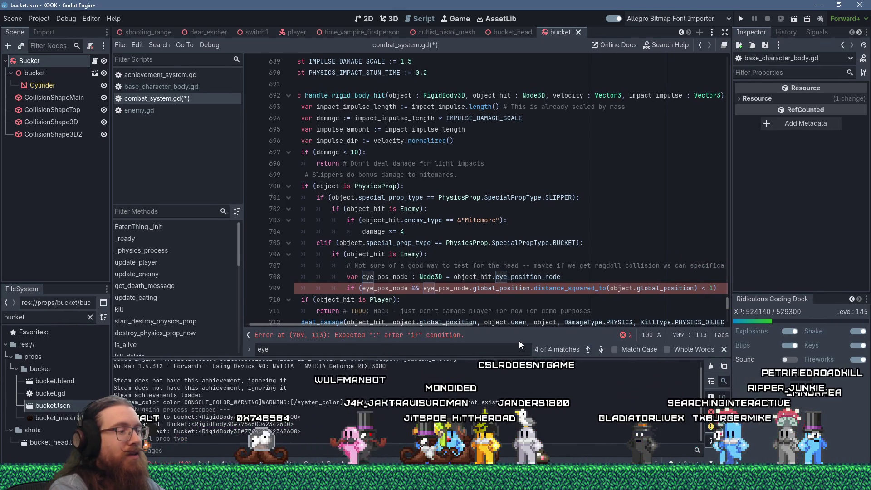
{"action": "type", "text": ".5"}
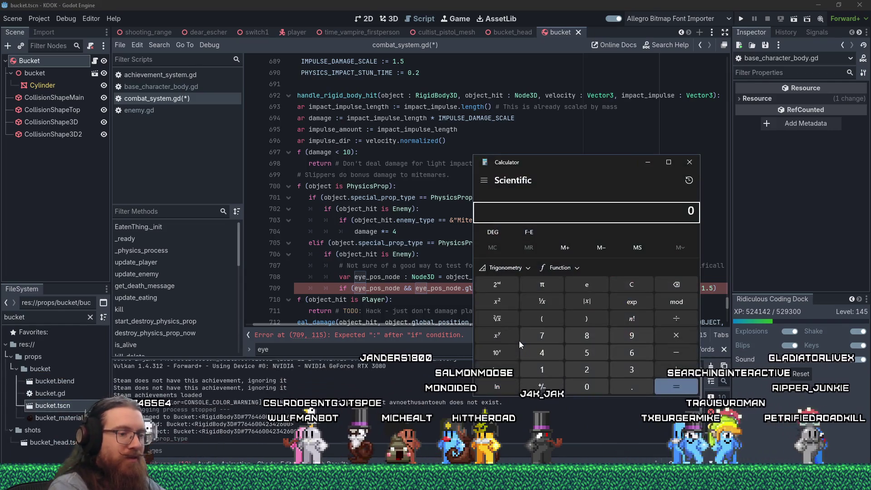
{"action": "type", "text": "1.5*1.5"}
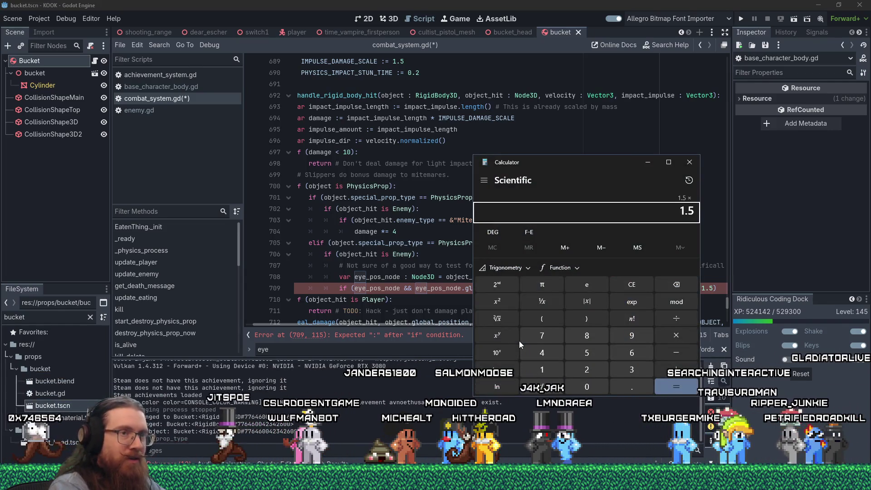
Compute 1.5 × 1.5 = 2.25 in Calculator, then close Calculator
{"action": "key", "text": "Return"}
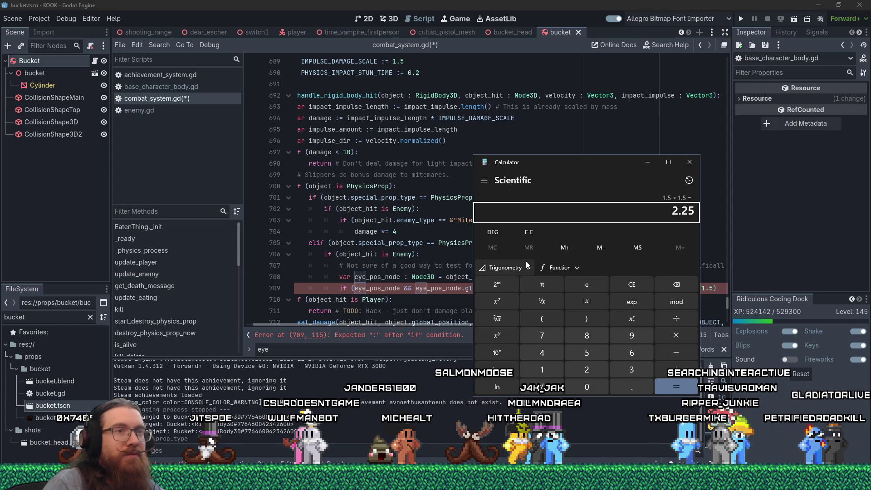
{"action": "left_click", "coordinate": [695, 165]}
Set the eye-distance threshold to 2.2 and add AchievementSystem.achievement_unlock("BUCKET_HEAD") below it
{"action": "type", "text": "2.2)"}
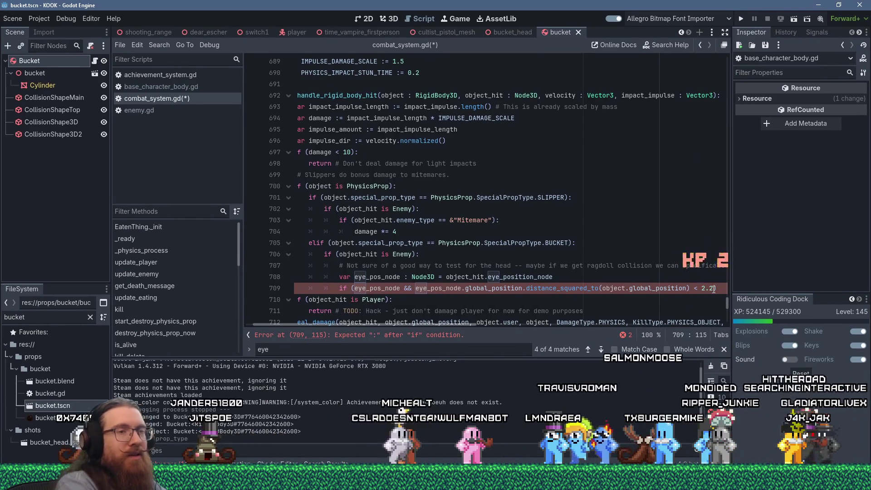
{"action": "type", "text": ":"}
{"action": "key", "text": "Return"}
{"action": "type", "text": "chiev"}
{"action": "key", "text": "Return"}
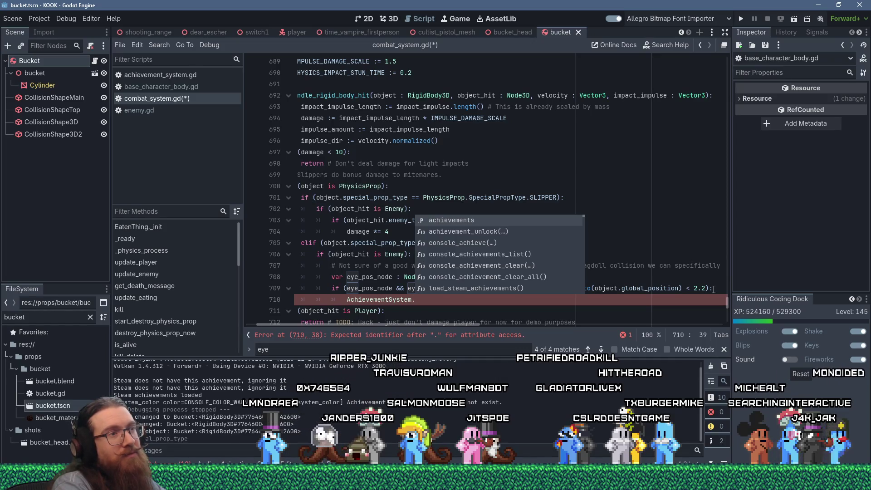
{"action": "key", "text": "Down"}
{"action": "key", "text": "Return"}
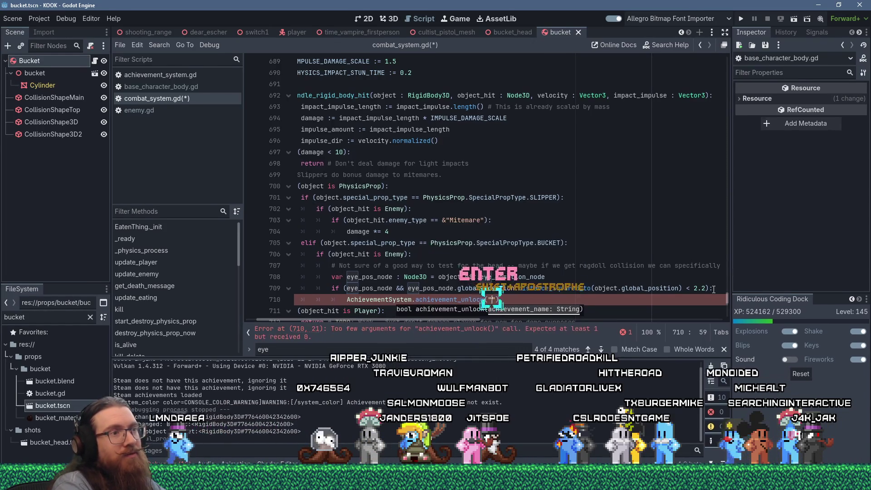
{"action": "type", "text": "\"BUCKET_HEAD"}
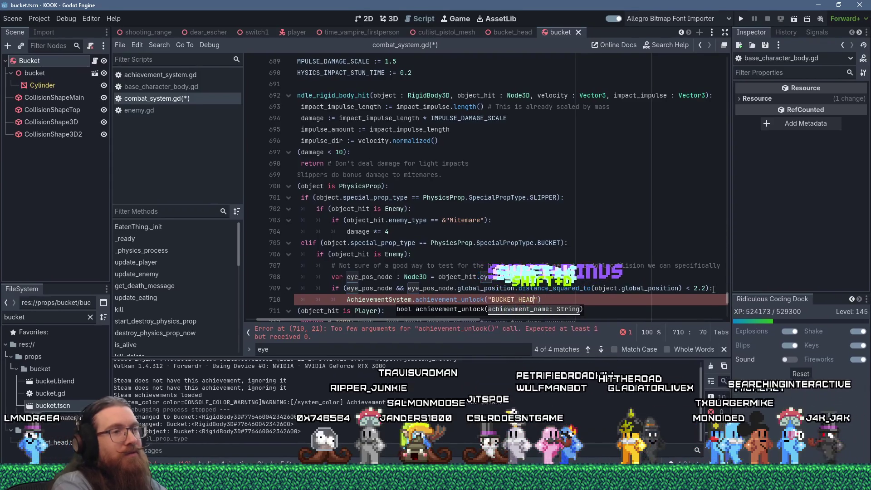
{"action": "left_click", "coordinate": [449, 243]}
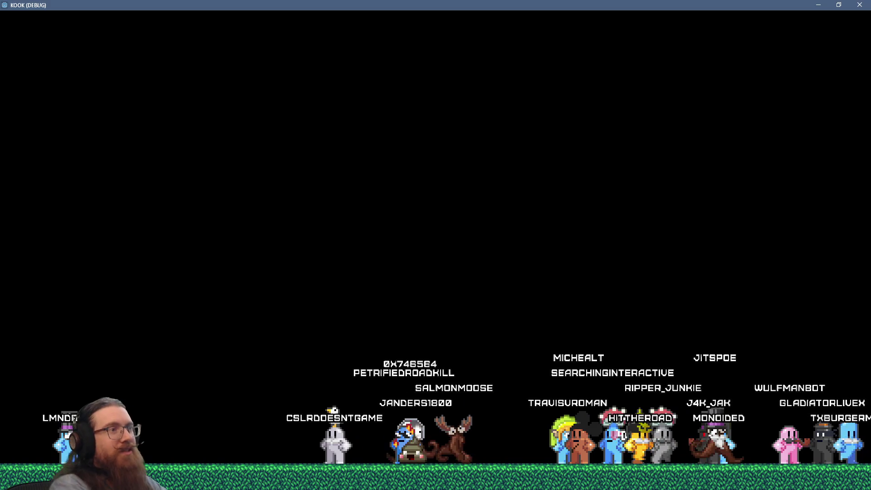
From the developer console, run achievement_clear_all and then load map london1
{"action": "key", "text": "grave"}
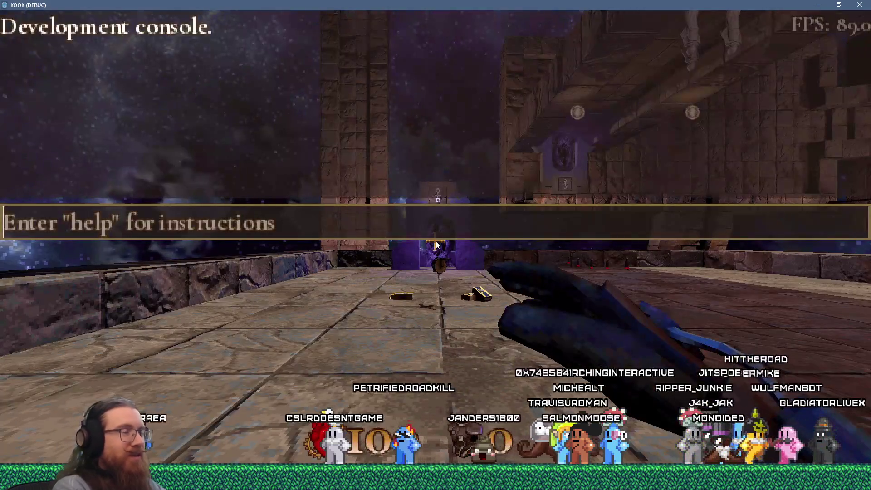
{"action": "type", "text": "achievement"}
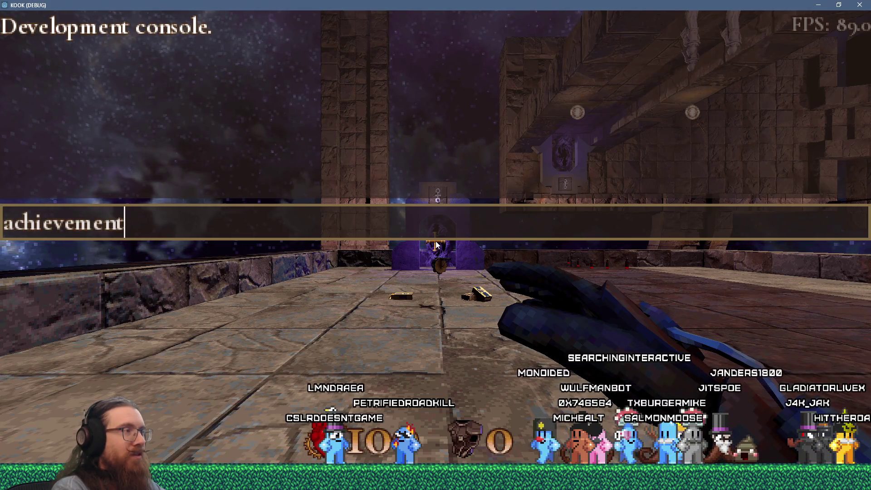
{"action": "key", "text": "BackSpace"}
{"action": "key", "text": "BackSpace"}
{"action": "key", "text": "Return"}
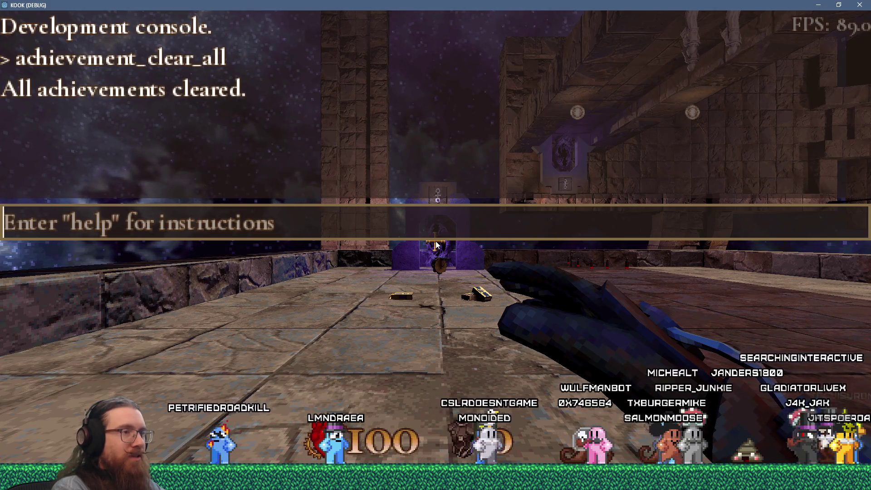
{"action": "type", "text": "ma"}
{"action": "type", "text": "on1"}
{"action": "key", "text": "Return"}
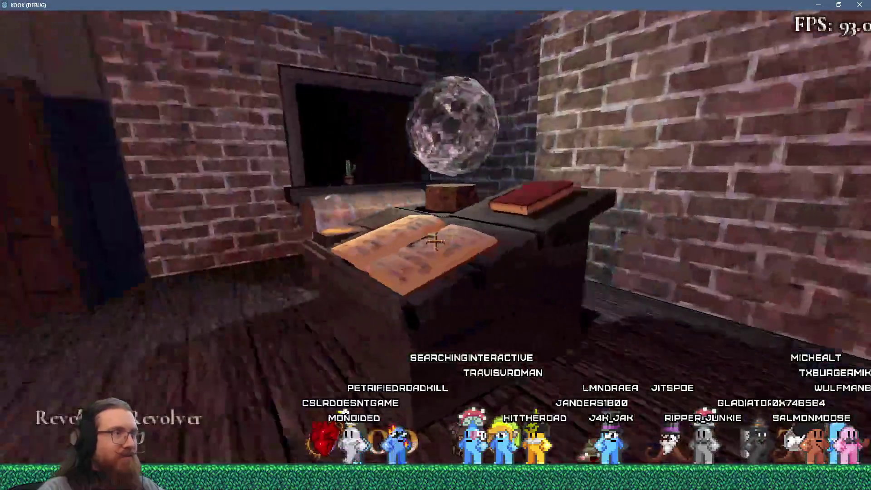
Walk down the alley, pick up the bucket and throw it down the street
{"action": "key", "text": "w"}
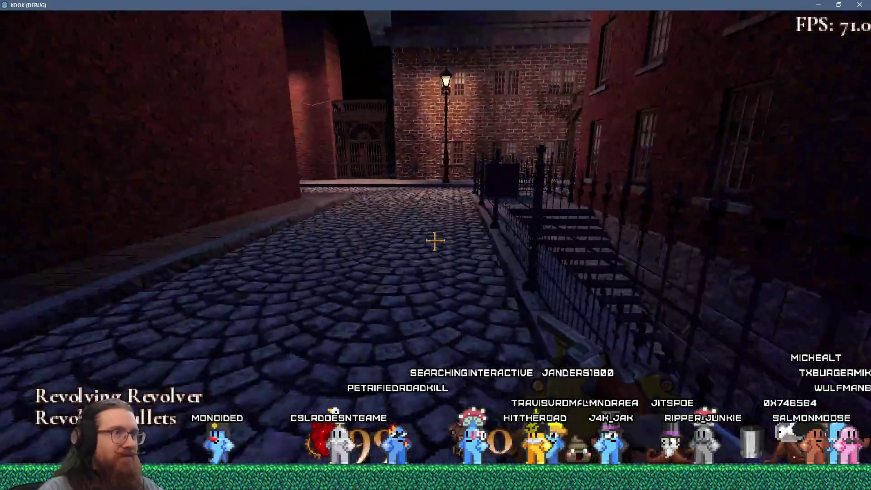
{"action": "key", "text": "w"}
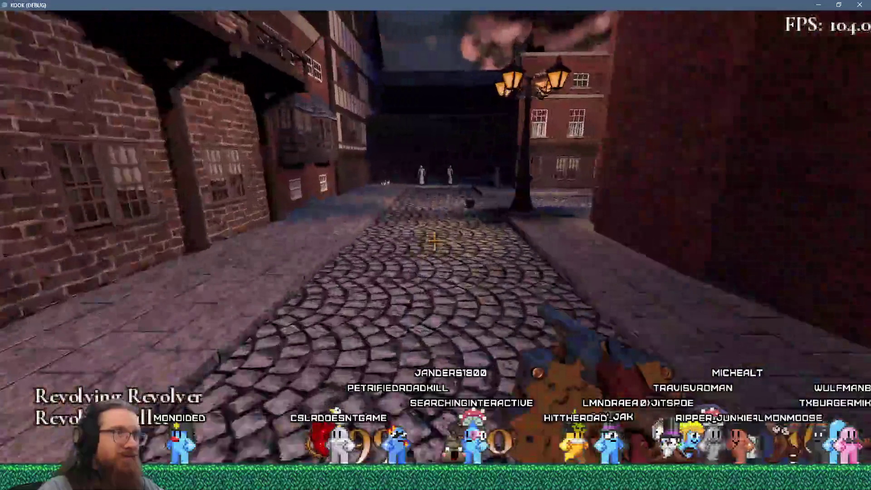
{"action": "key", "text": "period"}
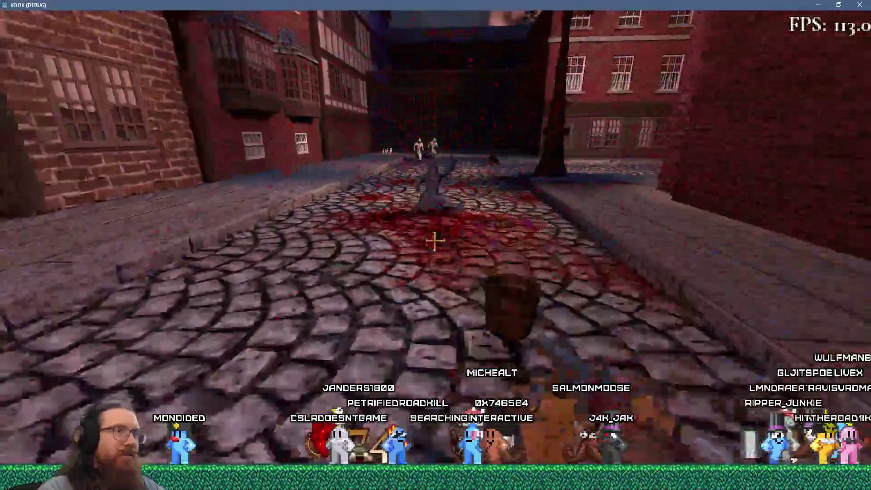
{"action": "left_click", "coordinate": [435, 241]}
{"action": "key", "text": "w"}
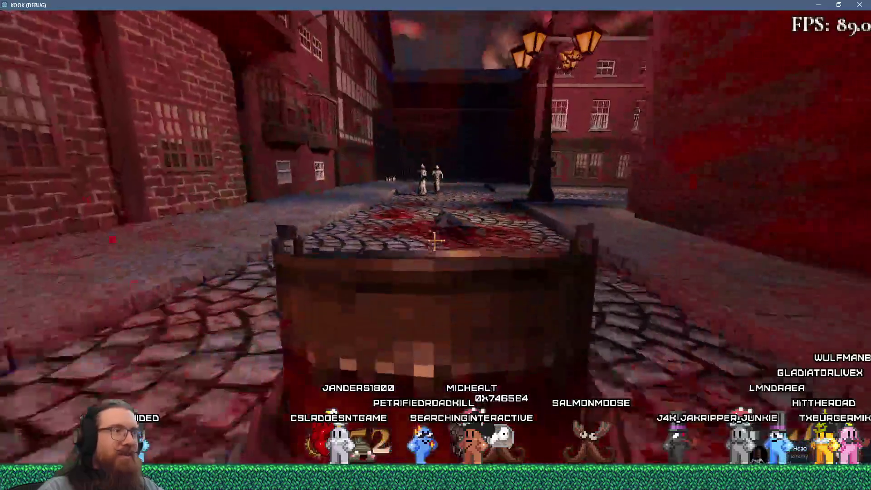
Clear all achievements and enable god mode, throw the bucket at the cultists, then return to Godot
{"action": "key", "text": "grave"}
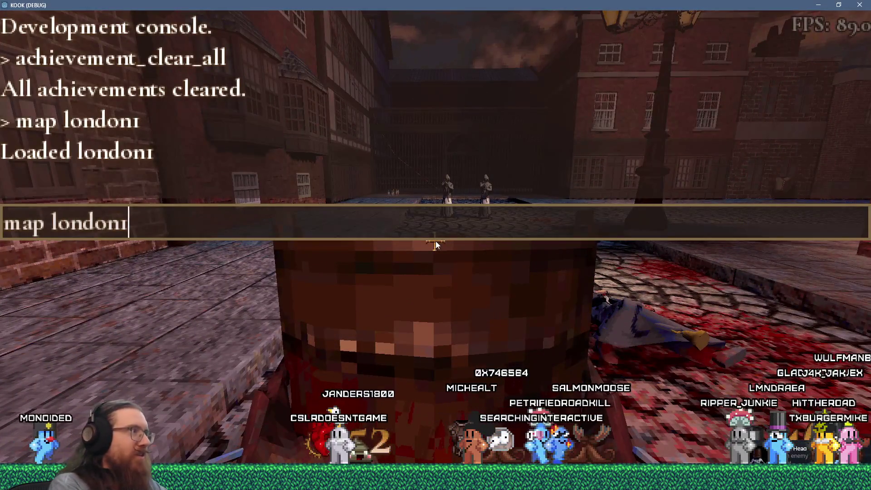
{"action": "key", "text": "Return"}
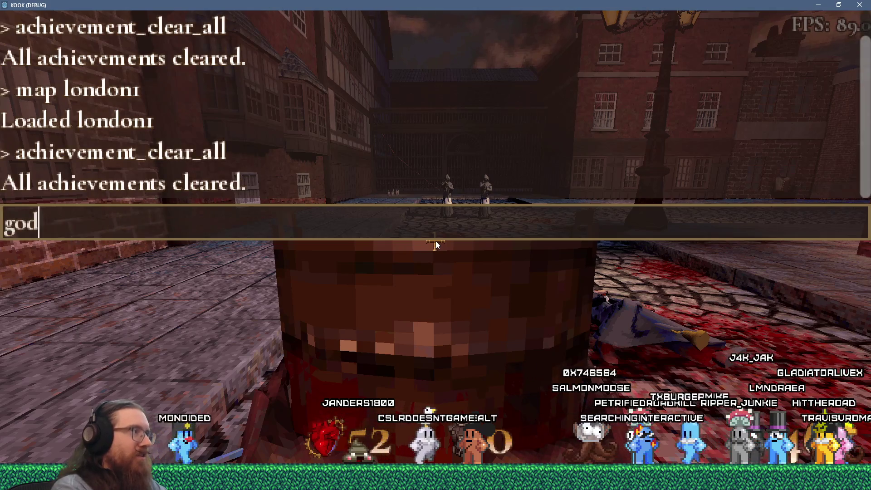
{"action": "key", "text": "Return"}
{"action": "key", "text": "grave"}
{"action": "left_click", "coordinate": [435, 241]}
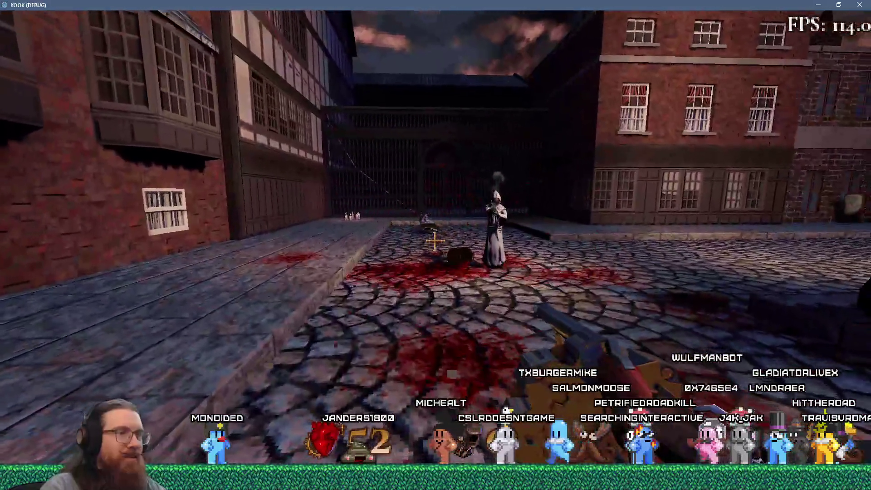
{"action": "key", "text": "grave"}
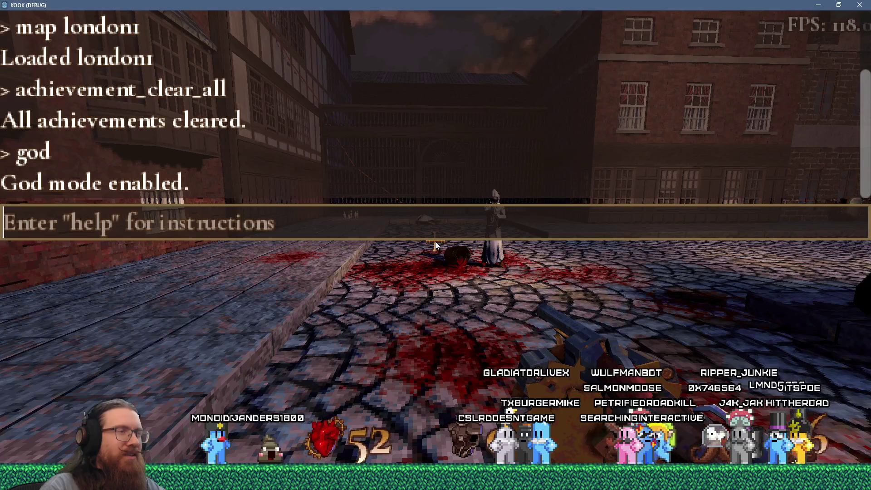
{"action": "key", "text": "alt+Tab"}
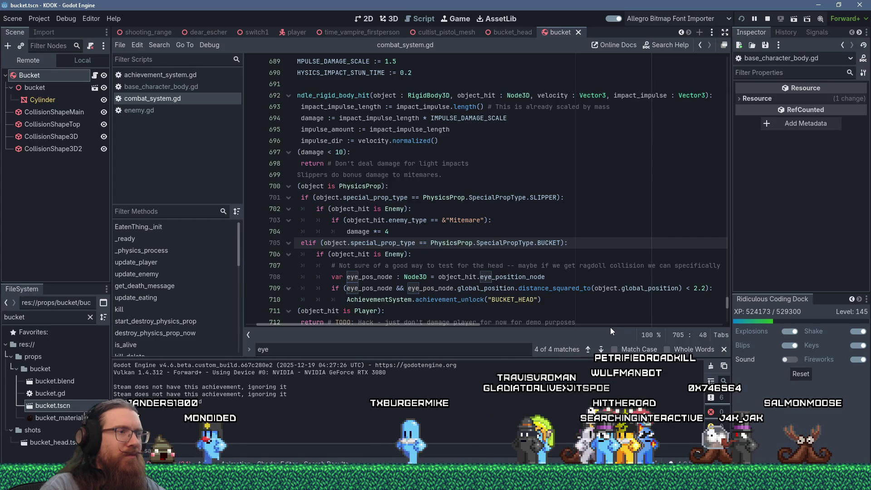
Change line 709's threshold from 2.2 to 1.0, save the script, and return to the game
{"action": "left_click", "coordinate": [696, 289]}
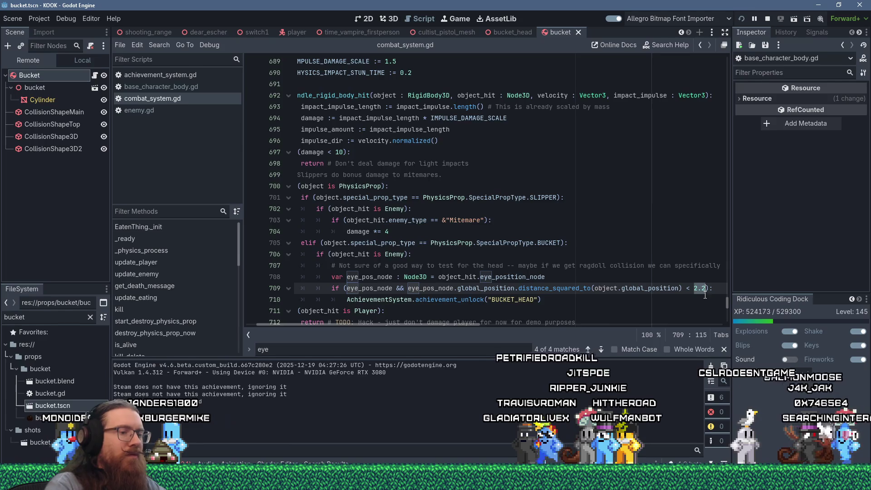
{"action": "type", "text": "1."}
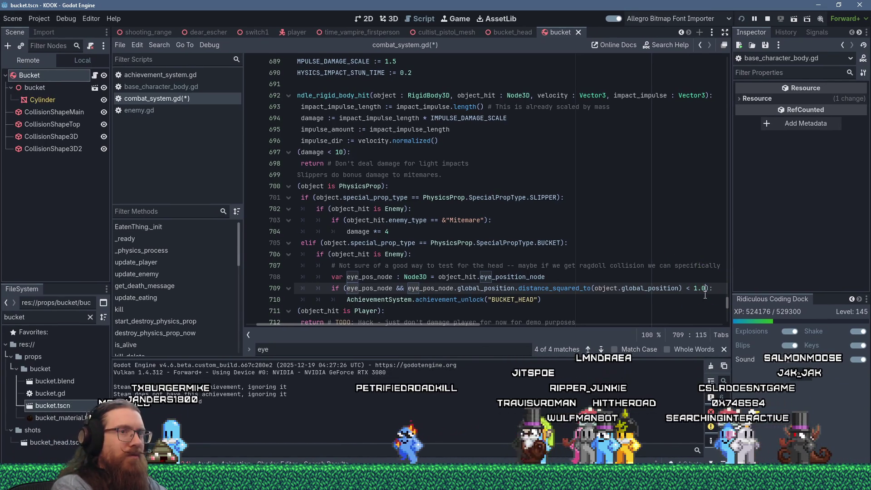
{"action": "key", "text": "ctrl+s"}
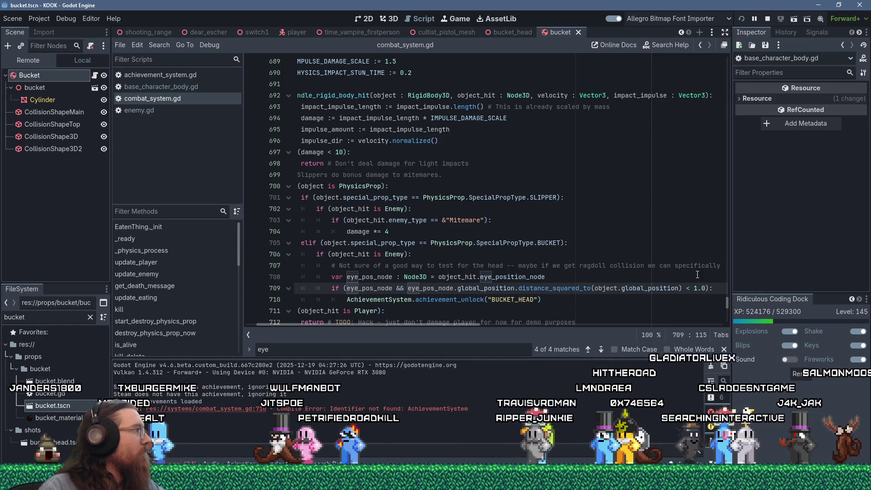
{"action": "key", "text": "alt+Tab"}
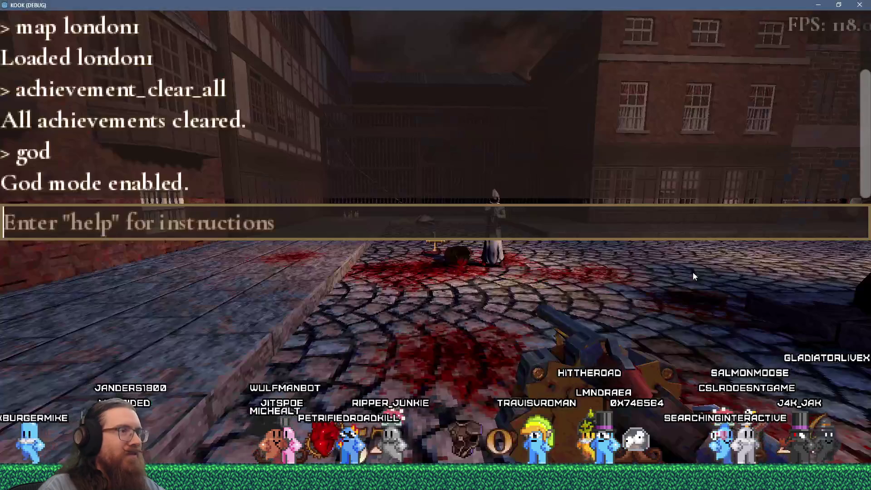
Rerun achievement_clear_all, retest in the game, then quit it with the console's quit command
{"action": "key", "text": "Up"}
{"action": "key", "text": "Up"}
{"action": "key", "text": "Return"}
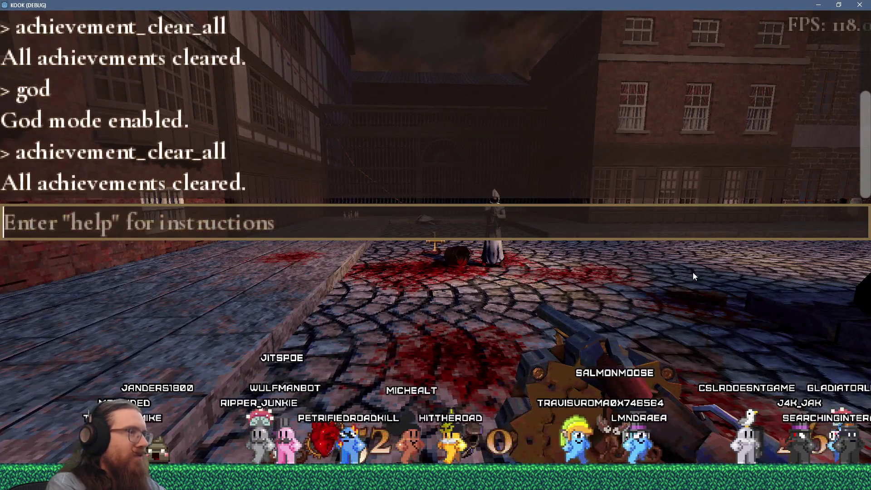
{"action": "key", "text": "grave"}
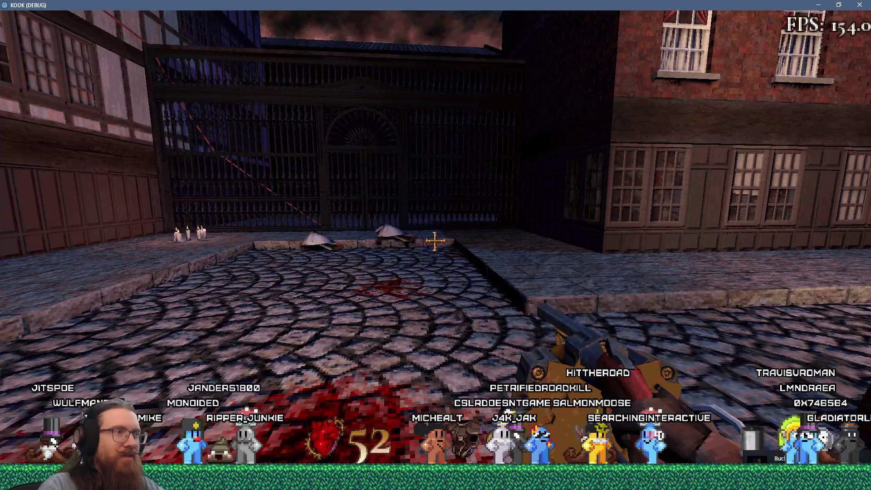
{"action": "key", "text": "grave"}
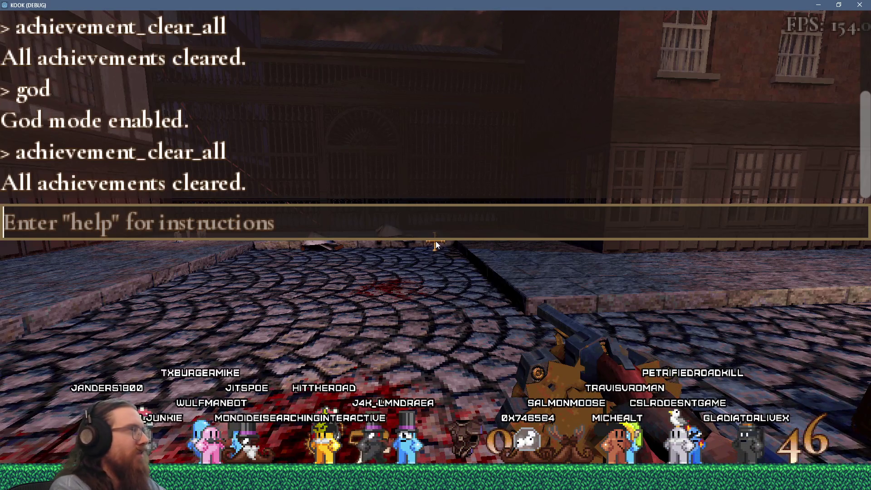
{"action": "type", "text": "quit"}
{"action": "key", "text": "Return"}
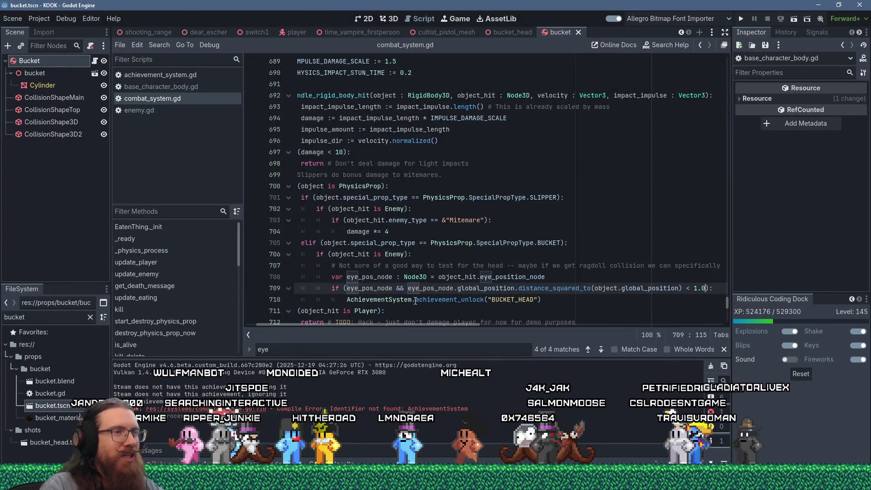
Bring up Paint with a fresh blank canvas
{"action": "mouse_move", "coordinate": [415, 301]}
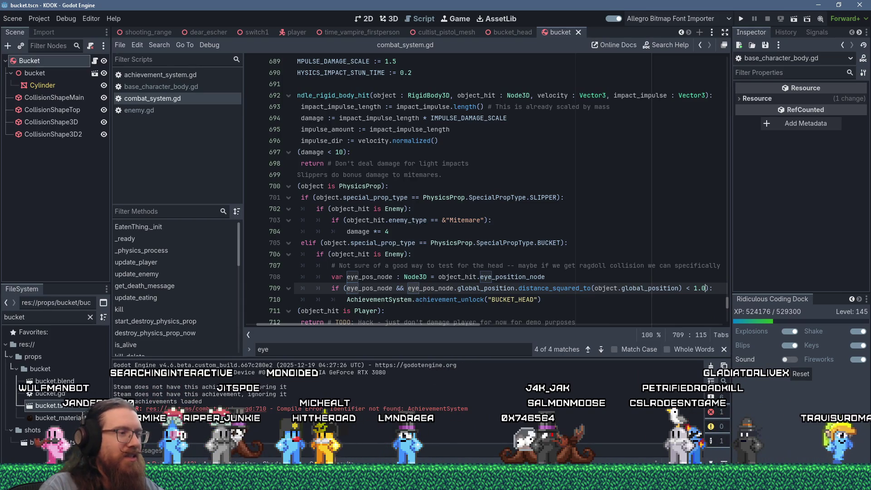
{"action": "mouse_move", "coordinate": [275, 481]}
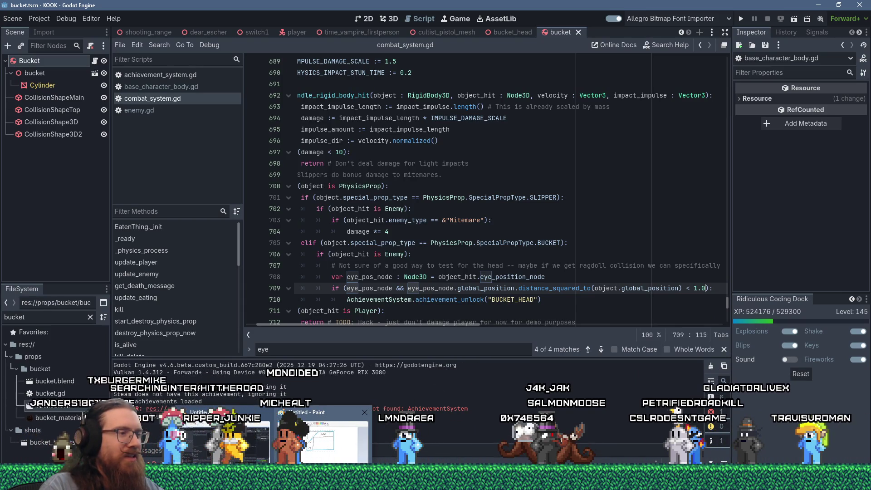
{"action": "left_click", "coordinate": [322, 438]}
{"action": "left_click", "coordinate": [255, 433]}
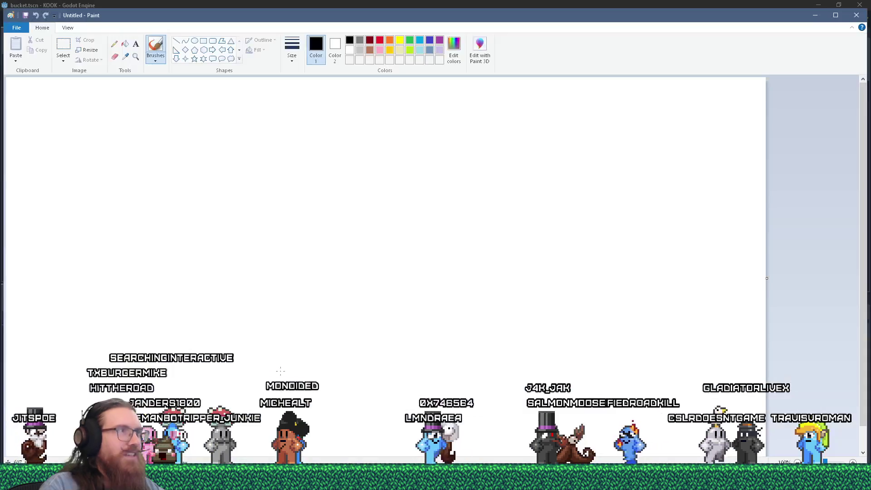
Sketch a tall oval head, a small eye oval, and a bucket rectangle above the head
{"action": "left_click", "coordinate": [194, 41]}
{"action": "mouse_move", "coordinate": [277, 121]}
{"action": "left_mouse_down"}
{"action": "mouse_move", "coordinate": [356, 290]}
{"action": "mouse_move", "coordinate": [376, 294]}
{"action": "left_mouse_up"}
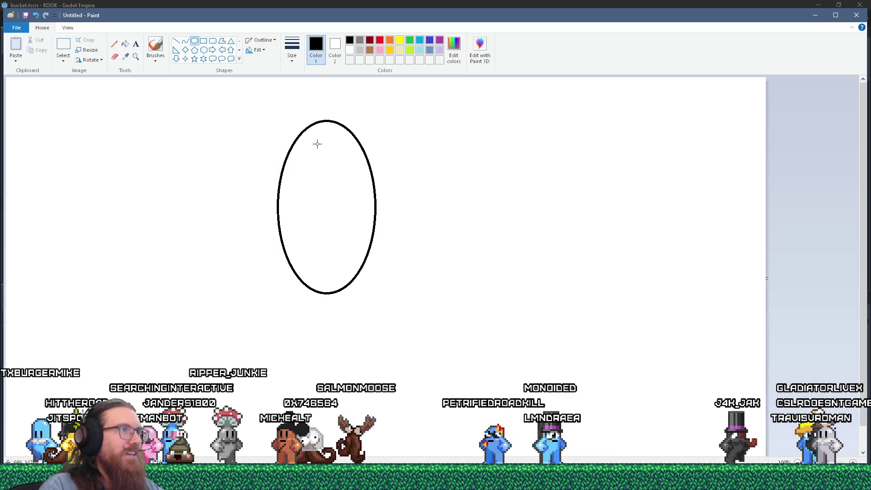
{"action": "left_click_drag", "start_coordinate": [318, 142], "coordinate": [335, 164]}
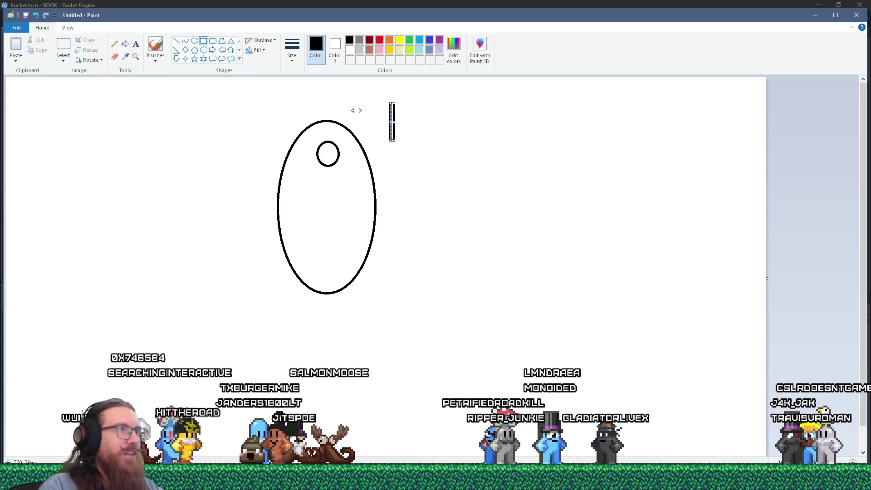
{"action": "mouse_move", "coordinate": [354, 108]}
{"action": "left_mouse_down"}
{"action": "mouse_move", "coordinate": [339, 102]}
{"action": "mouse_move", "coordinate": [358, 113]}
{"action": "mouse_move", "coordinate": [390, 212]}
{"action": "mouse_move", "coordinate": [371, 204]}
{"action": "left_mouse_up"}
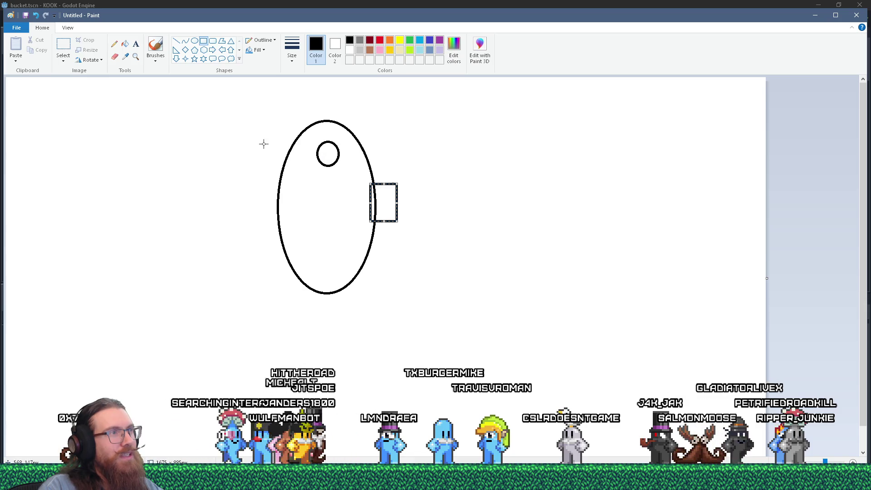
{"action": "left_click_drag", "start_coordinate": [385, 204], "coordinate": [379, 125]}
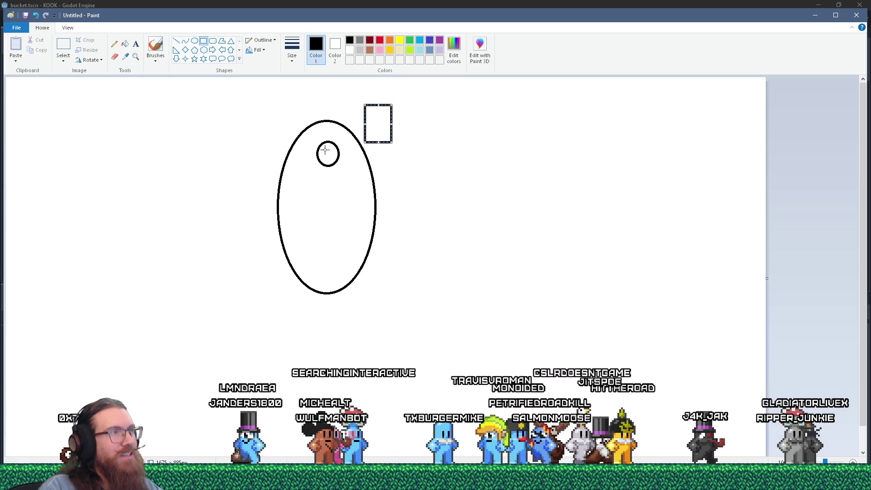
{"action": "mouse_move", "coordinate": [382, 123]}
{"action": "left_mouse_down"}
{"action": "mouse_move", "coordinate": [381, 111]}
{"action": "mouse_move", "coordinate": [376, 127]}
{"action": "mouse_move", "coordinate": [333, 139]}
{"action": "mouse_move", "coordinate": [399, 126]}
{"action": "left_mouse_up"}
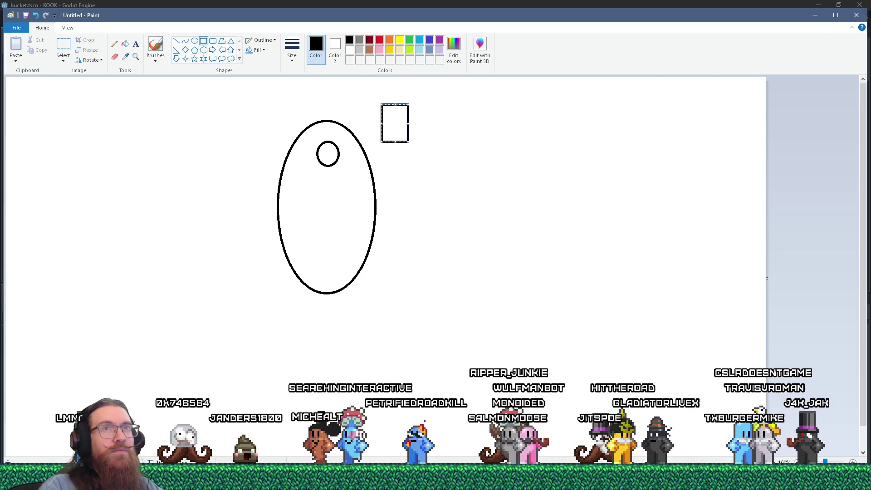
Close the Paint sketch without saving it
{"action": "left_click", "coordinate": [856, 15]}
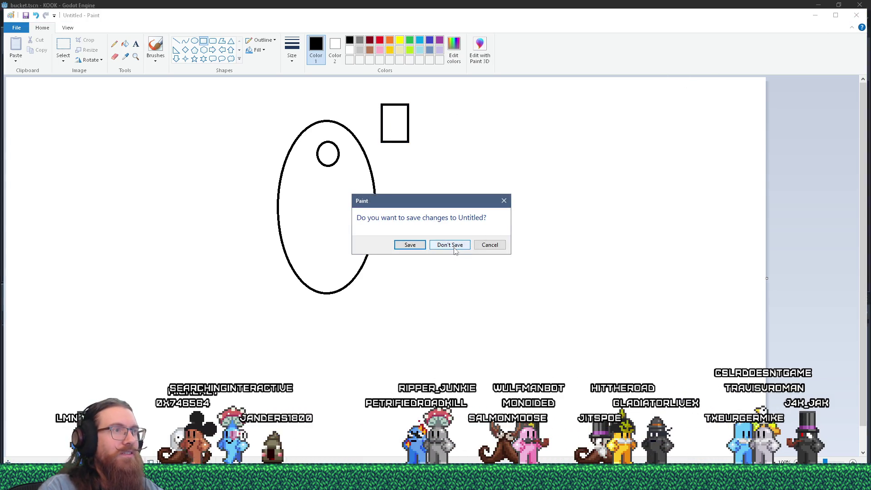
{"action": "left_click", "coordinate": [455, 249]}
{"action": "scroll", "coordinate": [454, 293], "scroll_direction": "down", "scroll_amount": 4}
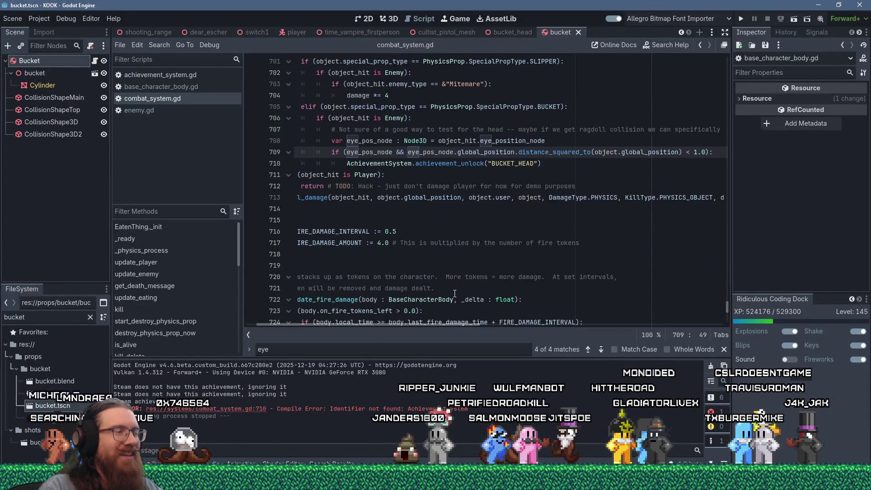
Select lines 707–710, the eye_pos_node distance check and its BUCKET_HEAD unlock call
{"action": "scroll", "coordinate": [455, 293], "scroll_direction": "up", "scroll_amount": 2}
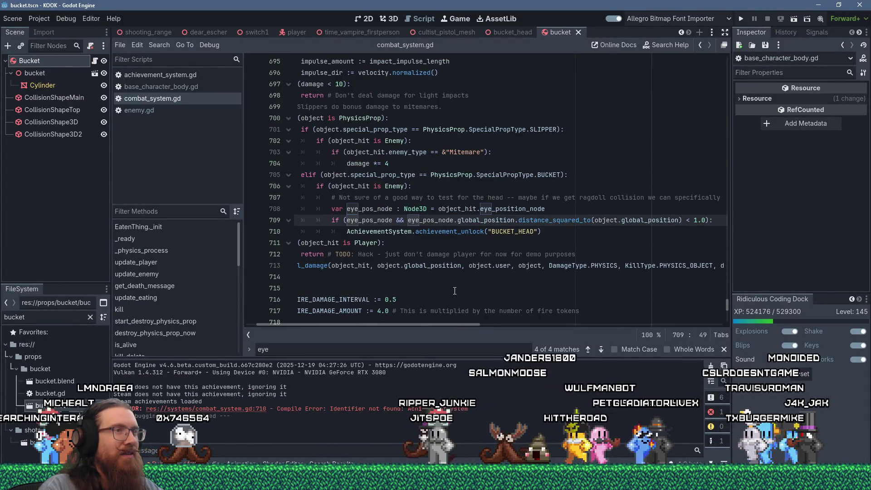
{"action": "scroll", "coordinate": [403, 326], "scroll_direction": "left", "scroll_amount": 2}
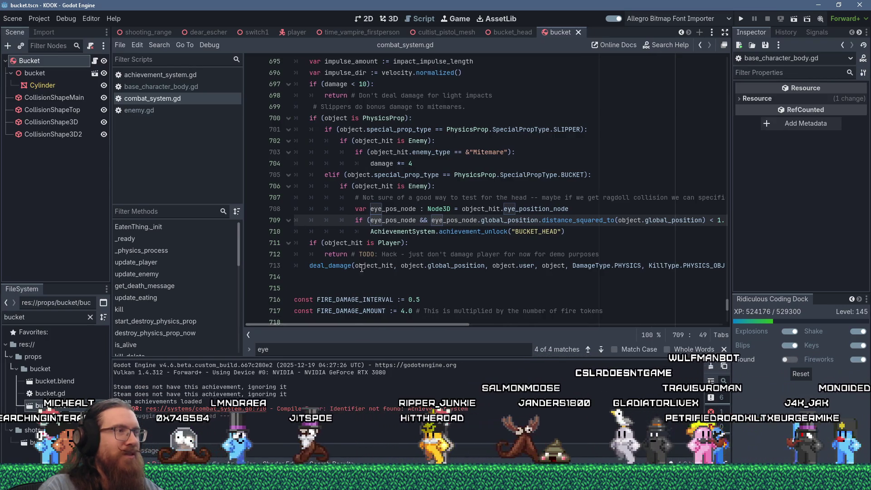
{"action": "left_click", "coordinate": [373, 207]}
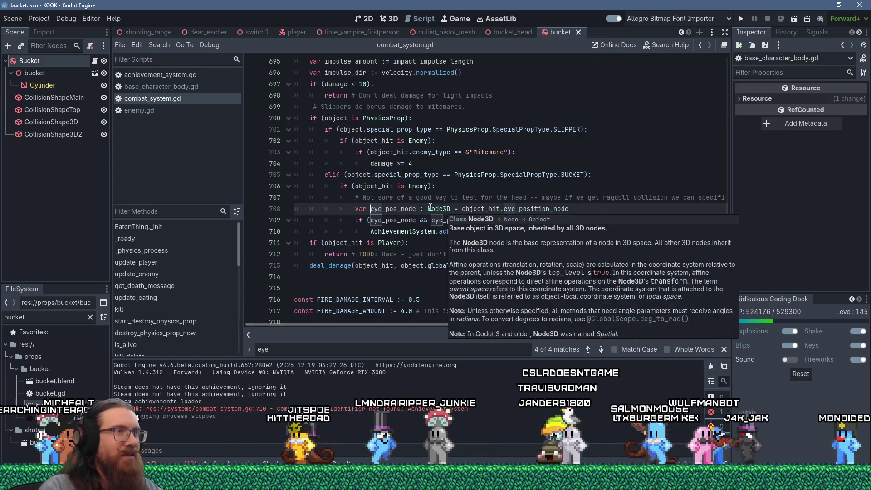
{"action": "left_click", "coordinate": [434, 186]}
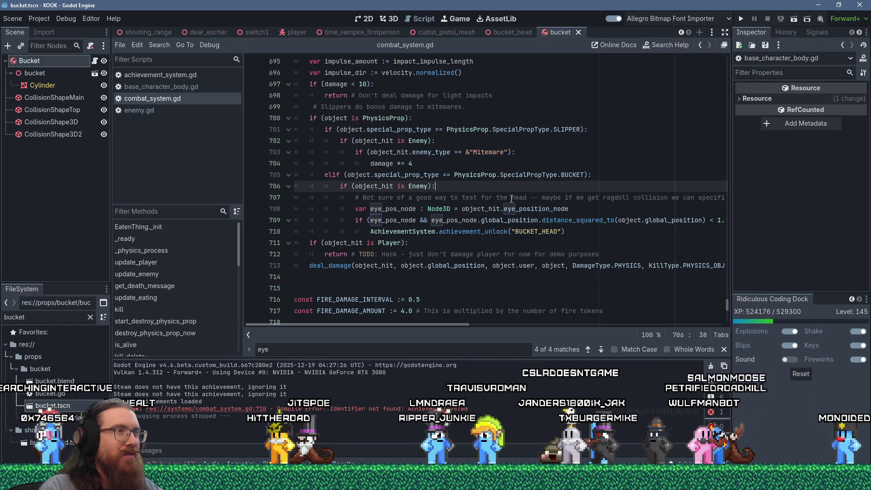
{"action": "mouse_move", "coordinate": [578, 212]}
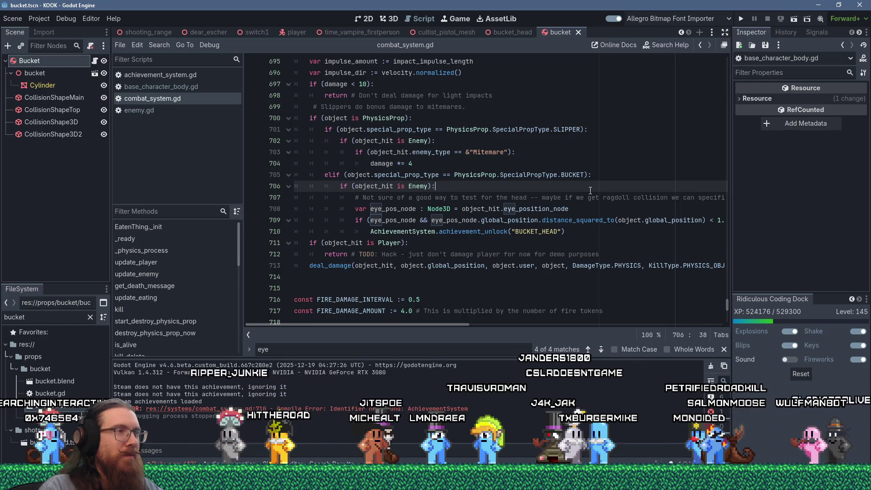
{"action": "mouse_move", "coordinate": [567, 232]}
{"action": "left_mouse_down"}
{"action": "mouse_move", "coordinate": [379, 201]}
{"action": "mouse_move", "coordinate": [437, 186]}
{"action": "left_mouse_up"}
{"action": "key", "text": "ctrl+c"}
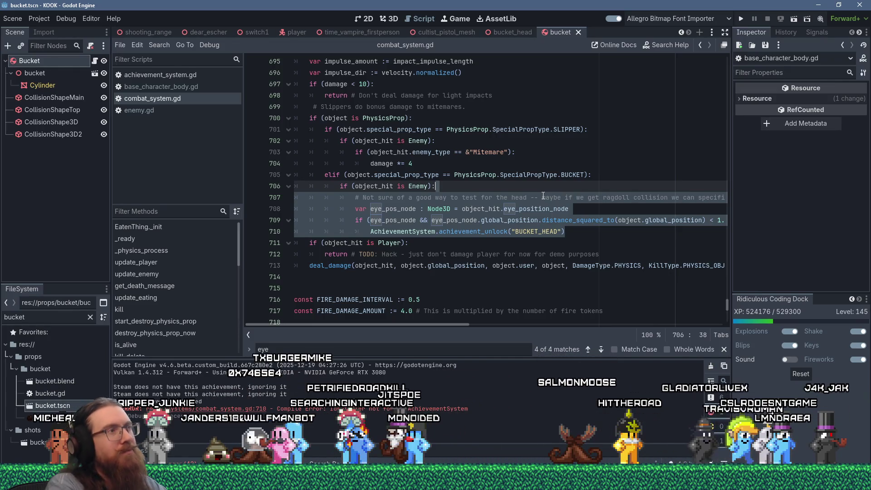
{"action": "scroll", "coordinate": [544, 195], "scroll_direction": "up", "scroll_amount": 1}
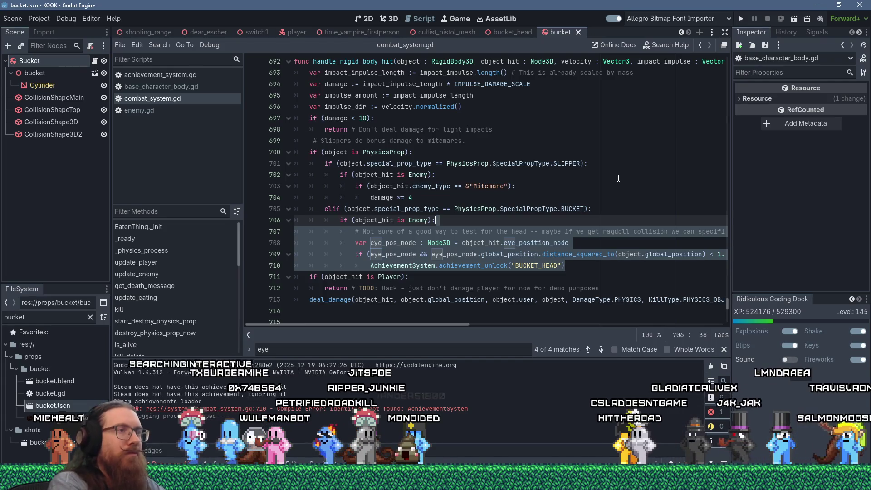
Replace the block with AchievementSystem.check_for_bucket_head(object, object_hit), fixing the spelling, and jump to AchievementSystem
{"action": "key", "text": "shift+Delete"}
{"action": "key", "text": "Return"}
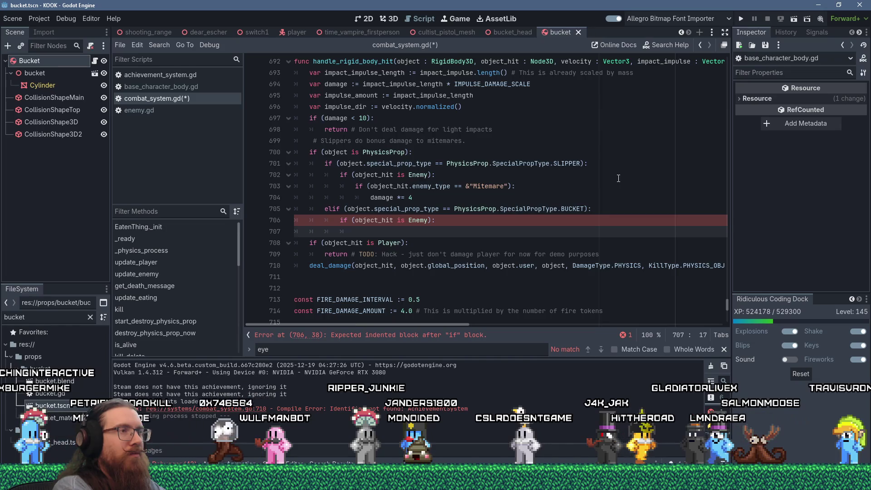
{"action": "type", "text": "A"}
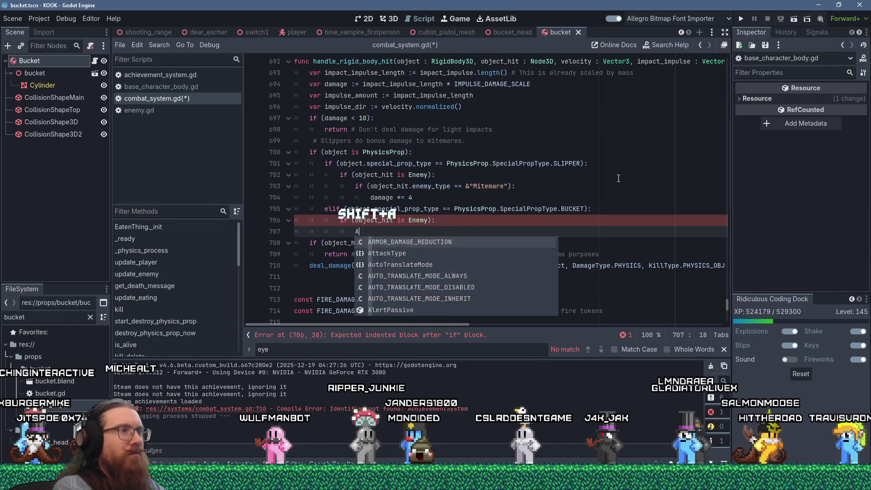
{"action": "type", "text": "chievmentSystem."}
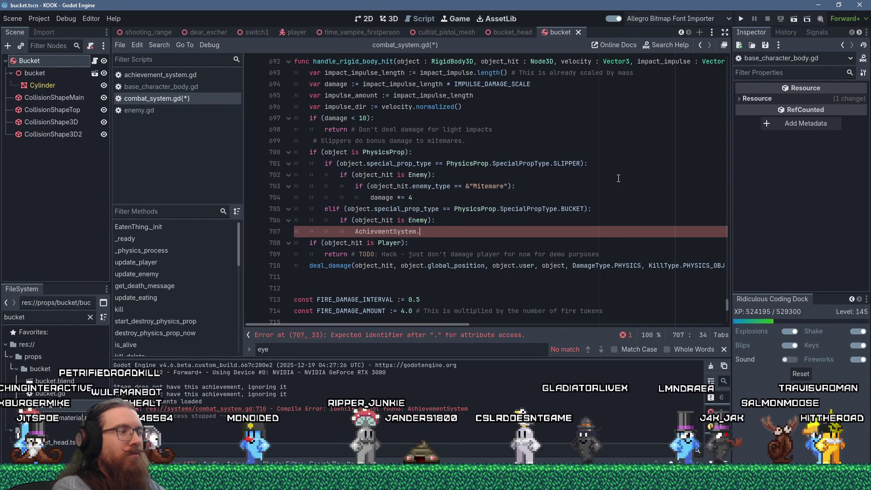
{"action": "type", "text": "che"}
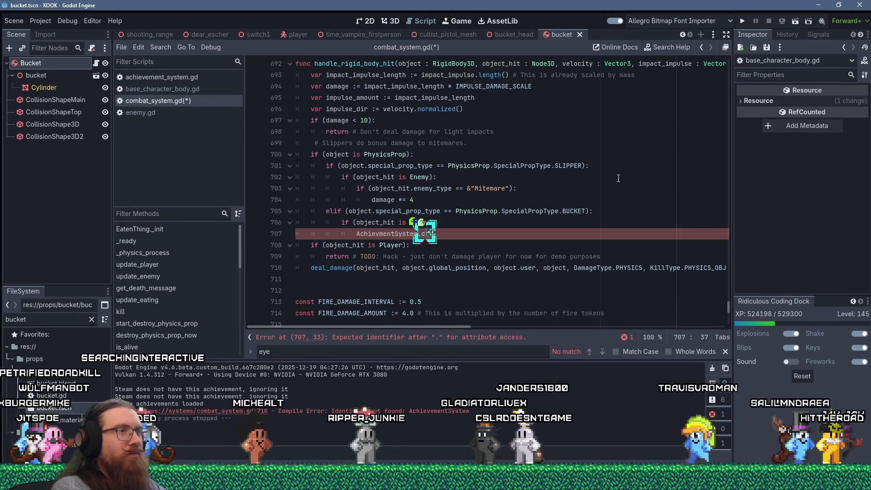
{"action": "type", "text": "ck_for_bucket"}
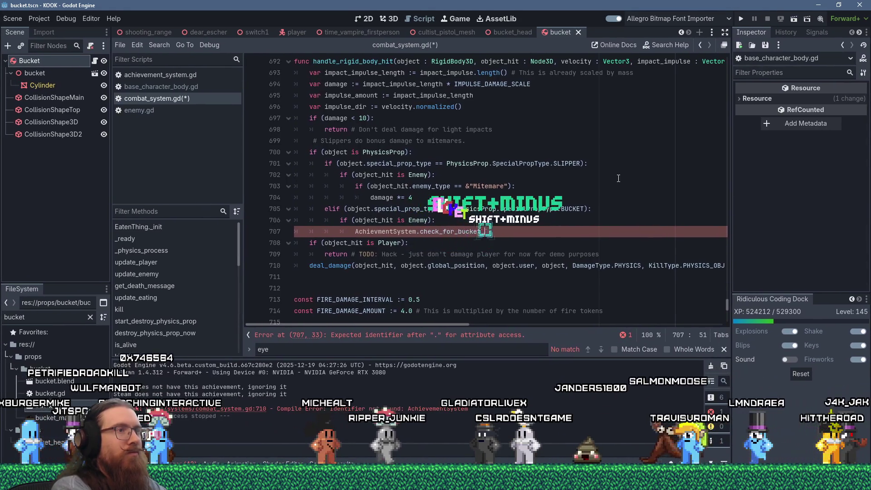
{"action": "type", "text": "_head("}
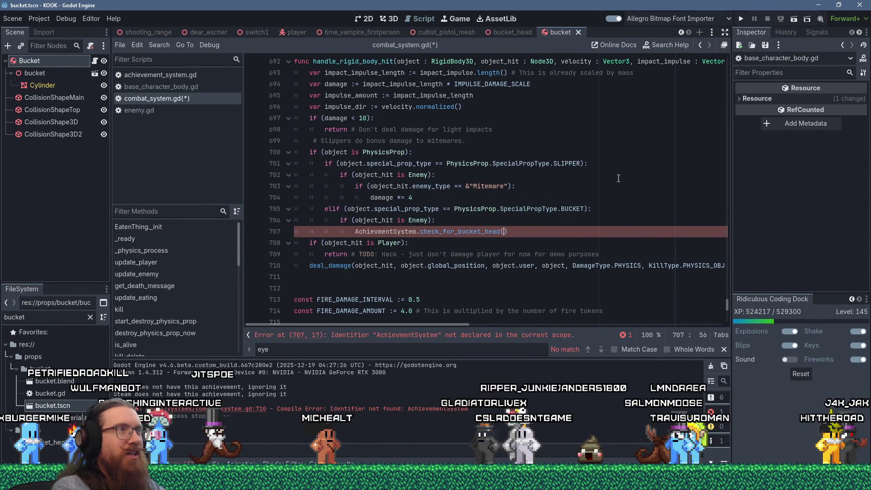
{"action": "type", "text": "object"}
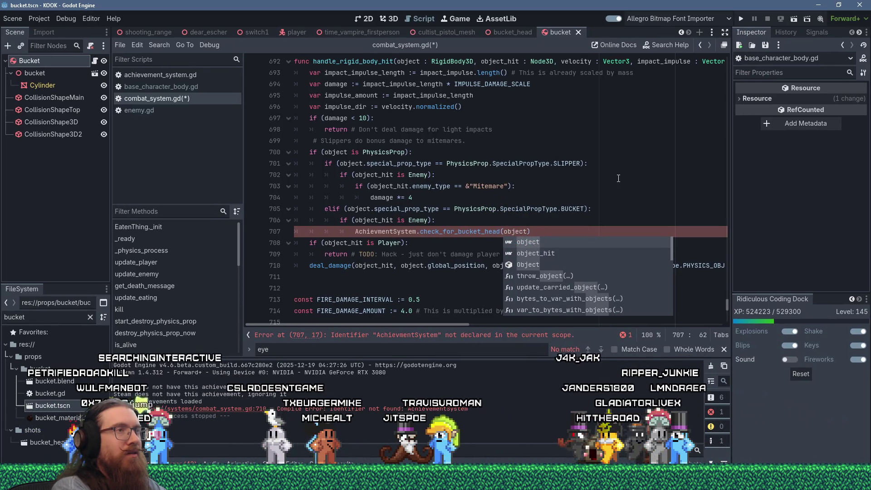
{"action": "type", "text": ", "}
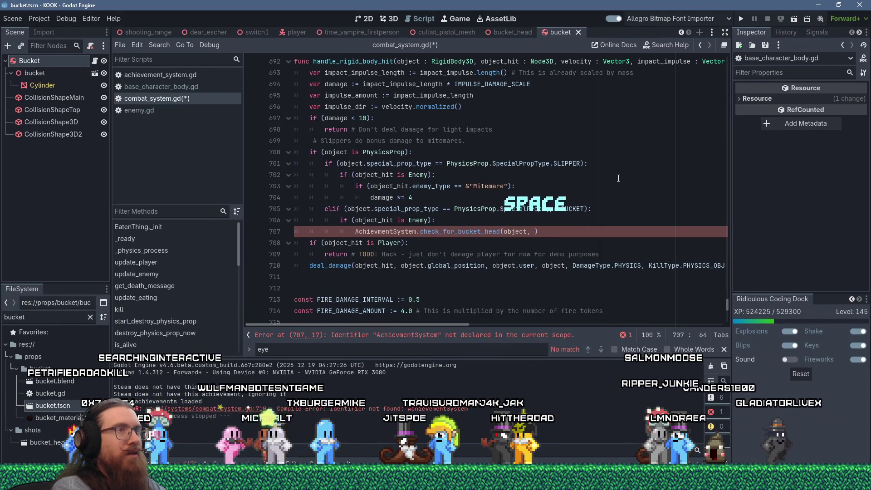
{"action": "type", "text": "object_hit"}
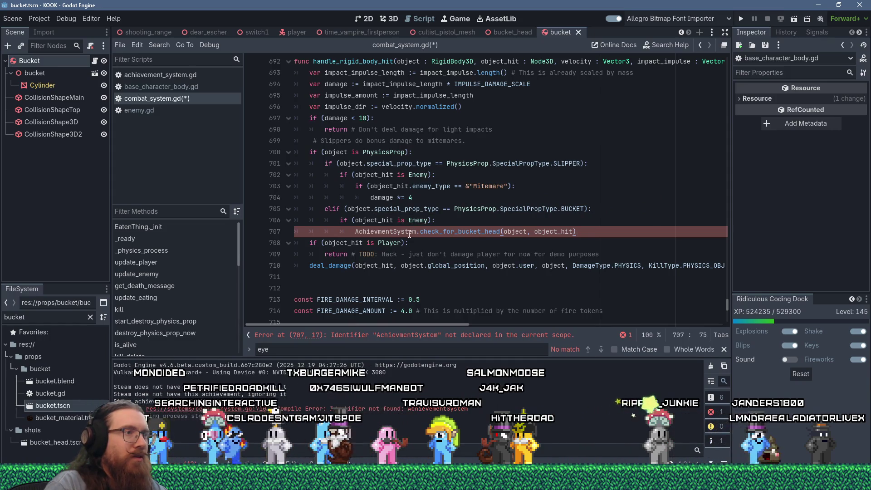
{"action": "double_click", "coordinate": [408, 231]}
{"action": "type", "text": "AchievementSystem"}
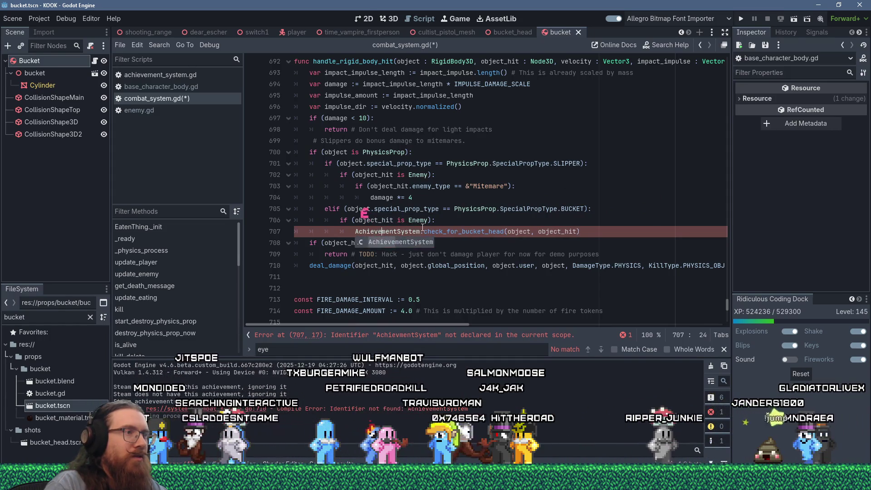
{"action": "left_click", "coordinate": [408, 231], "text": "ctrl"}
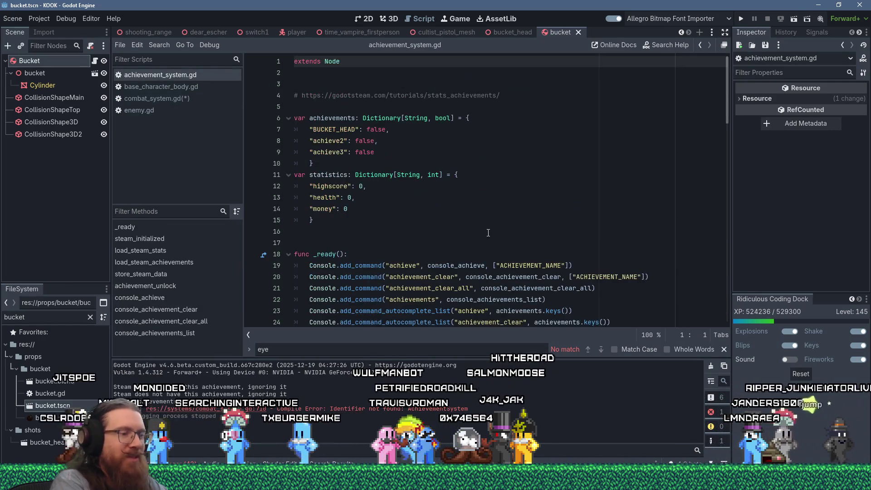
Add func check_for_bucket_head(bucket : PhysicsProp, enemy : Enemy) at the end of achievement_system.gd
{"action": "key", "text": "ctrl+End"}
{"action": "key", "text": "Return"}
{"action": "key", "text": "Return"}
{"action": "type", "text": "func cno"}
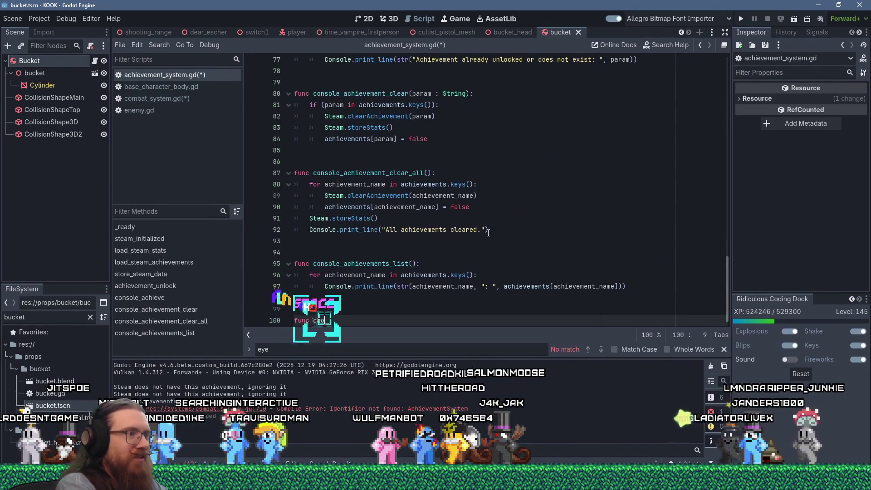
{"action": "key", "text": "BackSpace"}
{"action": "key", "text": "BackSpace"}
{"action": "type", "text": "heck_for_bucket_head"}
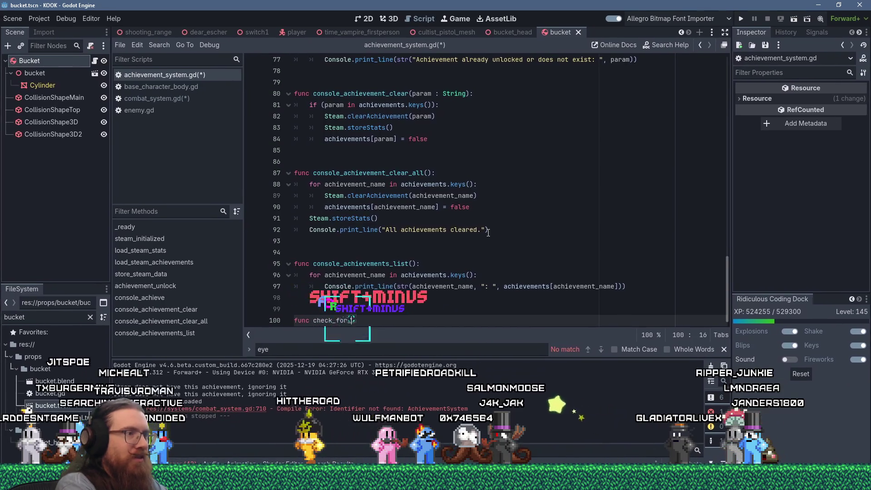
{"action": "type", "text": "bucket : P"}
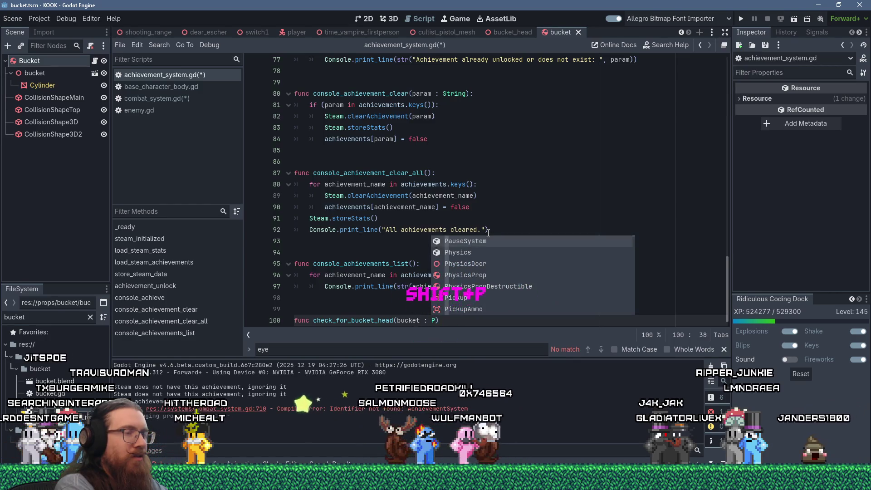
{"action": "key", "text": "Down"}
{"action": "key", "text": "Down"}
{"action": "key", "text": "Down"}
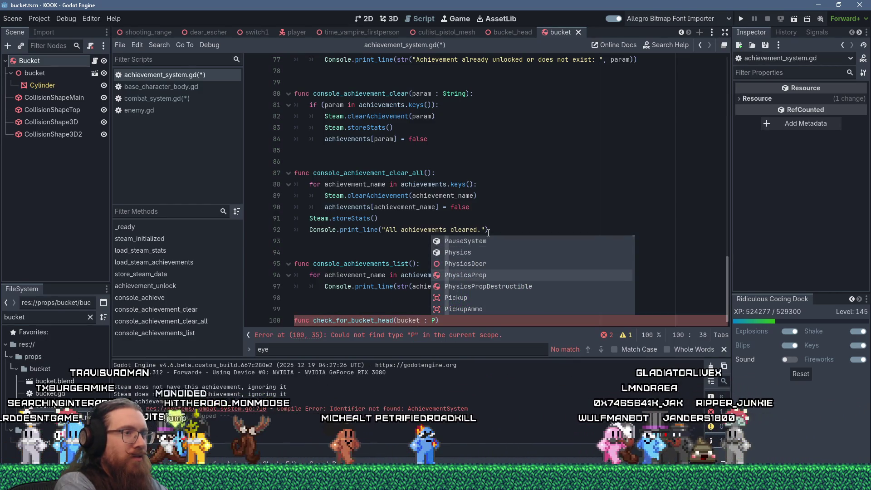
{"action": "key", "text": "Return"}
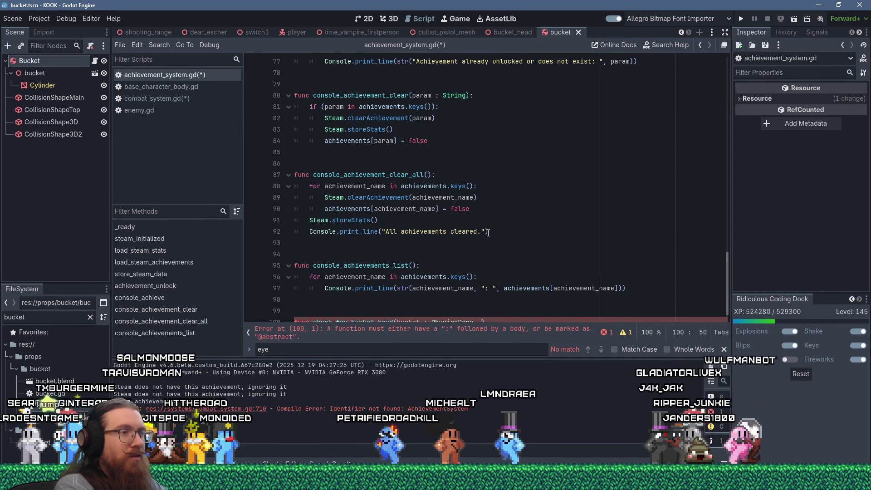
{"action": "type", "text": "enemy : "}
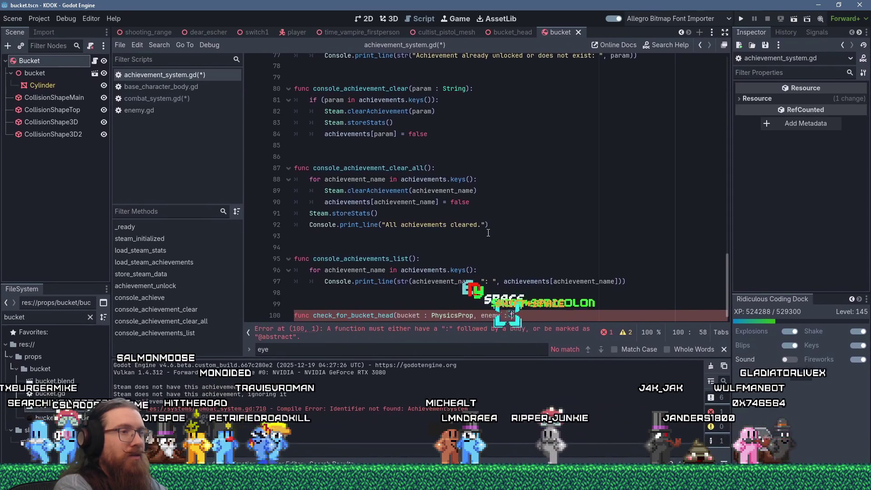
{"action": "type", "text": "Enemy)"}
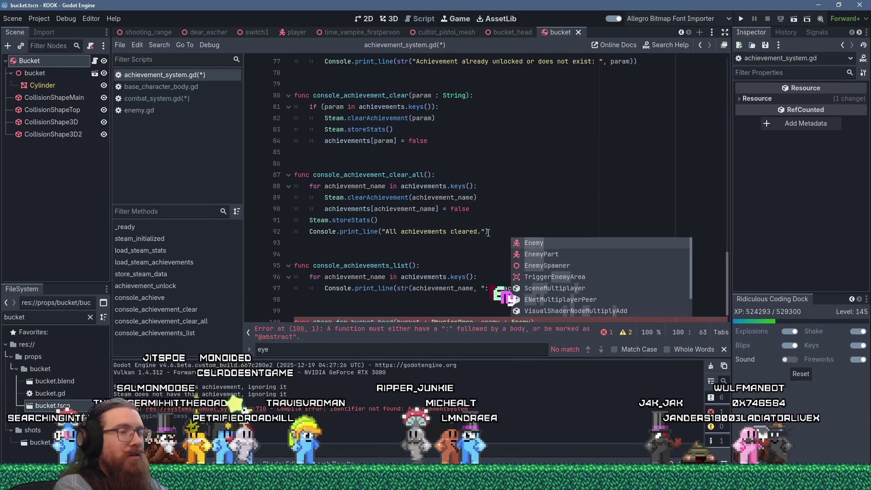
{"action": "type", "text": ":"}
Paste the eye-distance check as the function body and dedent it to function level
{"action": "key", "text": "Return"}
{"action": "key", "text": "ctrl+v"}
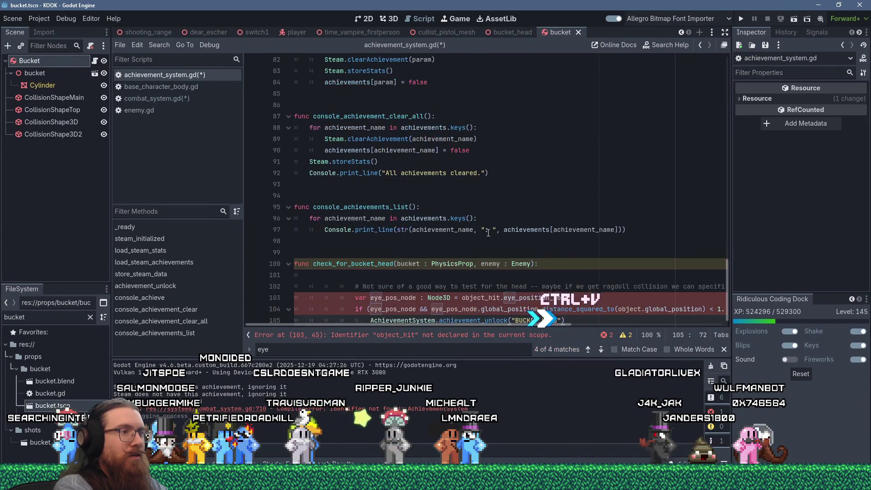
{"action": "key", "text": "shift+Up"}
{"action": "key", "text": "shift+Up"}
{"action": "key", "text": "shift+Up"}
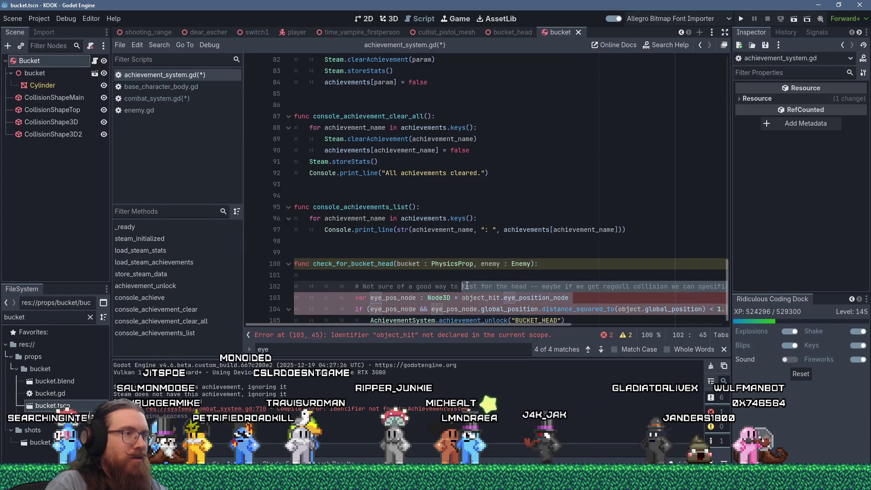
{"action": "key", "text": "shift+Tab"}
{"action": "key", "text": "shift+Tab"}
{"action": "key", "text": "shift+Tab"}
{"action": "key", "text": "Up"}
{"action": "key", "text": "End"}
{"action": "key", "text": "Delete"}
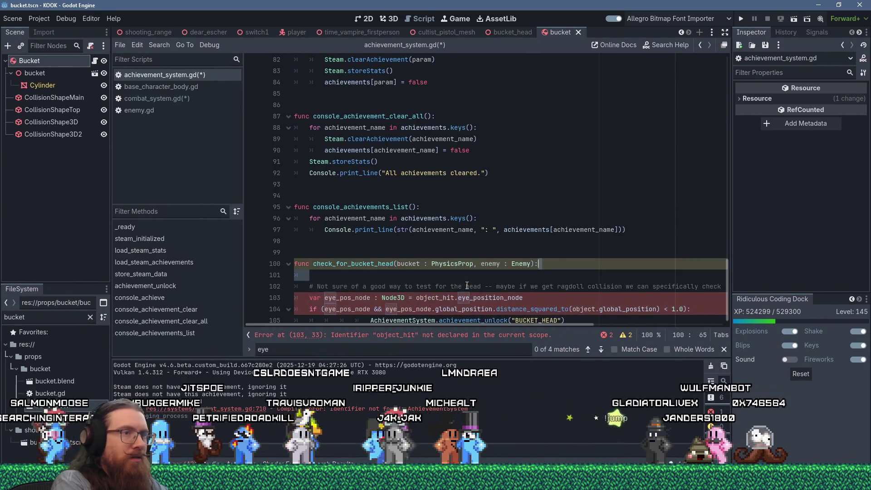
Rename object_hit to enemy and fix the unlock line's indentation
{"action": "double_click", "coordinate": [437, 281]}
{"action": "type", "text": "enemy"}
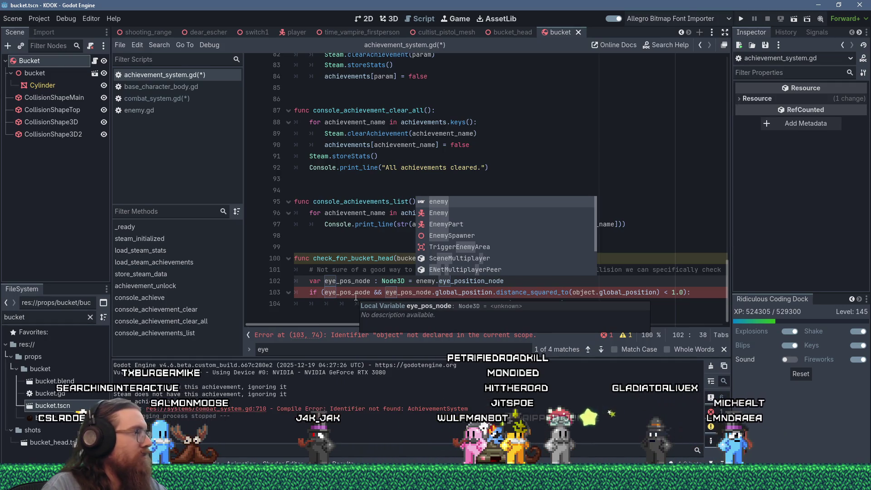
{"action": "left_click", "coordinate": [325, 303]}
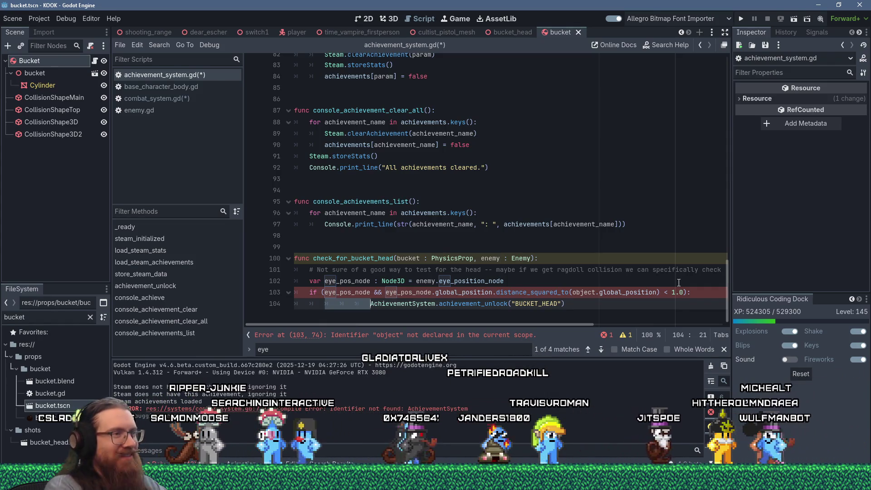
{"action": "key", "text": "Delete"}
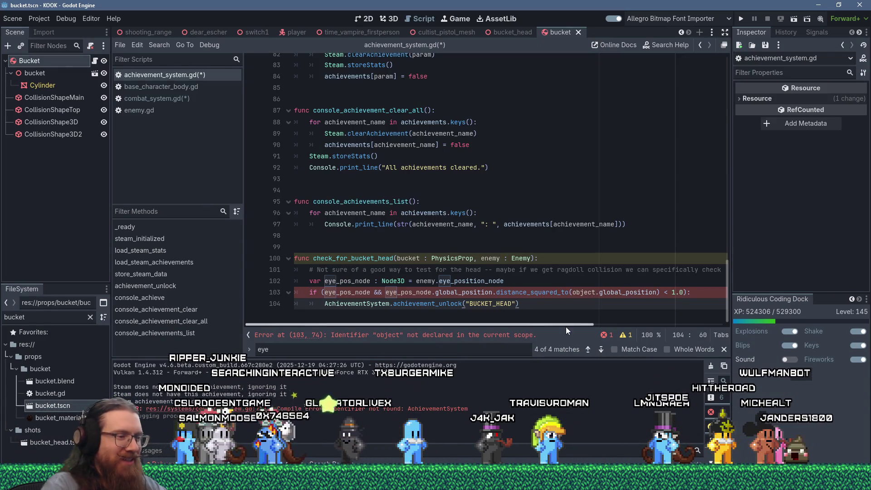
{"action": "key", "text": "Return"}
{"action": "key", "text": "Return"}
{"action": "key", "text": "Return"}
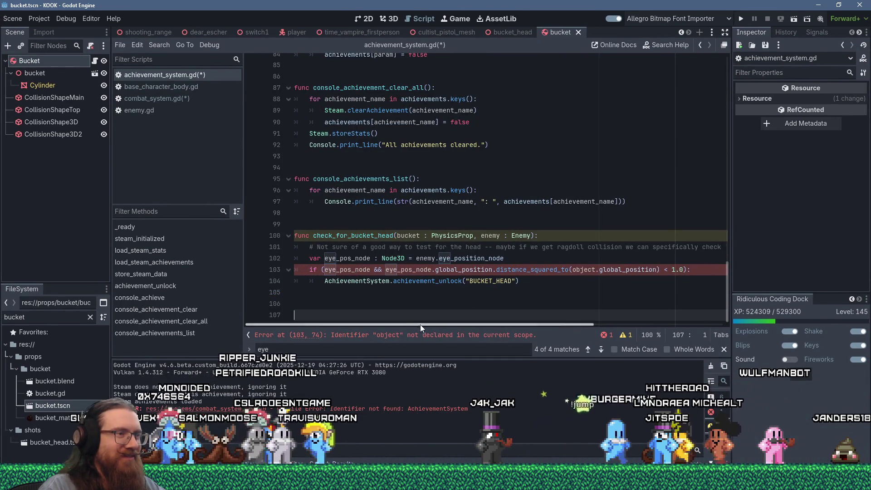
{"action": "scroll", "coordinate": [572, 336], "scroll_direction": "right", "scroll_amount": 5}
{"action": "scroll", "coordinate": [499, 317], "scroll_direction": "left", "scroll_amount": 5}
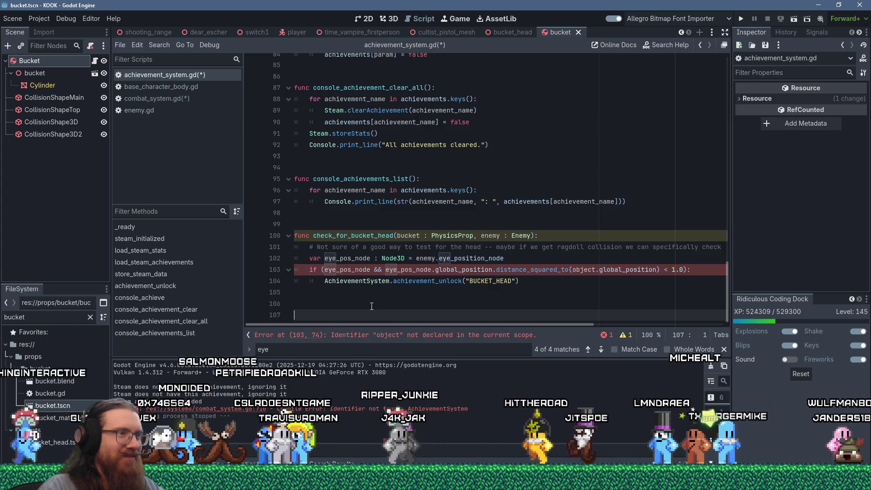
{"action": "mouse_move", "coordinate": [358, 281]}
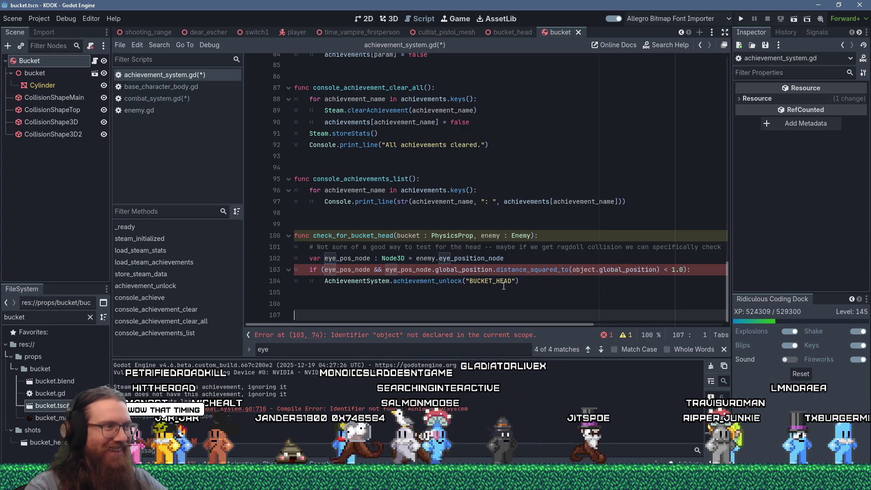
{"action": "mouse_move", "coordinate": [503, 273]}
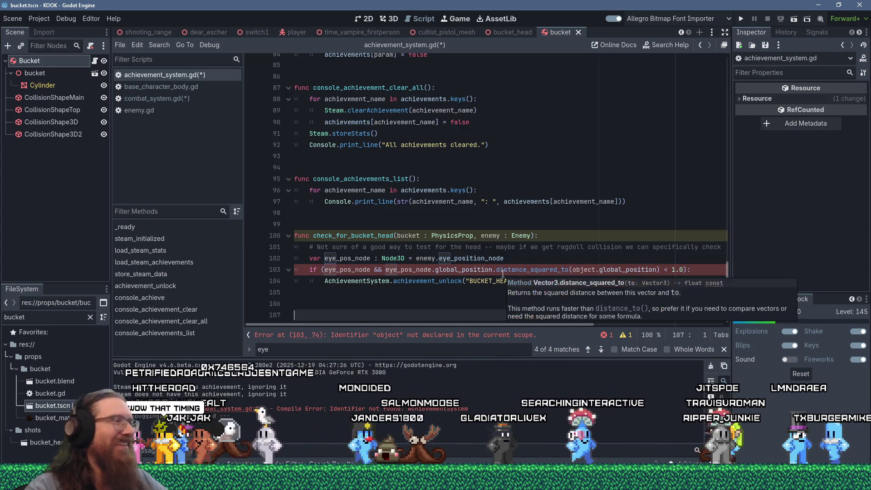
{"action": "left_click_drag", "start_coordinate": [500, 324], "coordinate": [629, 336]}
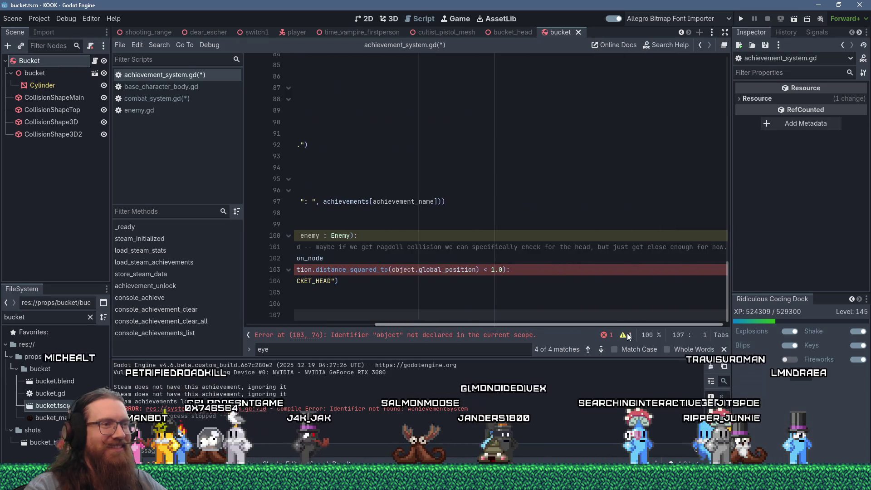
{"action": "scroll", "coordinate": [359, 305], "scroll_direction": "left", "scroll_amount": 5}
{"action": "left_click", "coordinate": [349, 296]}
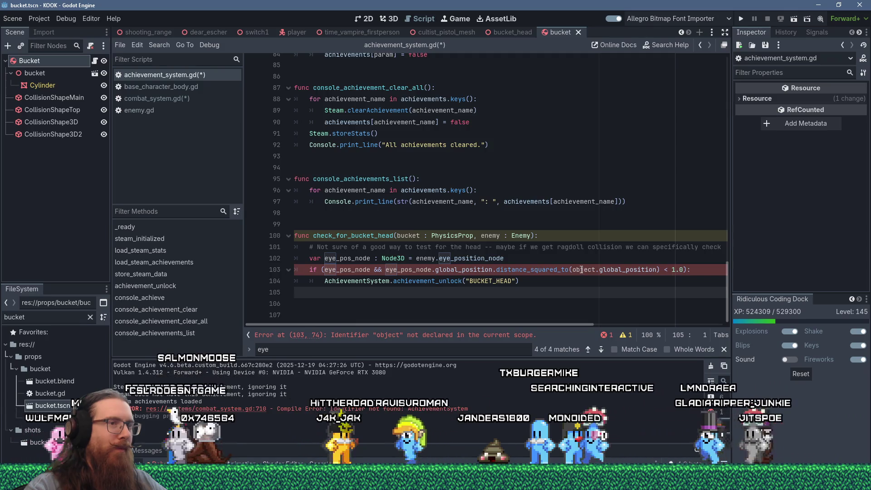
{"action": "left_click", "coordinate": [569, 259]}
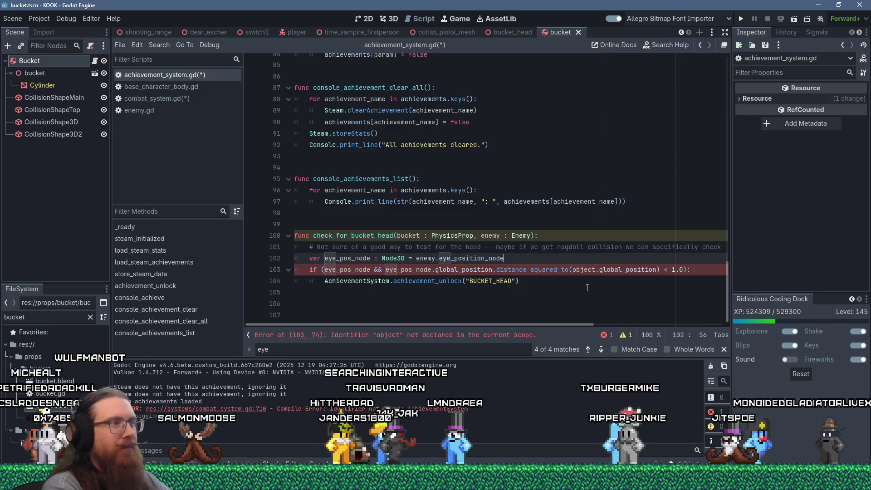
Swap the long head-test comment for '# Test if we hit above the eyes', then switch to the YouTube video
{"action": "key", "text": "Up"}
{"action": "key", "text": "End"}
{"action": "key", "text": "shift+Home"}
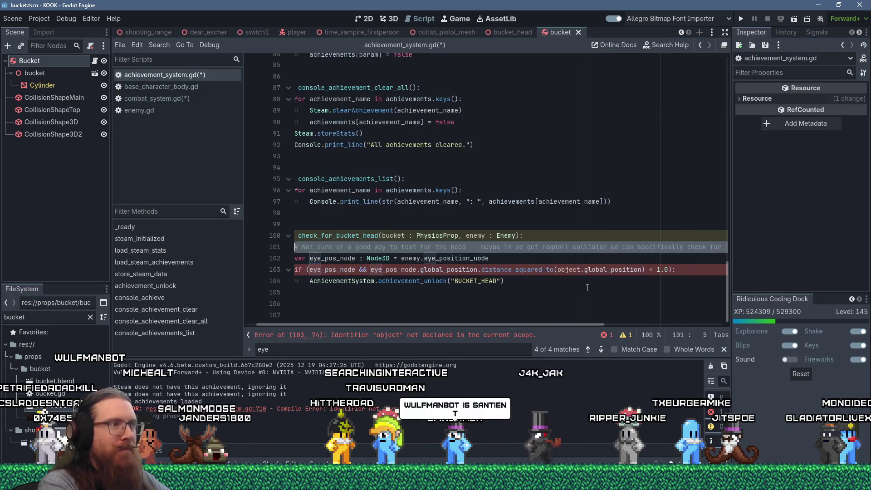
{"action": "key", "text": "ctrl+shift+k"}
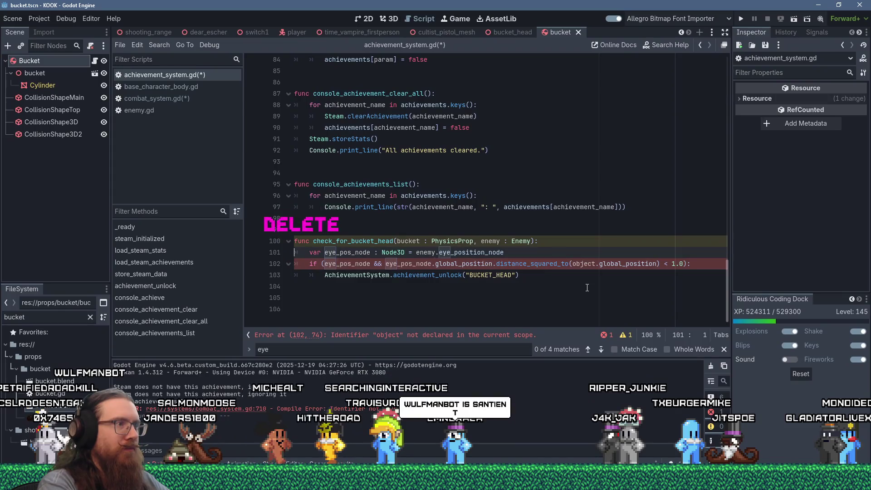
{"action": "key", "text": "Return"}
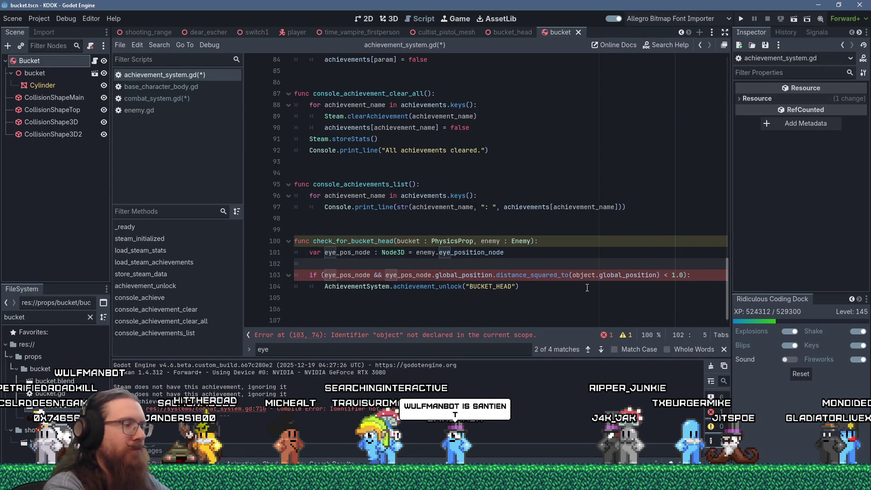
{"action": "type", "text": "# Test if y"}
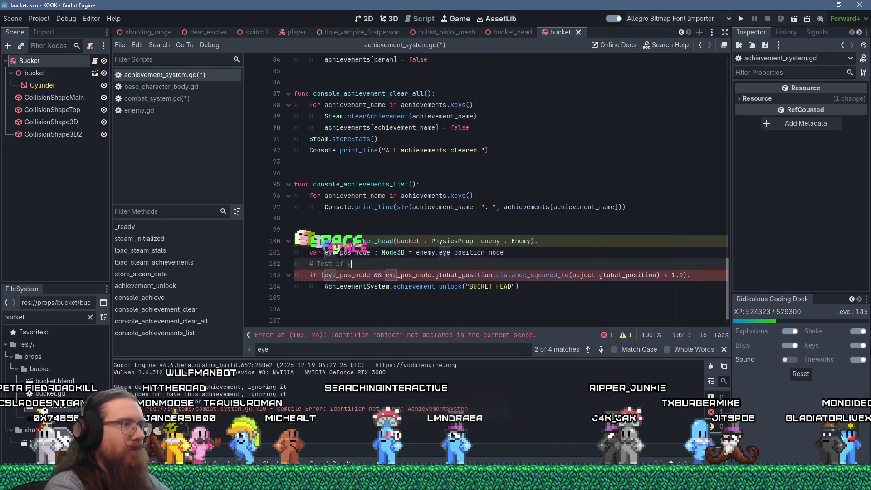
{"action": "key", "text": "BackSpace"}
{"action": "type", "text": "we hit a"}
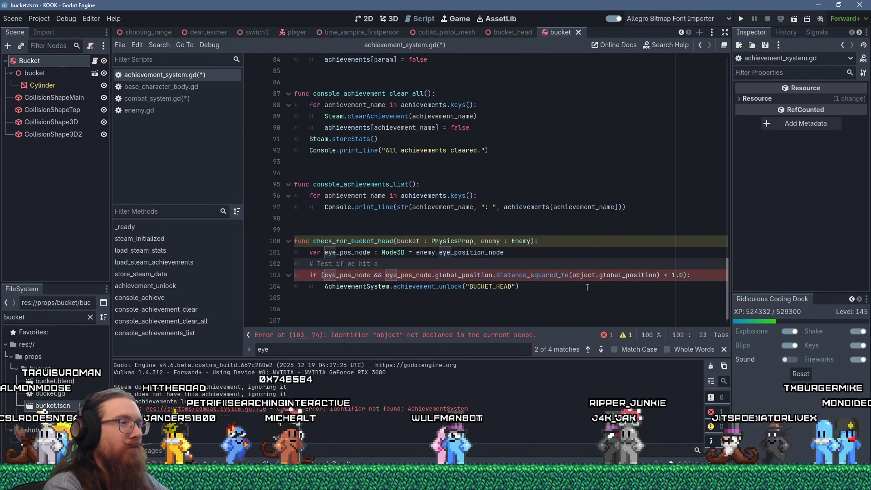
{"action": "type", "text": "bove the eyes"}
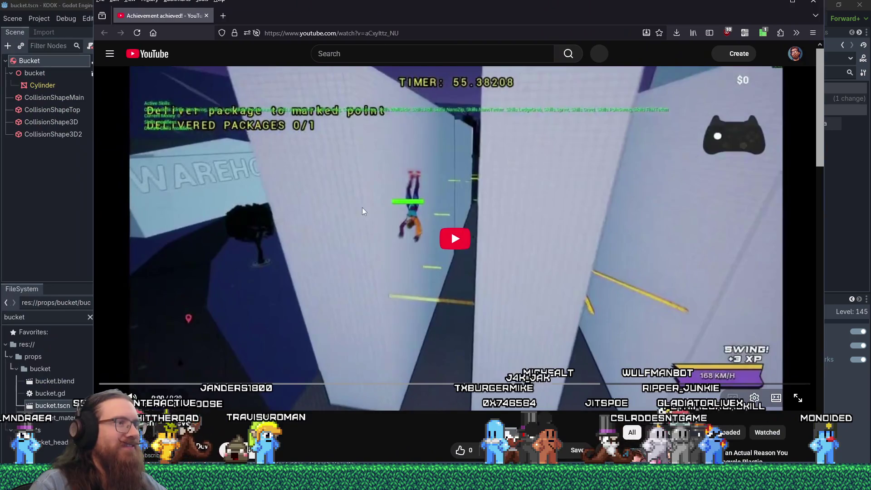
{"action": "left_click", "coordinate": [469, 239]}
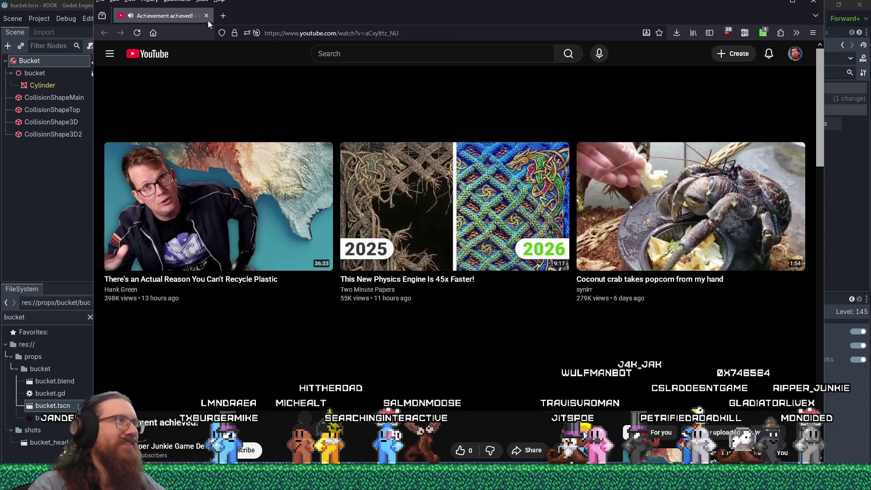
Switch from the YouTube video back to achievement_system.gd in Godot
{"action": "key", "text": "alt+Tab"}
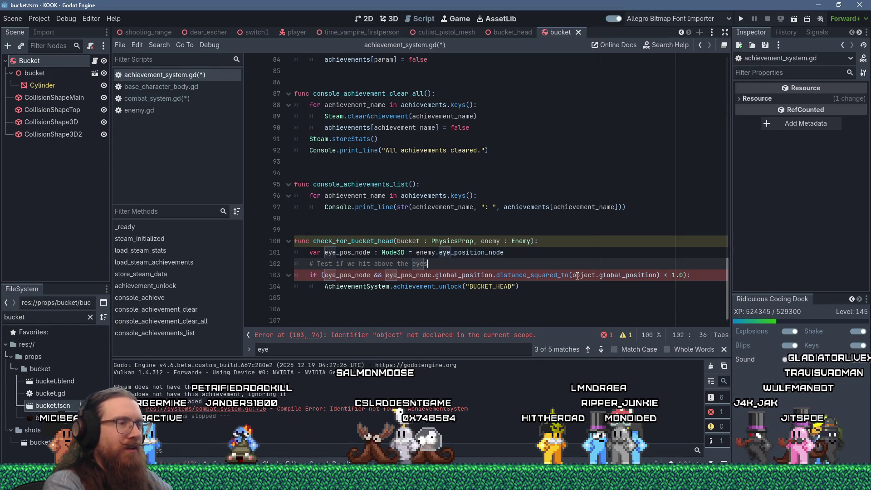
Close the if condition with '):' and start a new line beneath it
{"action": "key", "text": "Up"}
{"action": "key", "text": "Left"}
{"action": "key", "text": "Left"}
{"action": "key", "text": "Left"}
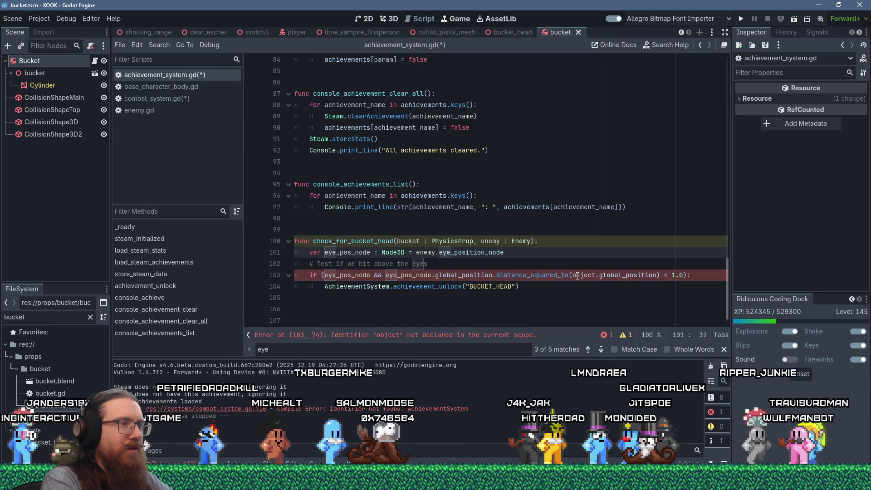
{"action": "key", "text": "Down"}
{"action": "key", "text": "Left"}
{"action": "key", "text": "Left"}
{"action": "key", "text": "Left"}
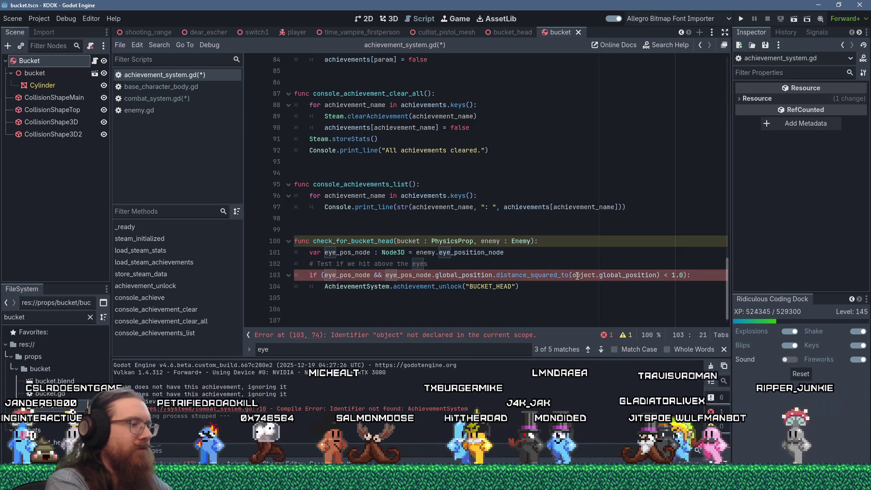
{"action": "type", "text": "):"}
{"action": "key", "text": "Return"}
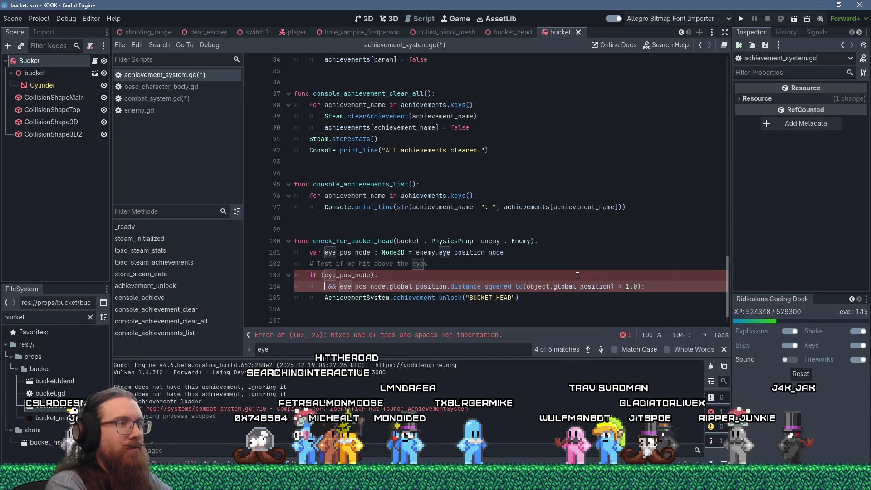
Declare var eye_to_bucket := bucket.global_position - eye_pos_node.global_position
{"action": "type", "text": "var to_eyes "}
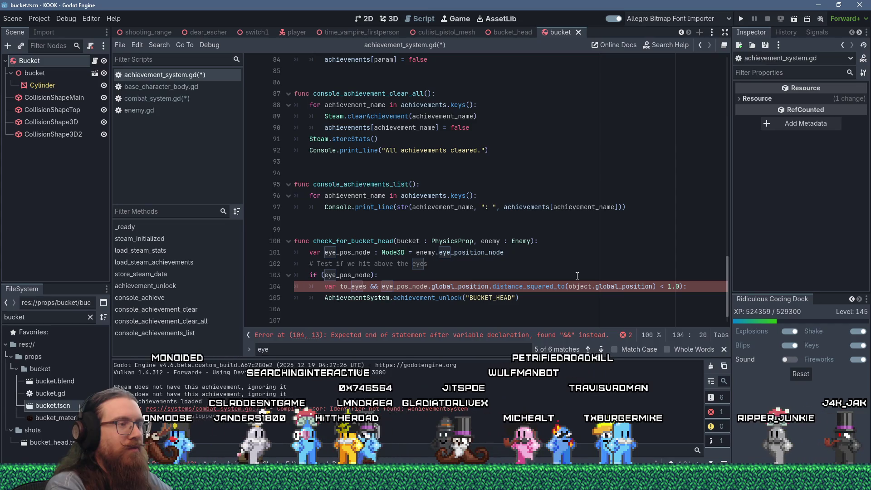
{"action": "type", "text": ":"}
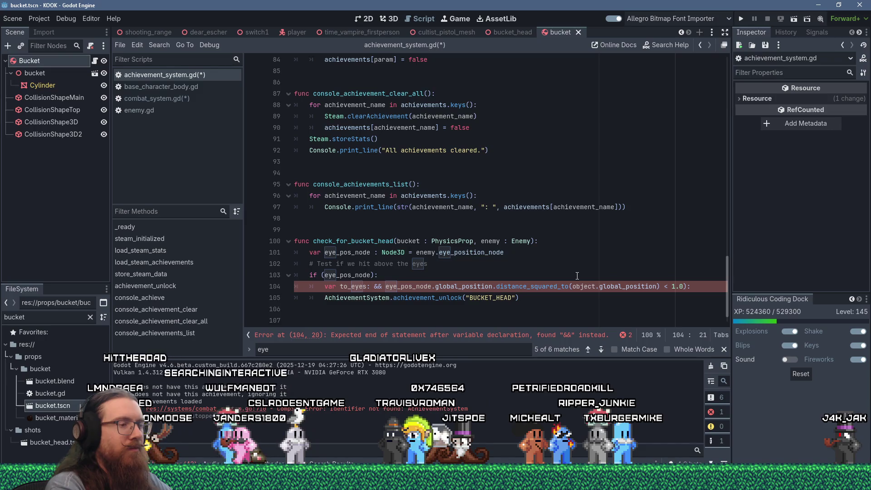
{"action": "key", "text": "BackSpace"}
{"action": "type", "text": ":="}
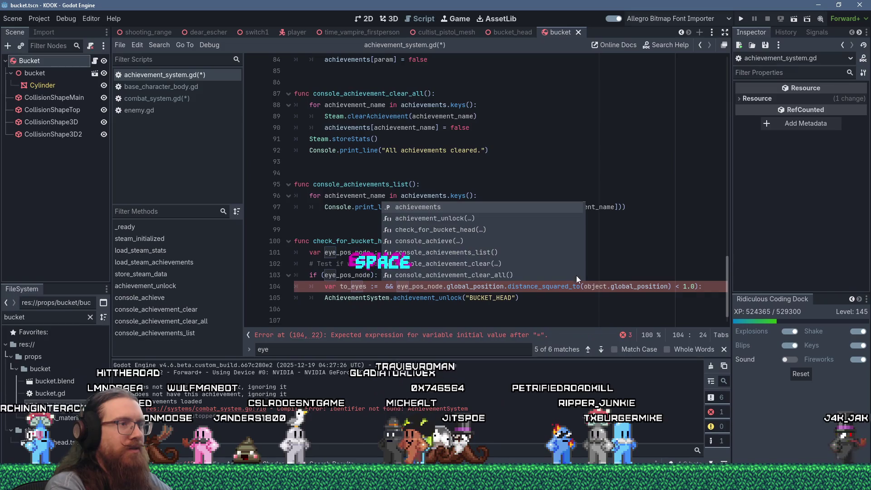
{"action": "key", "text": "Escape"}
{"action": "key", "text": "Escape"}
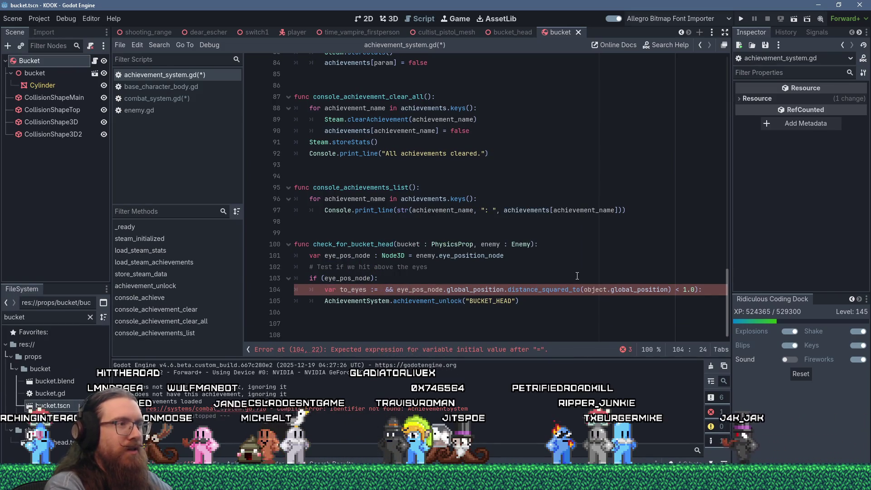
{"action": "type", "text": "eye_pos"}
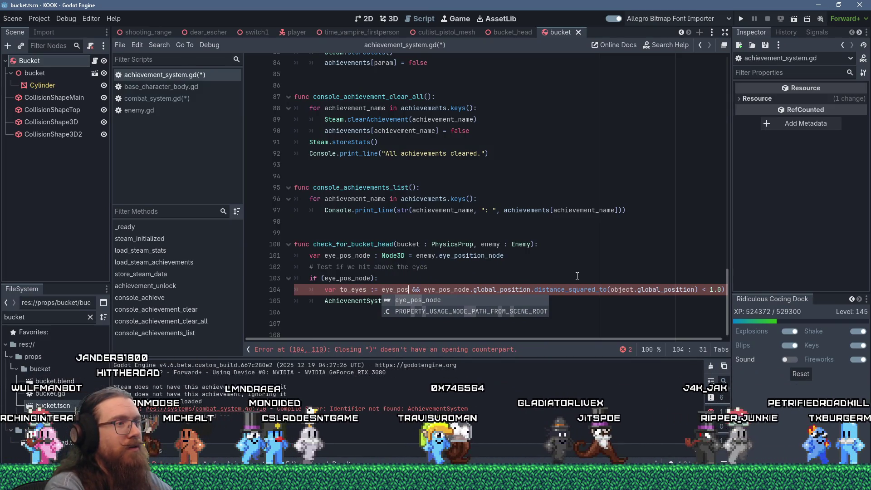
{"action": "key", "text": "Left"}
{"action": "key", "text": "Left"}
{"action": "key", "text": "Left"}
{"action": "key", "text": "ctrl+BackSpace"}
{"action": "key", "text": "ctrl+BackSpace"}
{"action": "key", "text": "ctrl+Delete"}
{"action": "key", "text": "ctrl+Delete"}
{"action": "type", "text": "eye_to_"}
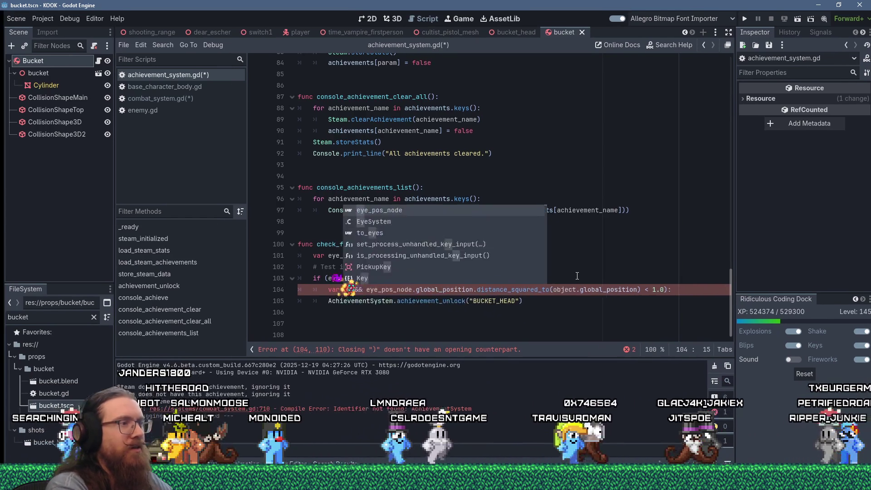
{"action": "type", "text": "bucket := "}
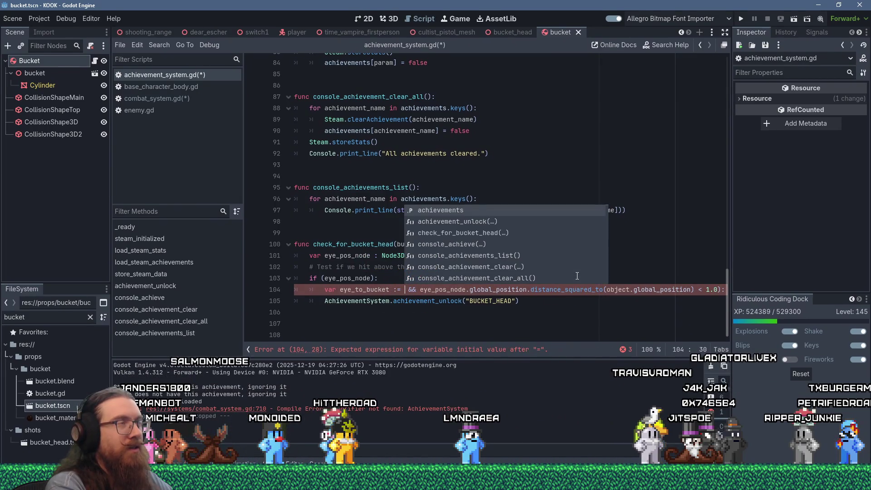
{"action": "type", "text": "bucket.g"}
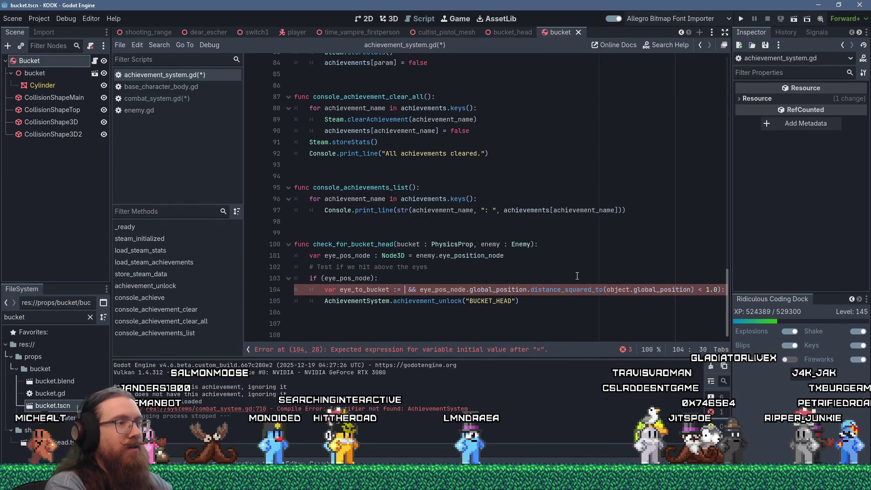
{"action": "type", "text": "lobal_transfor"}
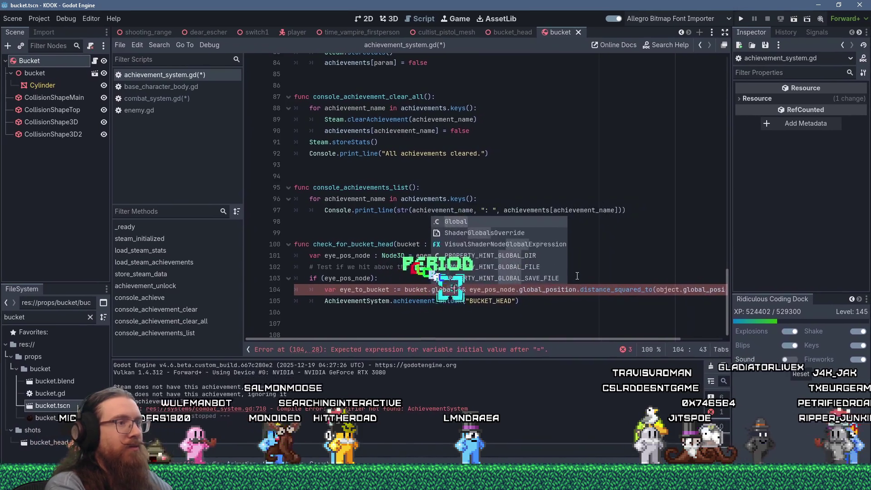
{"action": "key", "text": "Left"}
{"action": "key", "text": "Left"}
{"action": "key", "text": "Left"}
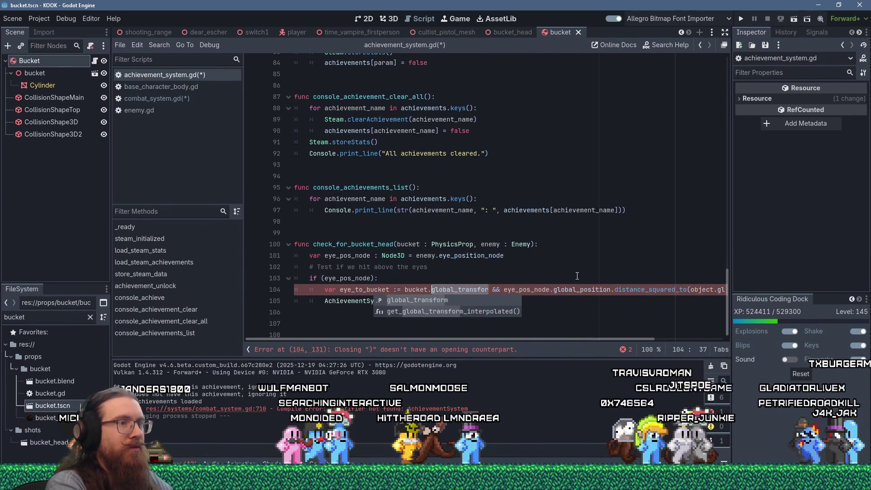
{"action": "key", "text": "ctrl+Delete"}
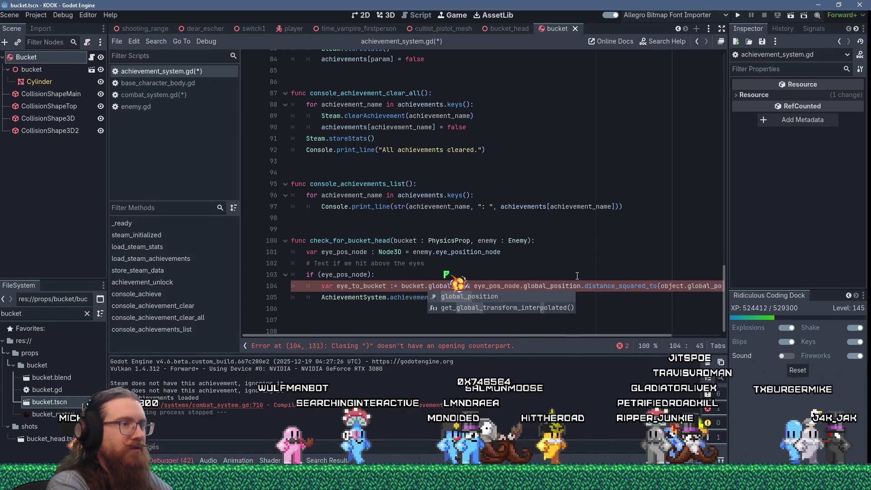
{"action": "type", "text": "_position - "}
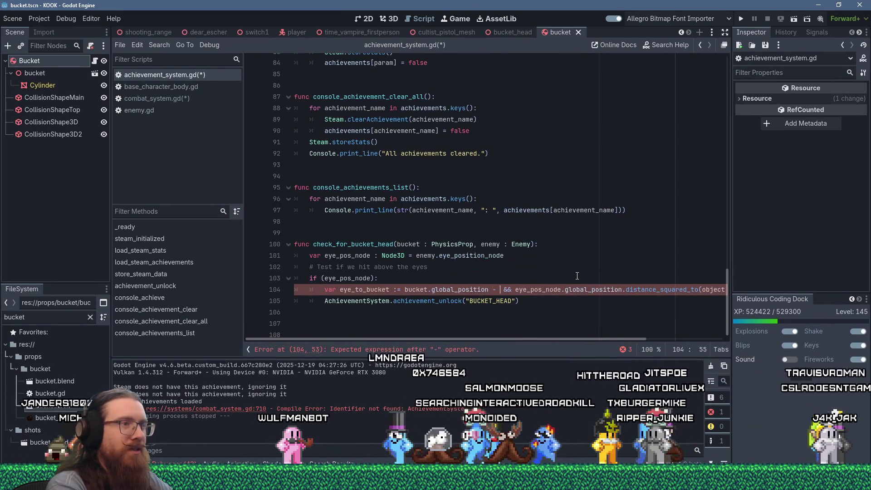
{"action": "type", "text": "ey_pos"}
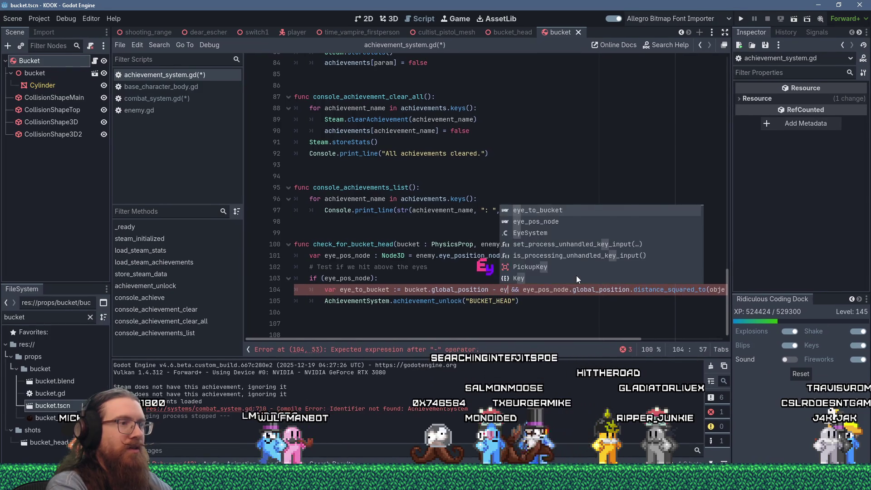
{"action": "key", "text": "Return"}
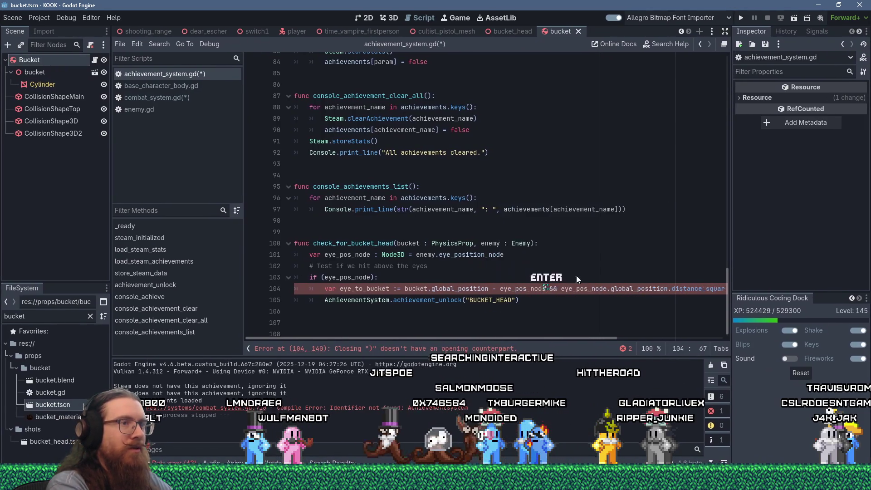
{"action": "type", "text": ".global_position"}
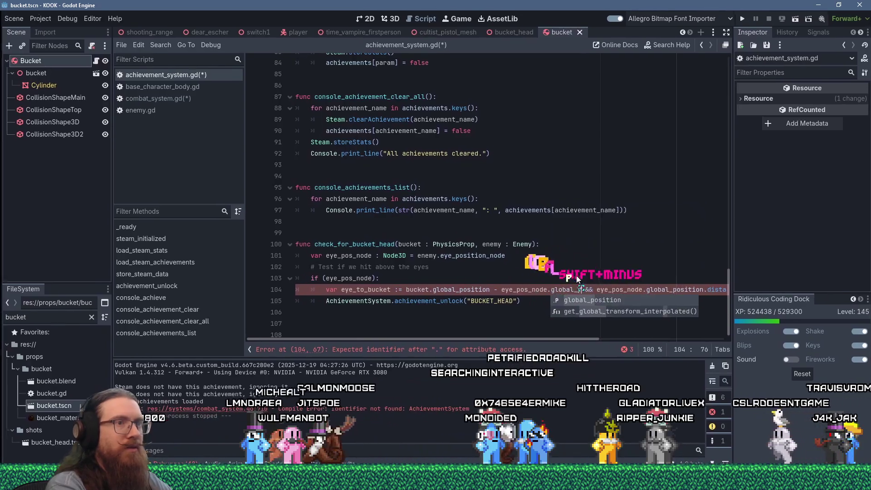
Begin var dot := eye_to_bucket on the next line, then switch to the running game
{"action": "key", "text": "Return"}
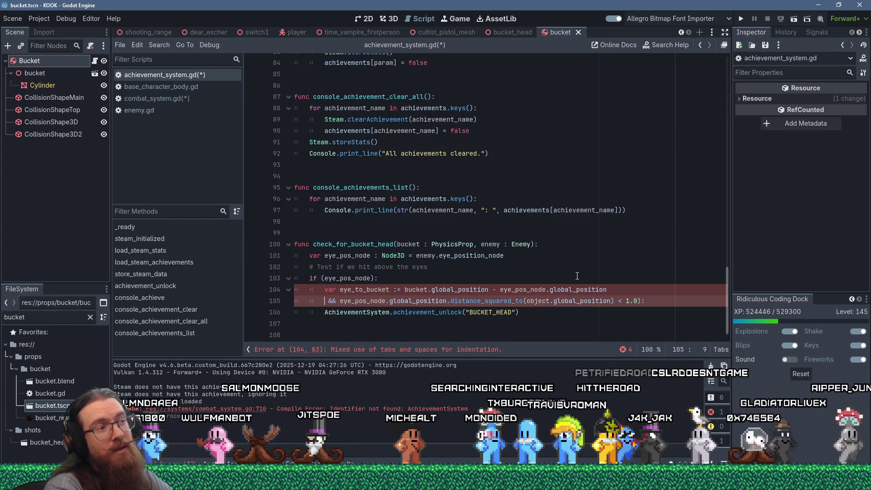
{"action": "type", "text": "var dot := d"}
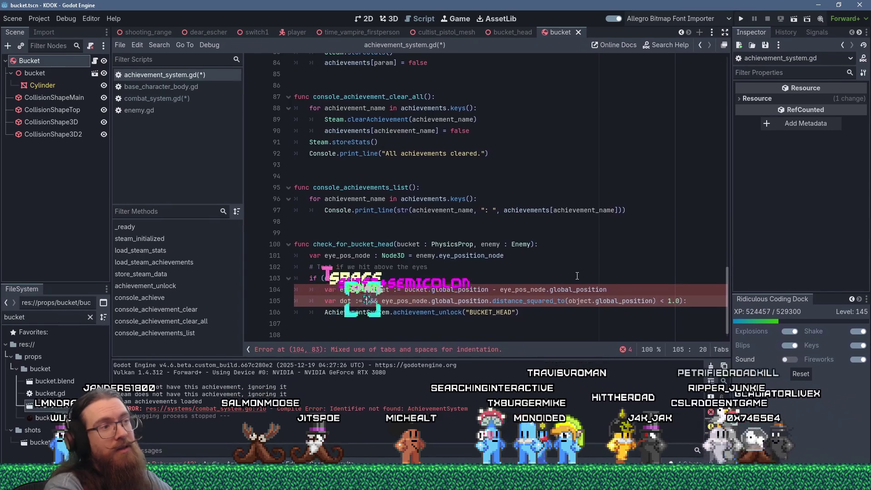
{"action": "key", "text": "BackSpace"}
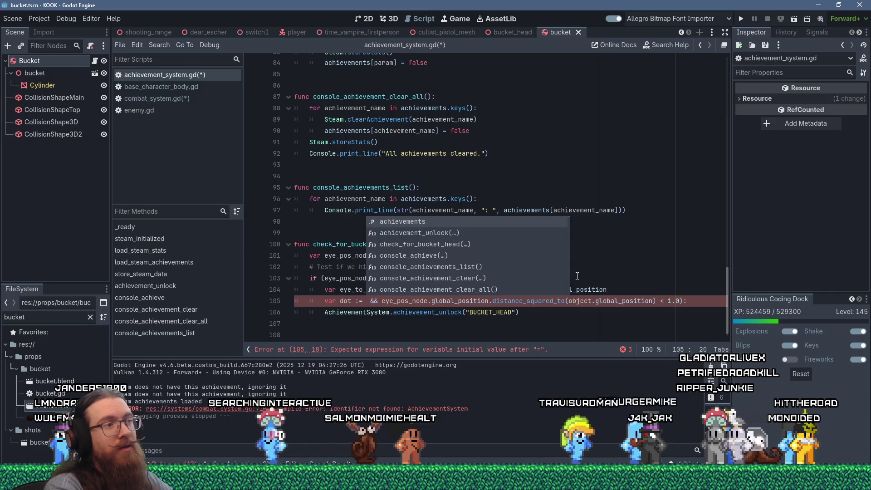
{"action": "type", "text": "eye"}
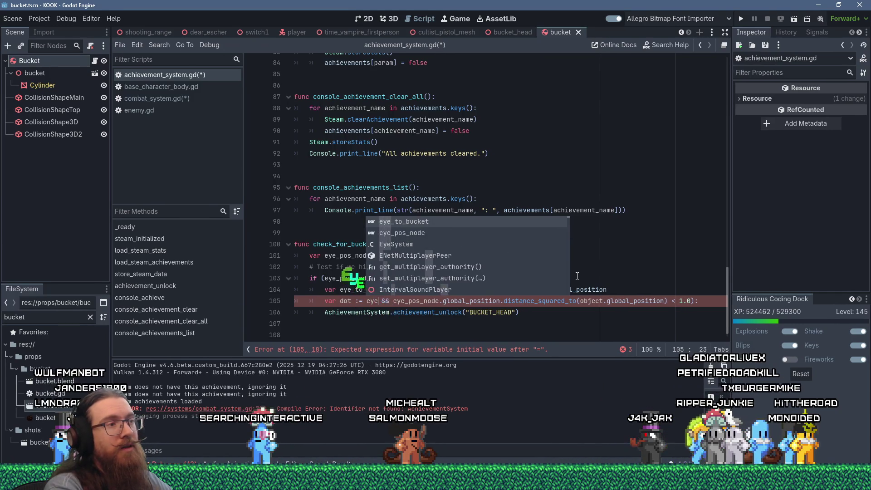
{"action": "type", "text": "_to_"}
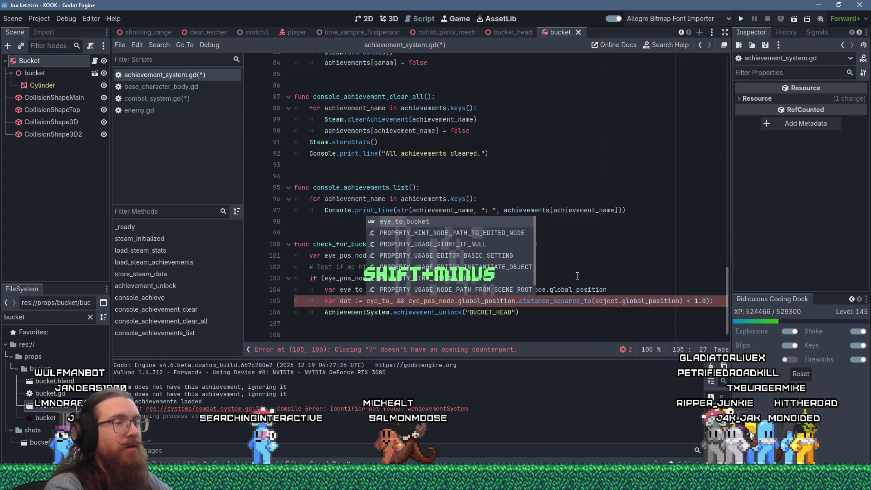
{"action": "key", "text": "Return"}
{"action": "key", "text": "alt+Tab"}
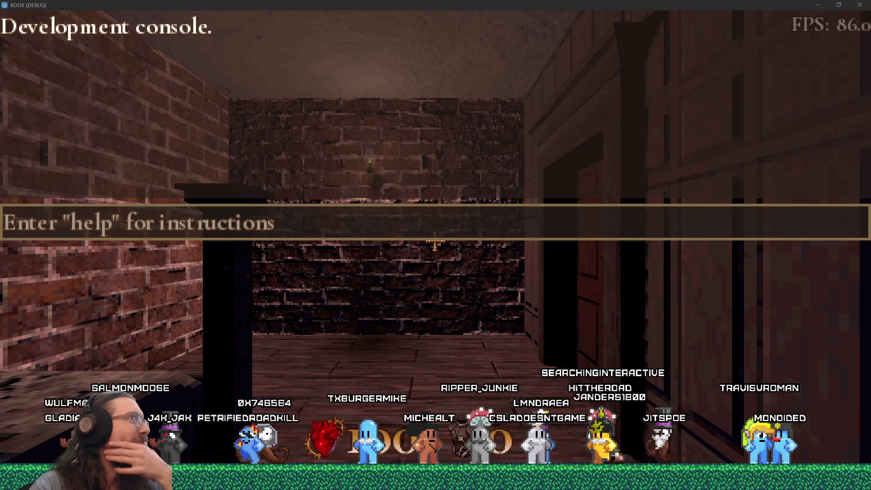
{"action": "key", "text": "alt+Tab"}
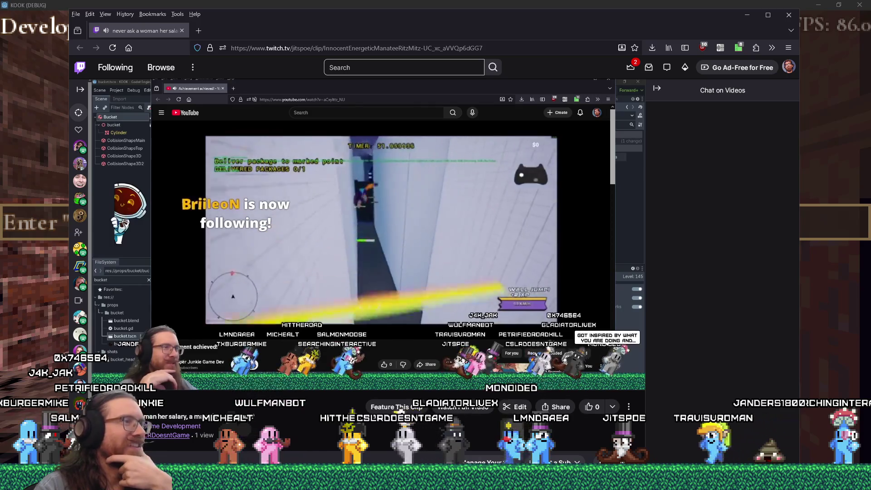
Let the Twitch clip play to its end, then return to the KOOK debug game
{"action": "mouse_move", "coordinate": [221, 159]}
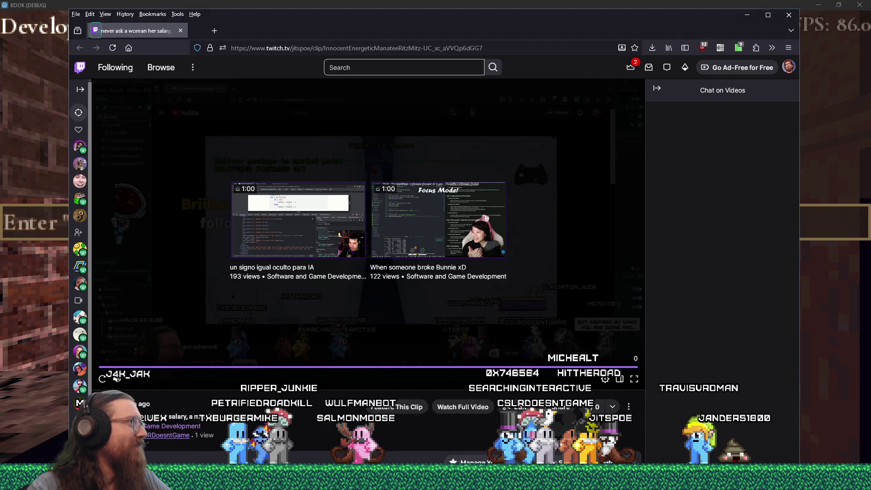
{"action": "key", "text": "alt+Tab"}
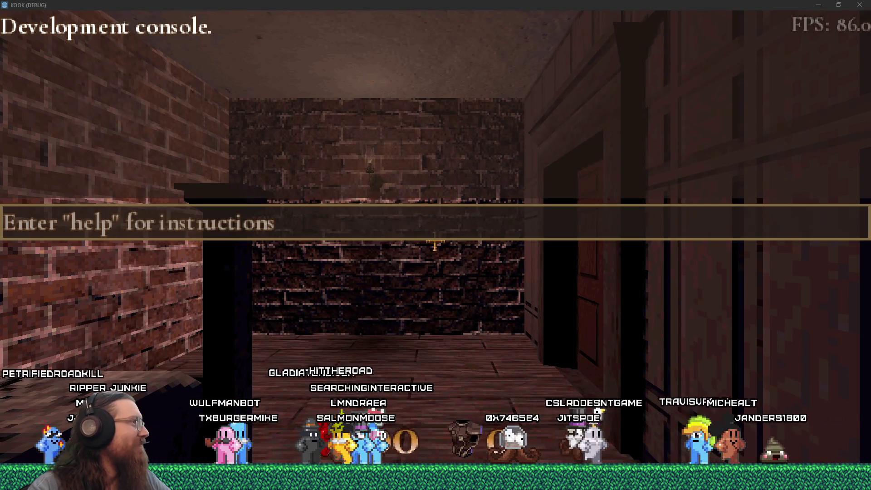
Reload the level with the map command in the development console
{"action": "left_click", "coordinate": [382, 224]}
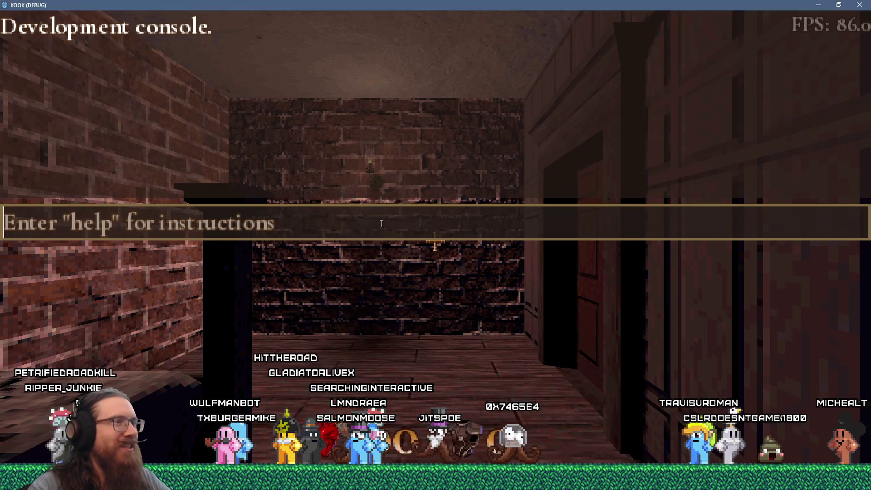
{"action": "key", "text": "grave"}
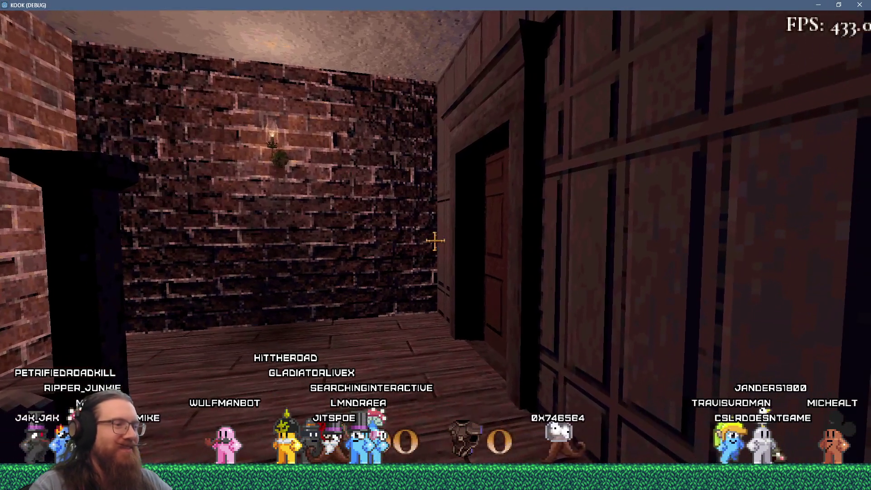
{"action": "key", "text": "grave"}
{"action": "type", "text": "map"}
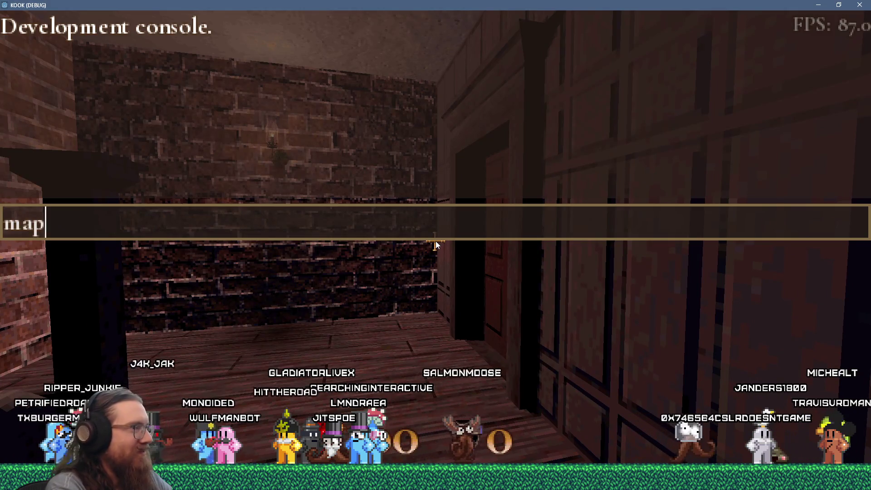
{"action": "key", "text": "Return"}
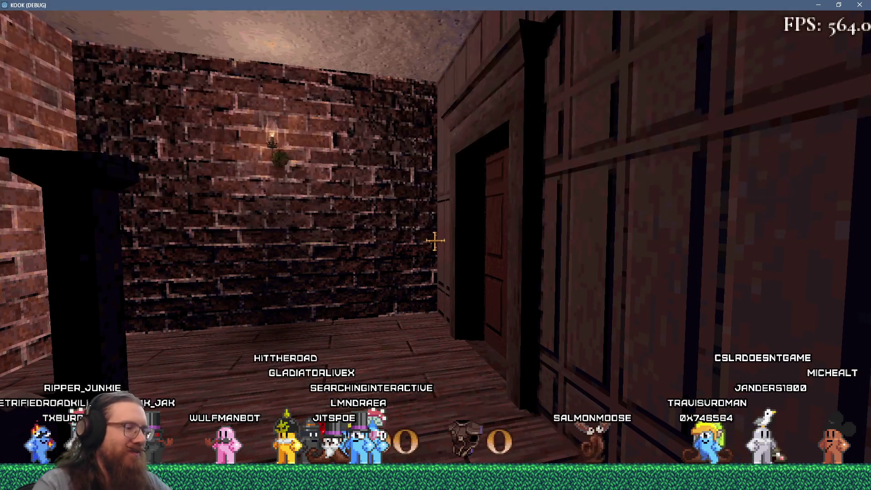
Run achievement_clear_all in the console and close it to resume play
{"action": "key", "text": "grave"}
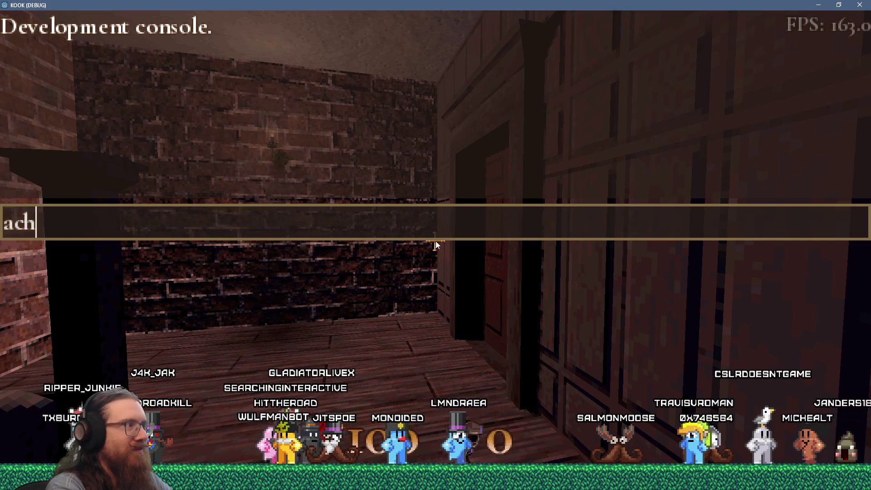
{"action": "type", "text": "achievement_clear_all"}
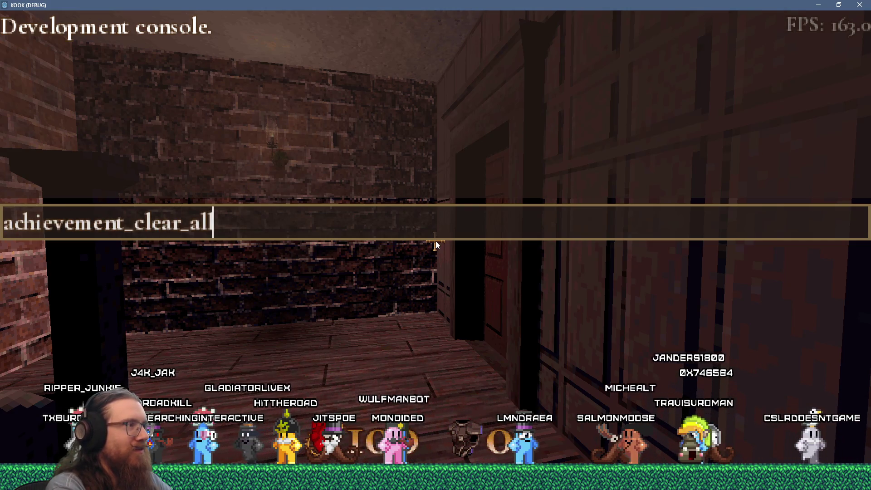
{"action": "key", "text": "Return"}
{"action": "key", "text": "grave"}
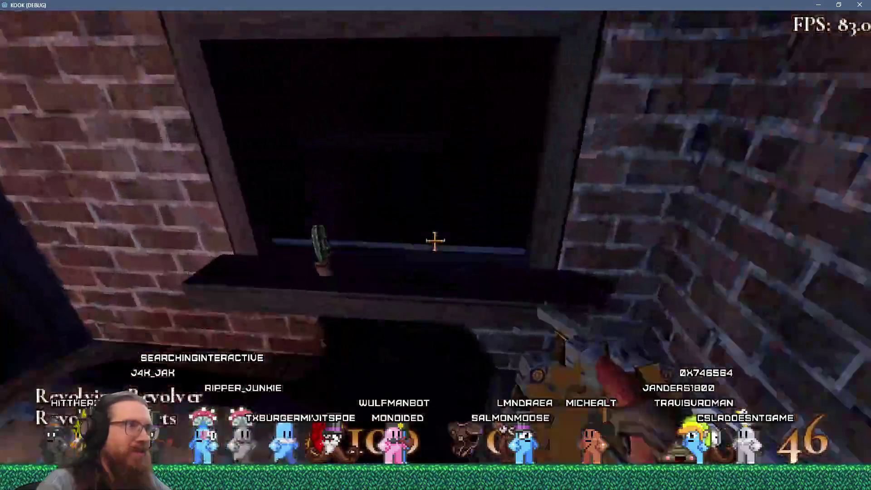
Fight down the street to the iron gate, landing a bucket on an enemy's head
{"action": "key", "text": "w"}
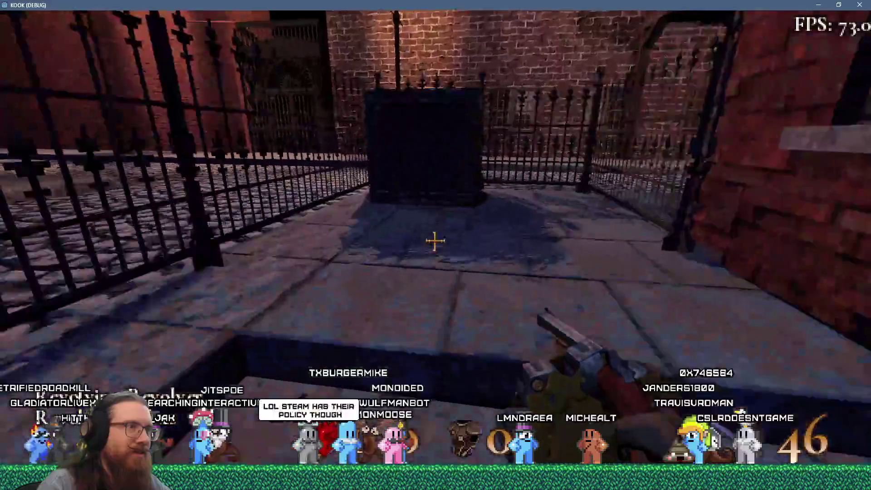
{"action": "key", "text": "w"}
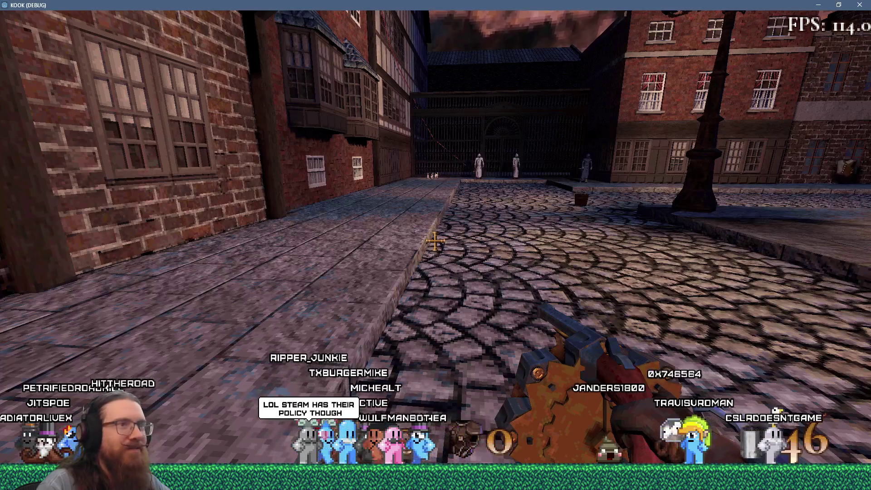
{"action": "key", "text": "w"}
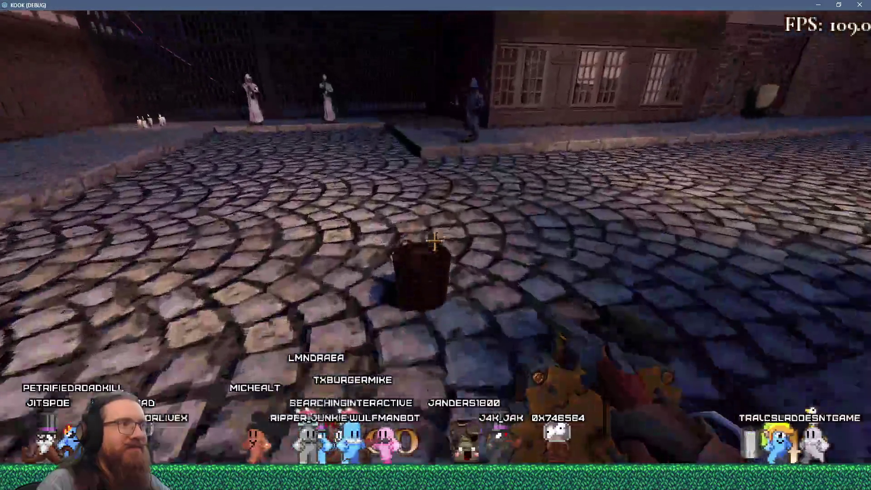
{"action": "left_click", "coordinate": [434, 241]}
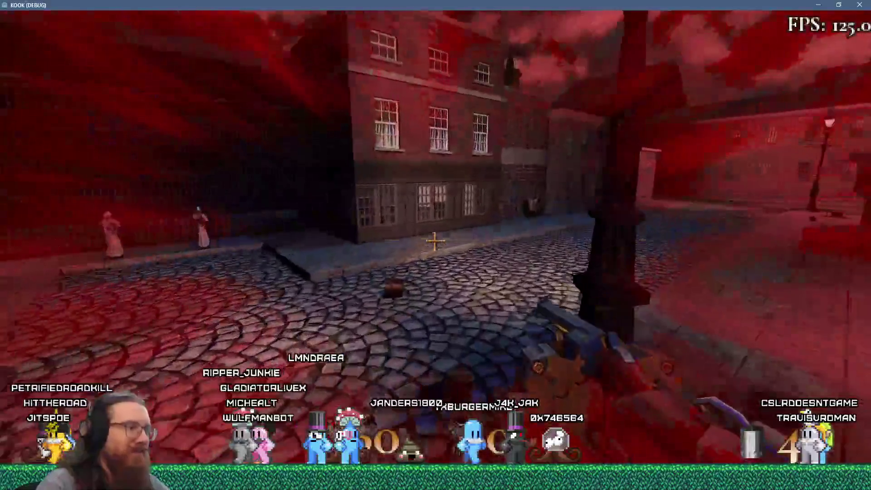
{"action": "key", "text": "grave"}
{"action": "key", "text": "grave"}
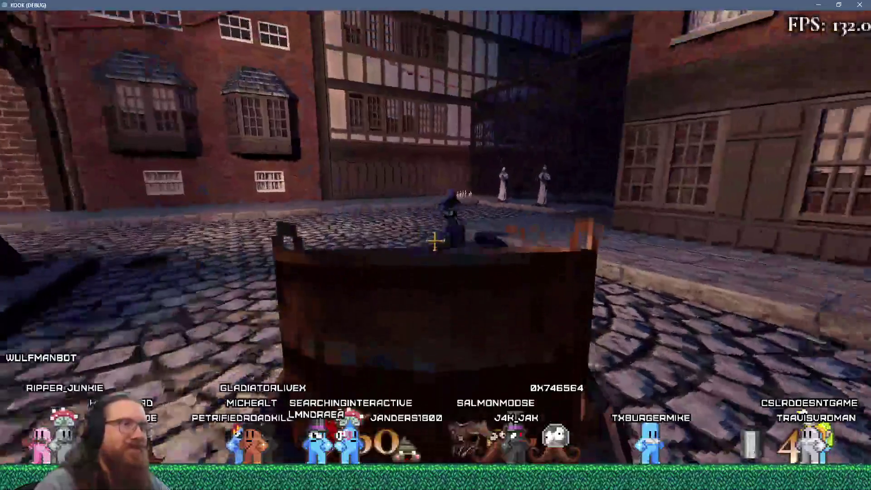
{"action": "left_click", "coordinate": [434, 242]}
{"action": "key", "text": "w"}
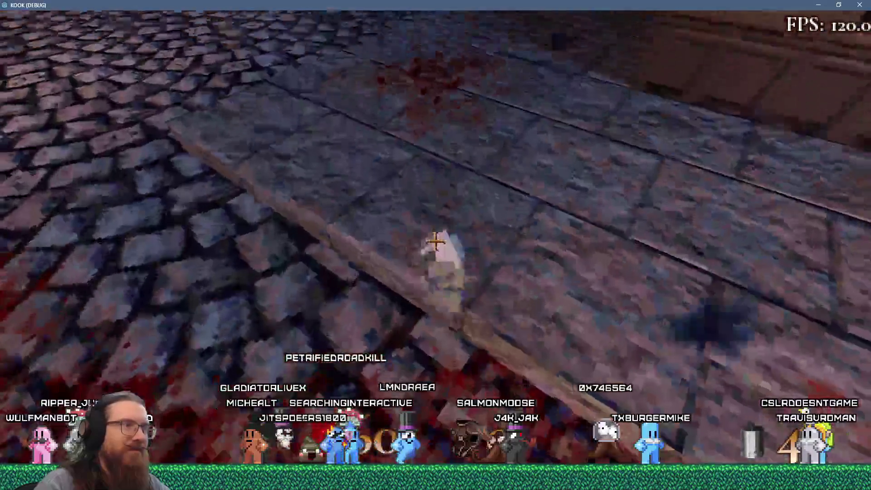
{"action": "key", "text": "3"}
{"action": "left_click", "coordinate": [435, 242]}
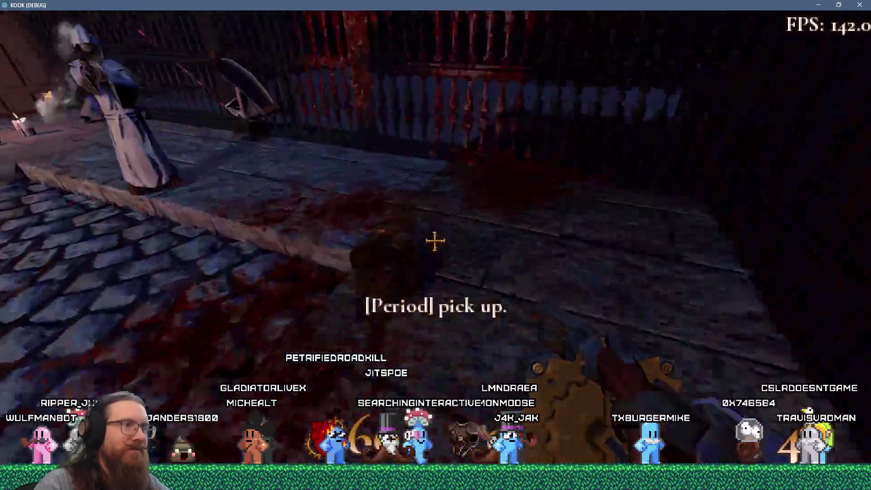
{"action": "key", "text": "2"}
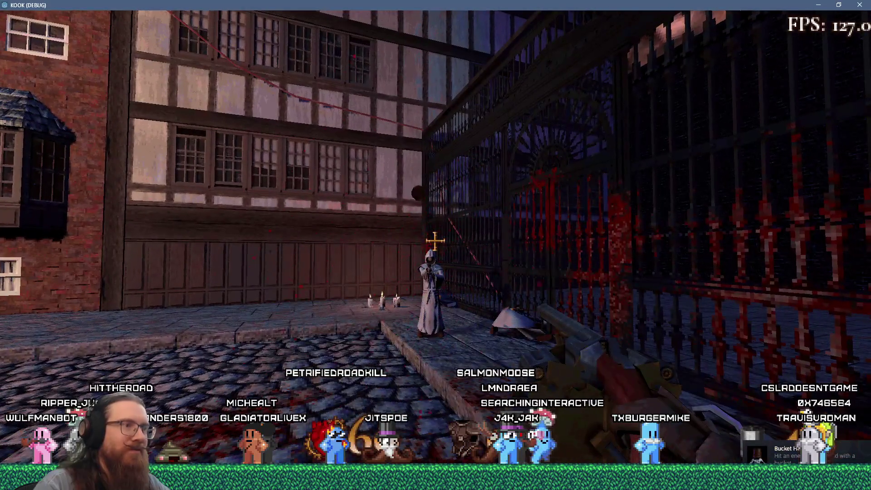
{"action": "key", "text": "w"}
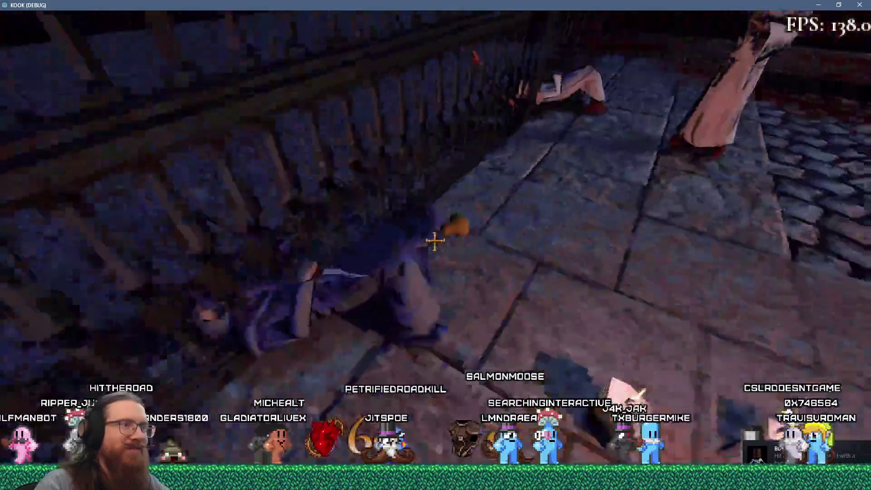
Clear all achievements via achievement_clear_all, then strike the robed figure behind the bucket
{"action": "key", "text": "grave"}
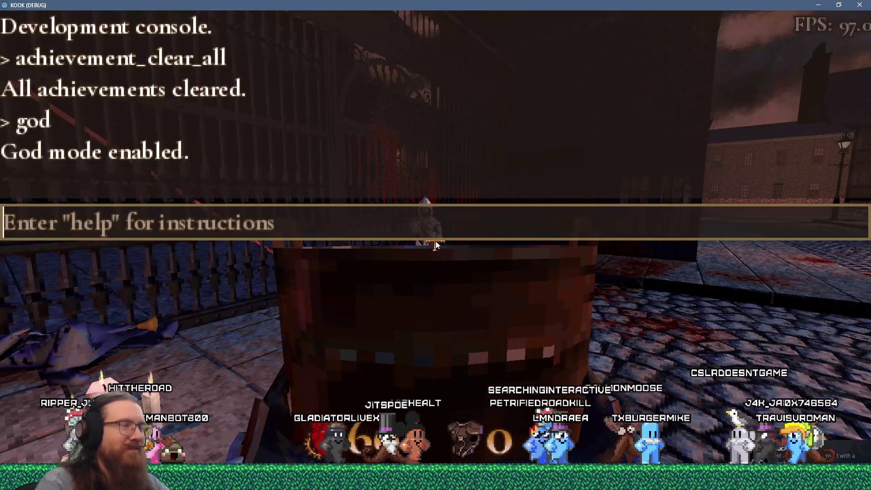
{"action": "key", "text": "Return"}
{"action": "key", "text": "grave"}
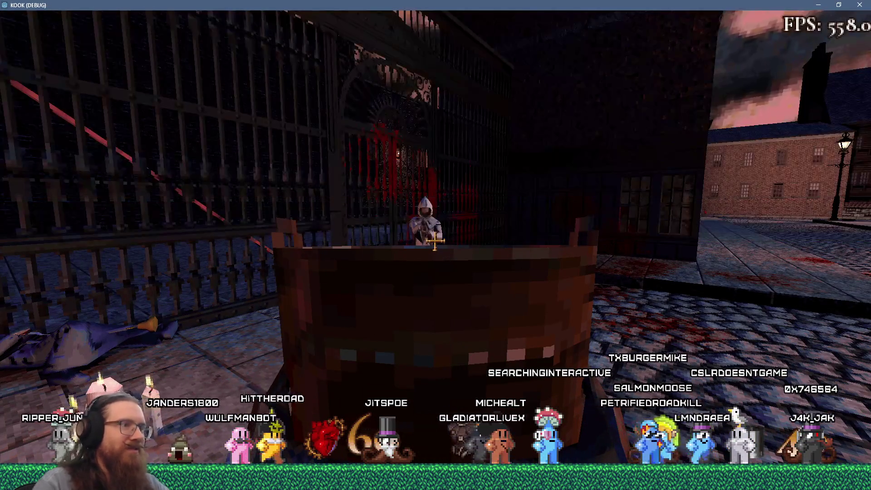
{"action": "left_click", "coordinate": [435, 241]}
{"action": "key", "text": "w"}
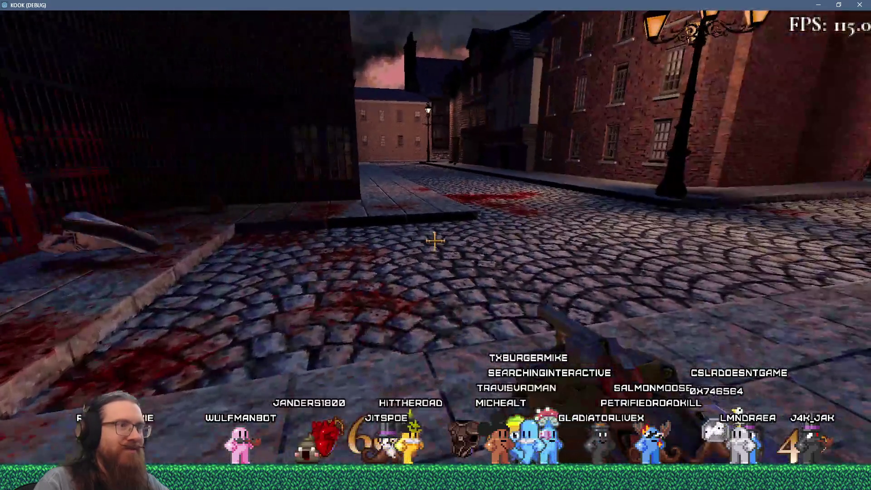
Pick up the bucket by the body and carry it up the alley
{"action": "key", "text": "period"}
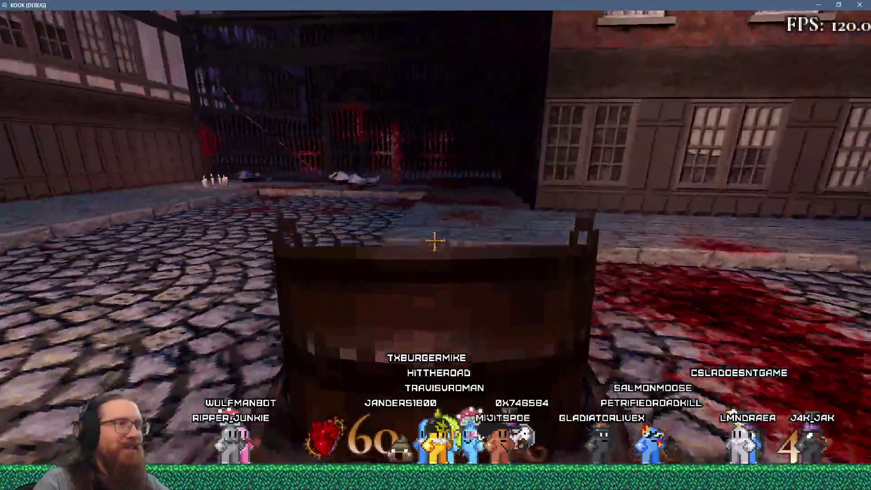
{"action": "key", "text": "period"}
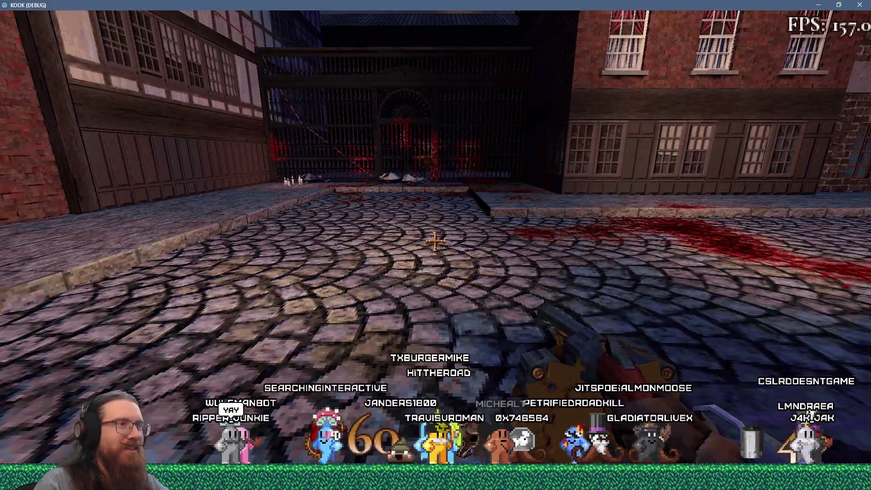
{"action": "key", "text": "w"}
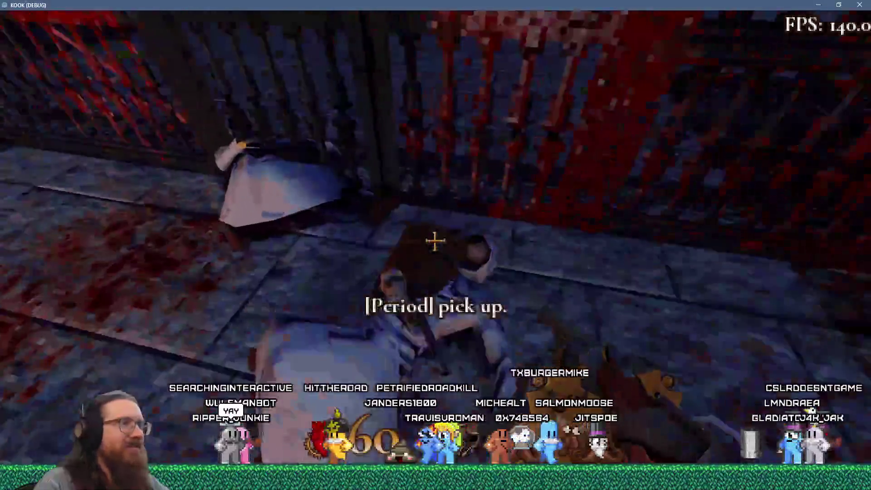
{"action": "key", "text": "period"}
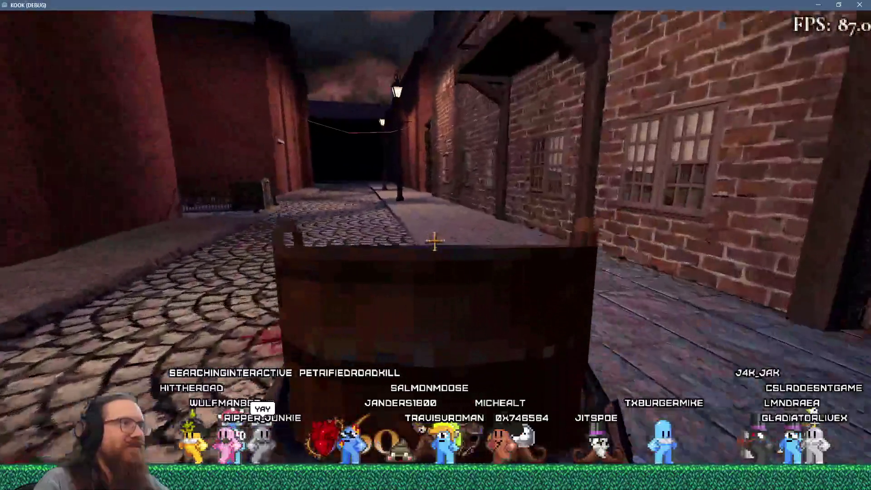
{"action": "key", "text": "w"}
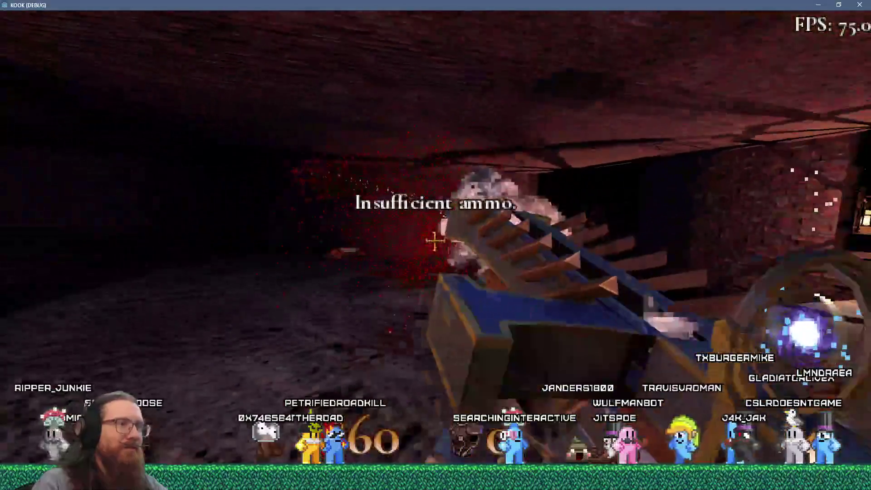
Walk into the brick room and hit the robed figure to unlock Bucket Head
{"action": "key", "text": "w"}
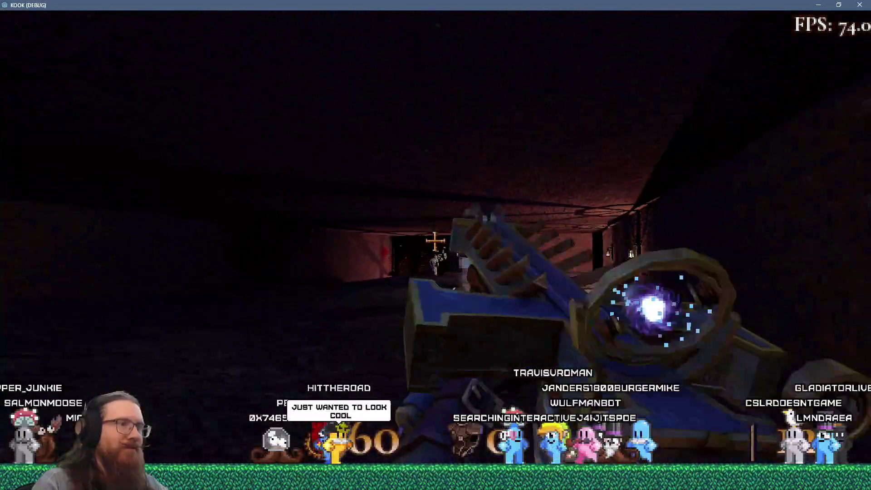
{"action": "key", "text": "w"}
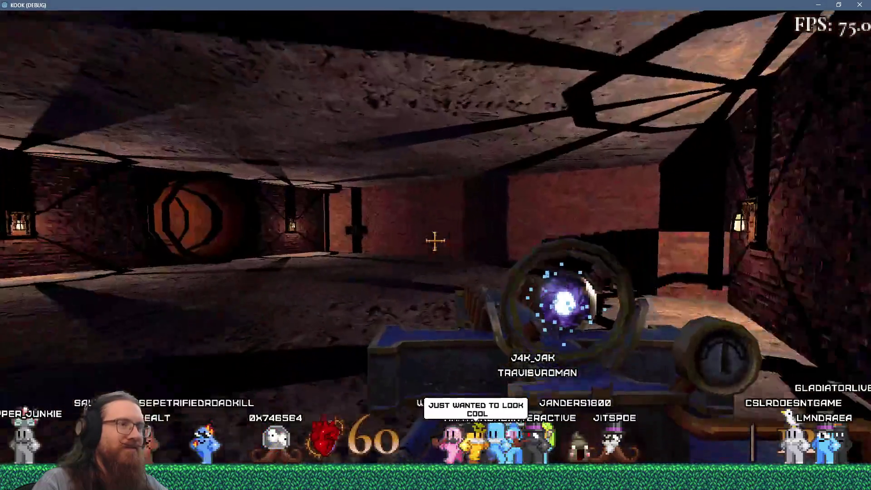
{"action": "key", "text": "w"}
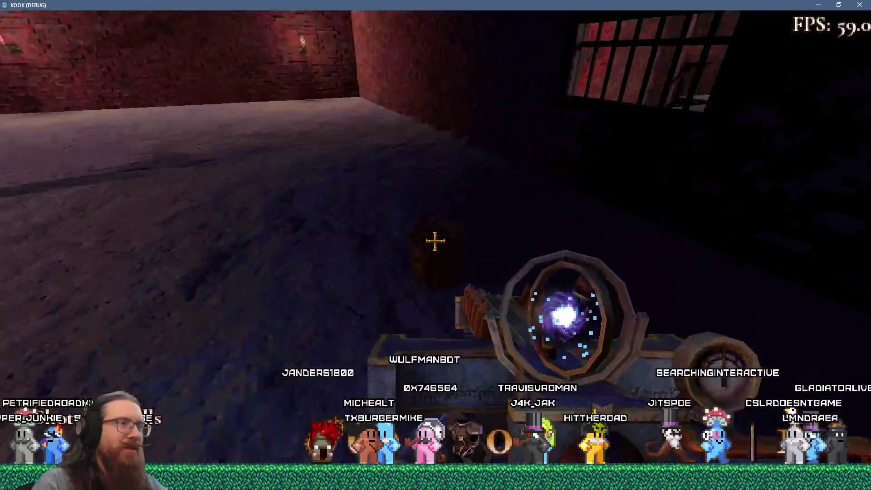
{"action": "scroll", "coordinate": [436, 241], "scroll_direction": "down", "scroll_amount": 2}
{"action": "scroll", "coordinate": [436, 241], "scroll_direction": "up", "scroll_amount": 2}
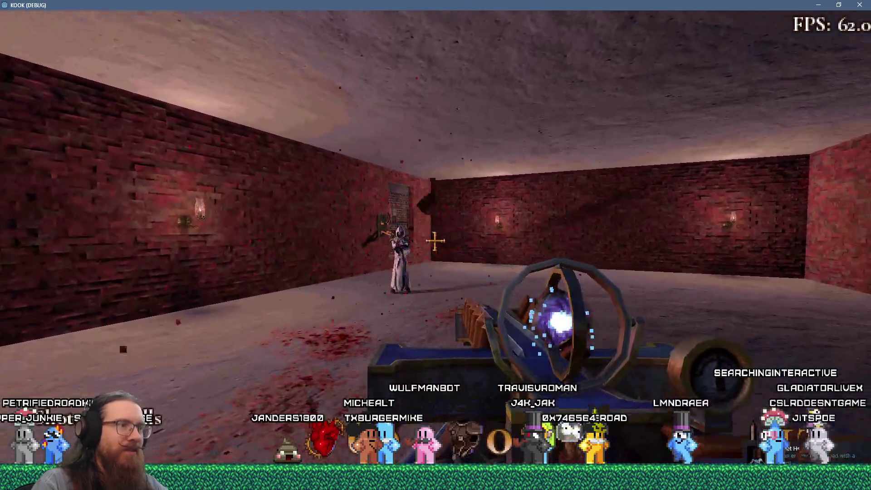
{"action": "key", "text": "f"}
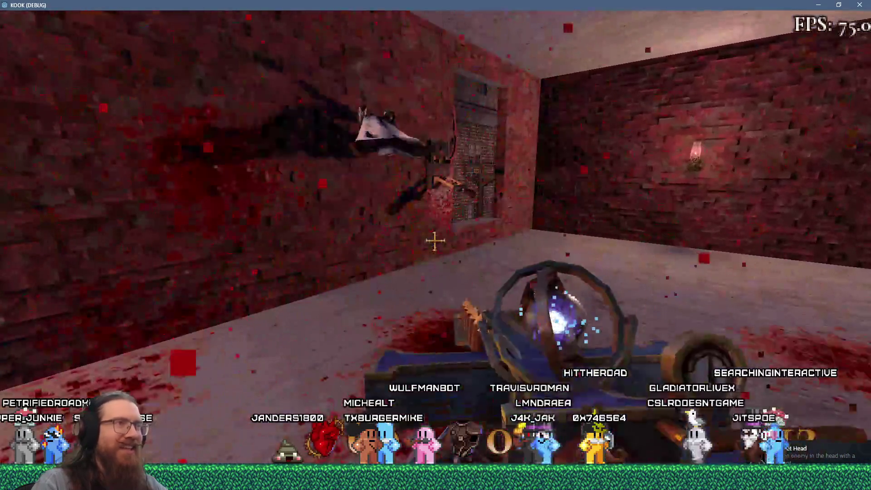
{"action": "key", "text": "w"}
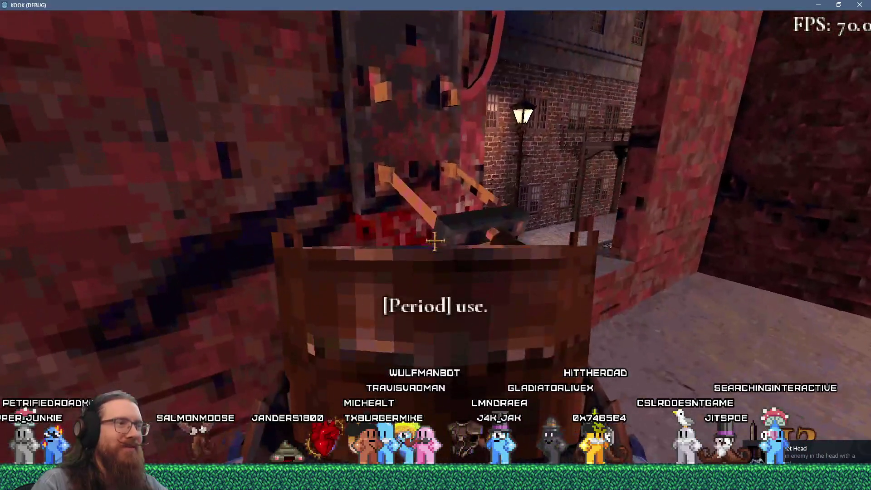
{"action": "left_click", "coordinate": [435, 241]}
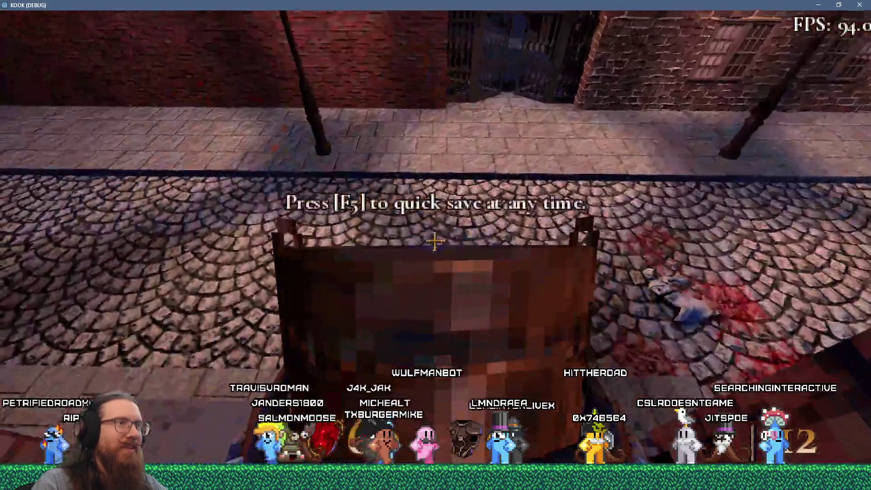
Throw the bucket down the street twice, then quit the game with the console's quit command
{"action": "key", "text": "grave"}
{"action": "key", "text": "grave"}
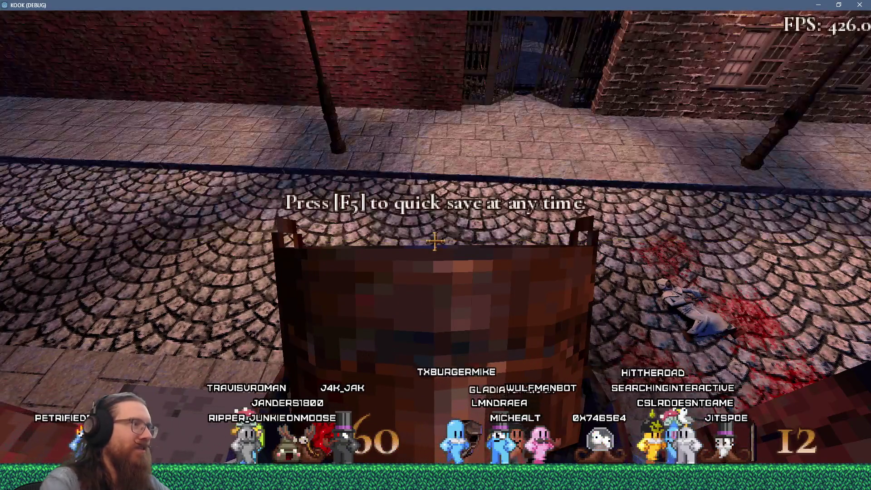
{"action": "key", "text": "w"}
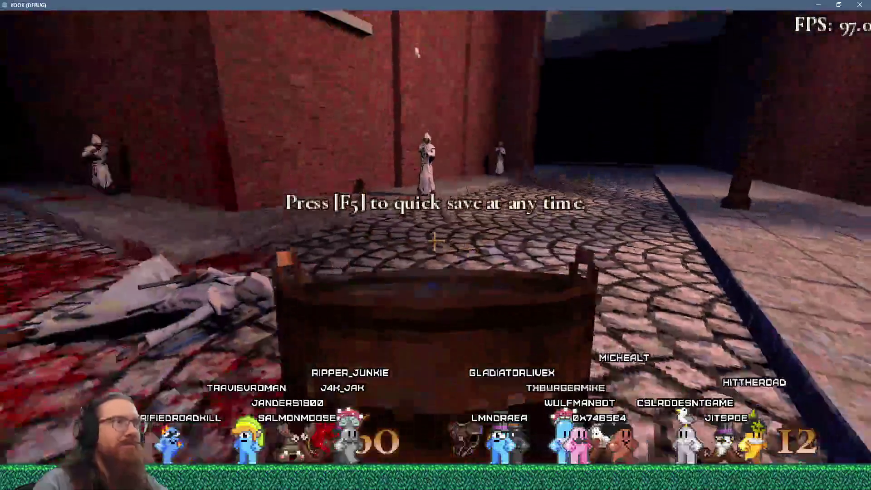
{"action": "left_click", "coordinate": [435, 241]}
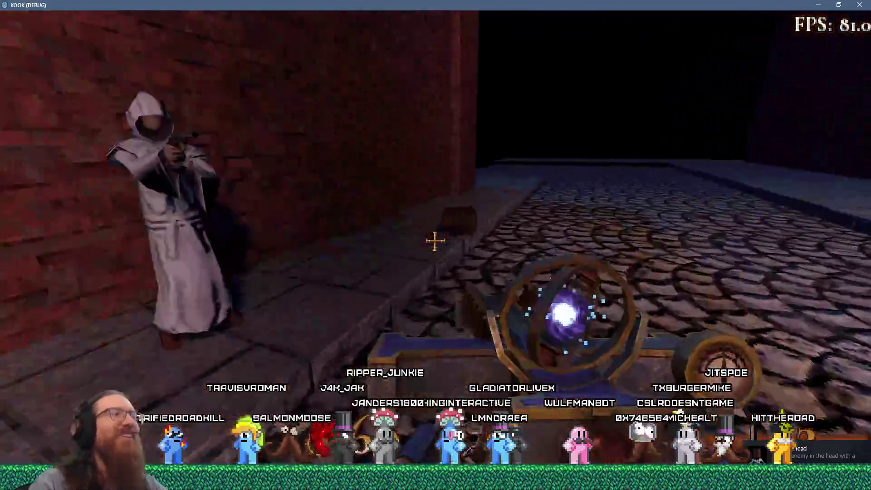
{"action": "key", "text": "period"}
{"action": "left_click", "coordinate": [436, 241]}
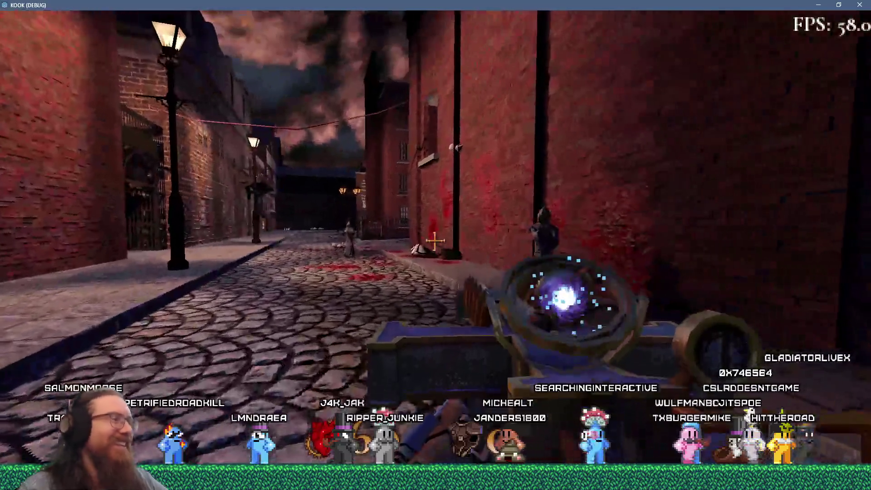
{"action": "key", "text": "grave"}
{"action": "type", "text": "quit"}
{"action": "key", "text": "Return"}
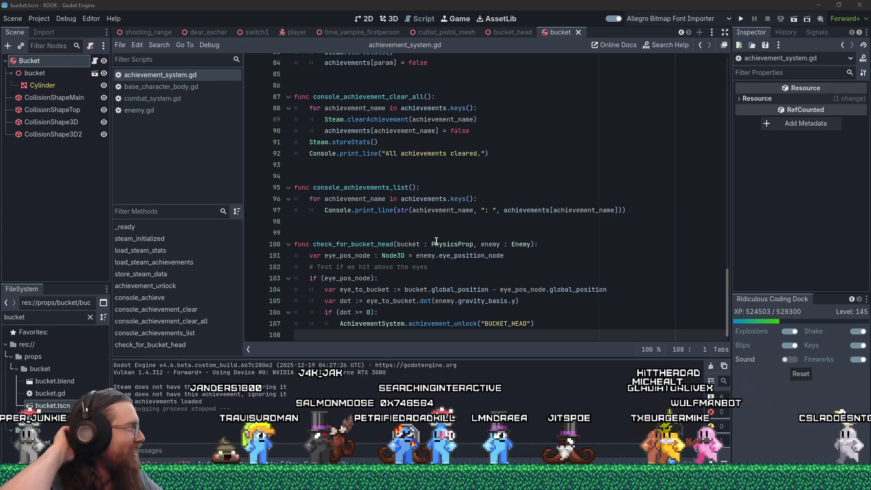
{"action": "left_click", "coordinate": [565, 191]}
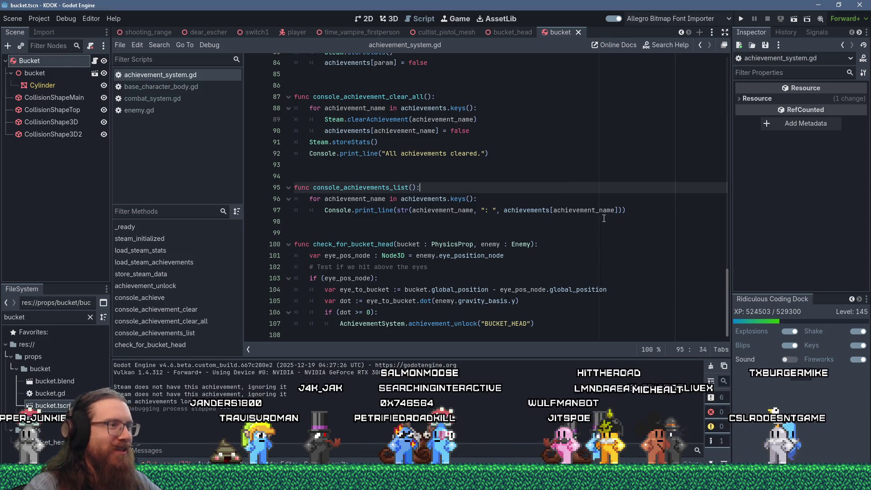
{"action": "left_click", "coordinate": [598, 180]}
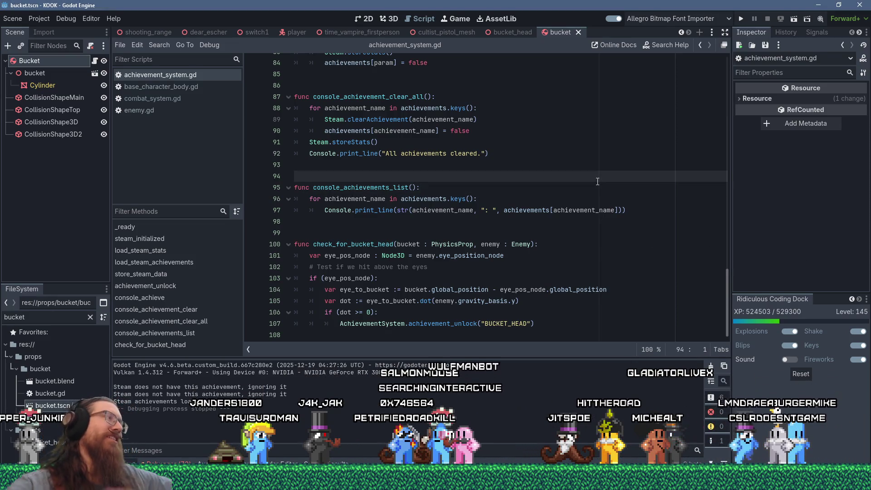
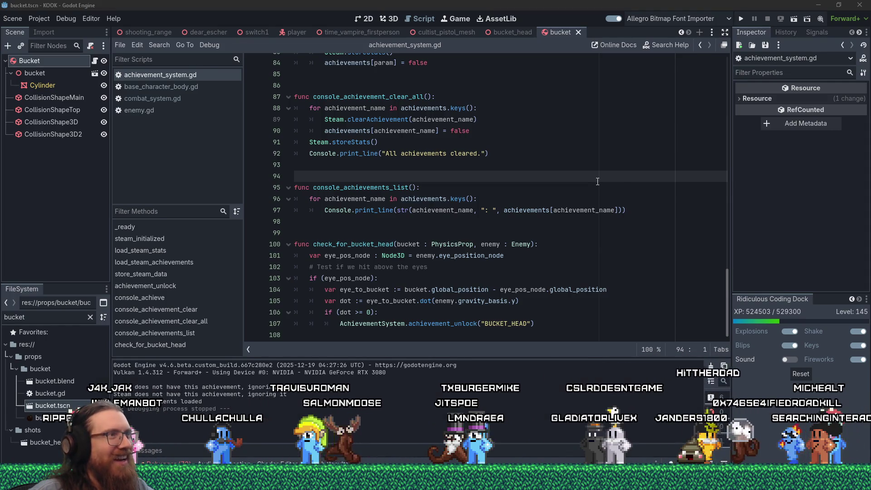
Switch from Godot to Firefox and load the 'Double bucket all the way' Twitch clip
{"action": "key", "text": "super"}
{"action": "key", "text": "super"}
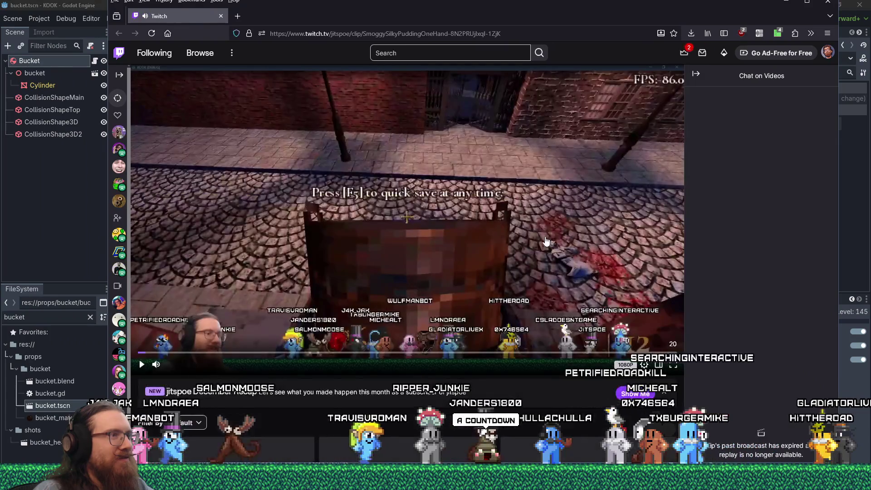
{"action": "left_click", "coordinate": [480, 297]}
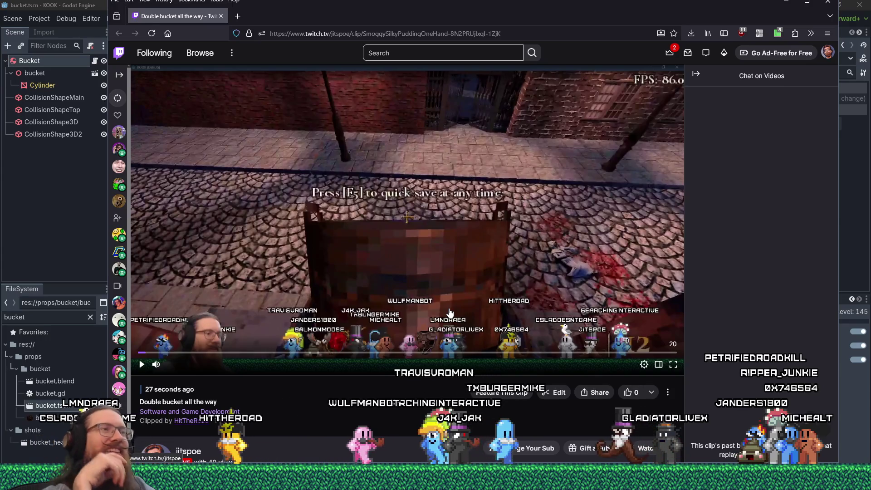
Play the bucket clip through, pause it on the closing street shot, and go back to Godot
{"action": "left_click", "coordinate": [142, 365]}
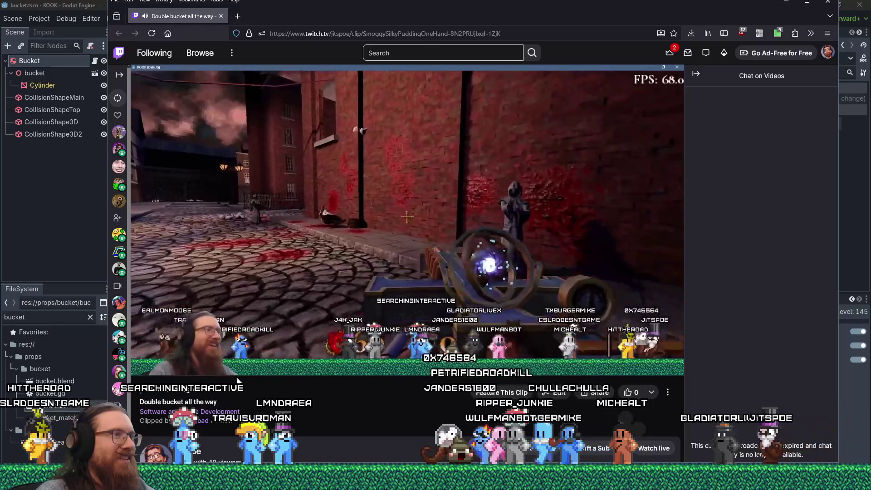
{"action": "left_click", "coordinate": [142, 365]}
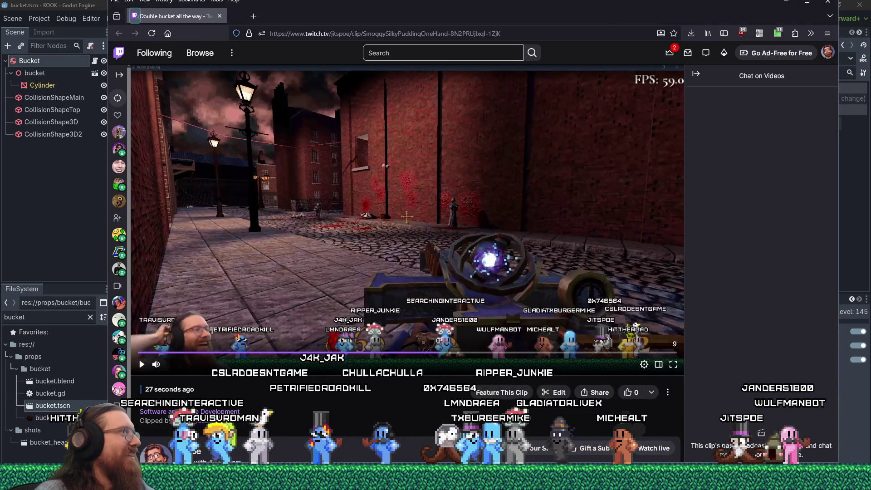
{"action": "key", "text": "alt+Tab"}
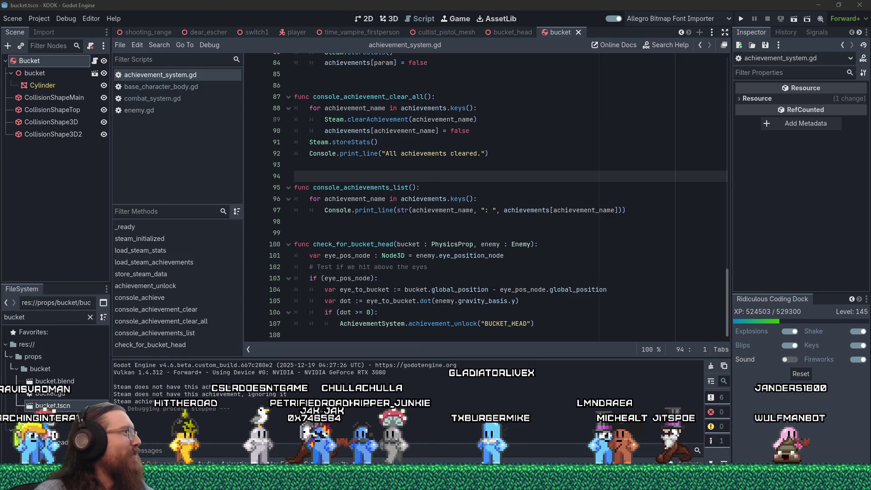
Put the caret on blank line 94 of the script, then switch to the VEGAS Pro compilation project
{"action": "left_click", "coordinate": [414, 180]}
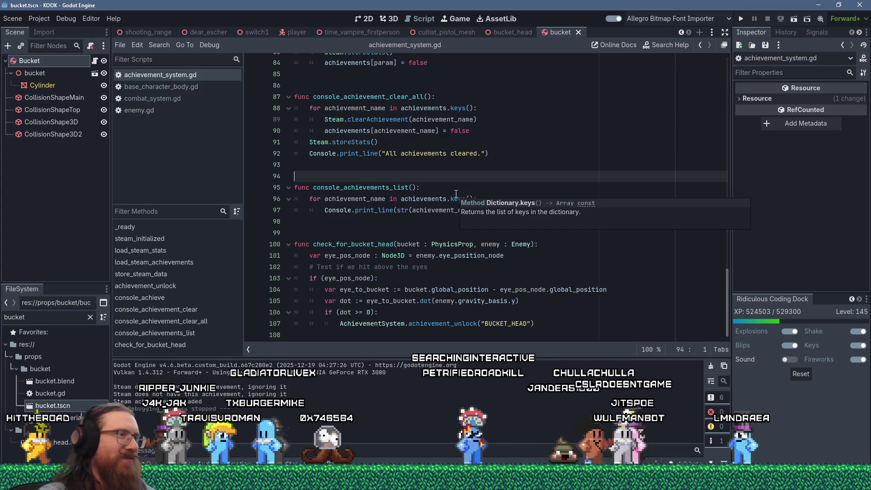
{"action": "left_click", "coordinate": [400, 232]}
{"action": "left_click", "coordinate": [355, 175]}
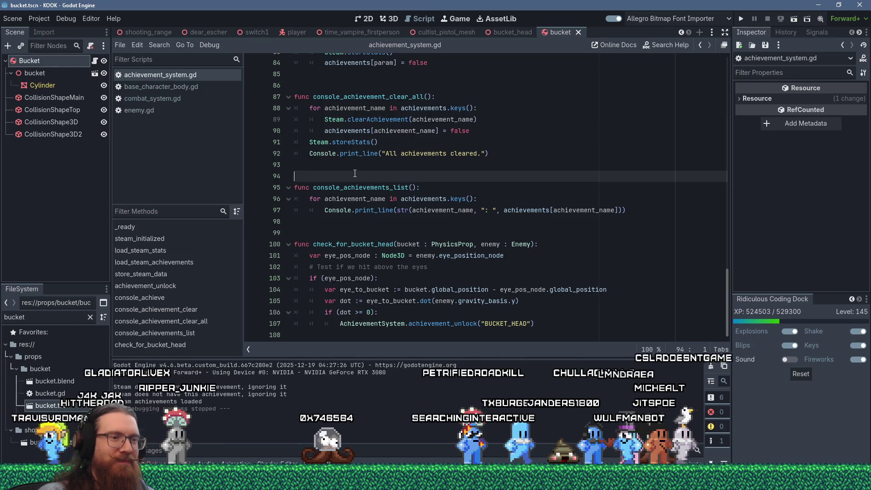
{"action": "key", "text": "alt+Tab"}
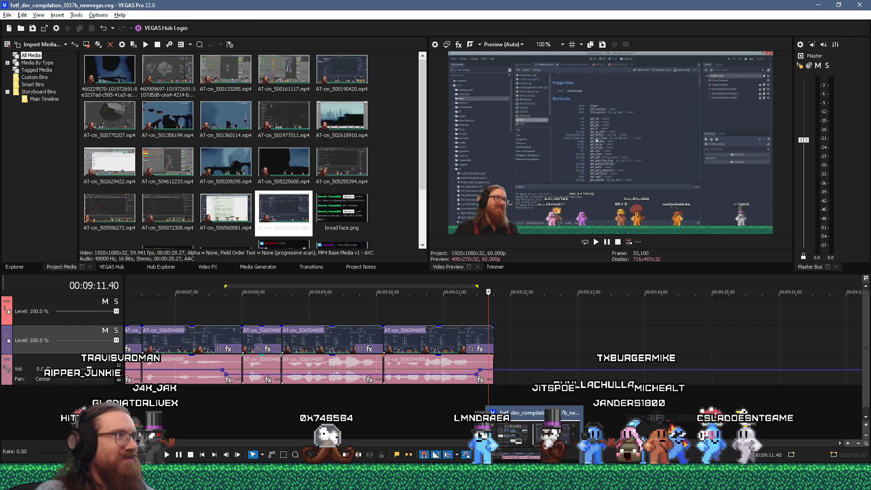
Return to achievement_system.gd in Godot with the caret on blank line 98
{"action": "key", "text": "alt+Tab"}
{"action": "left_click", "coordinate": [416, 222]}
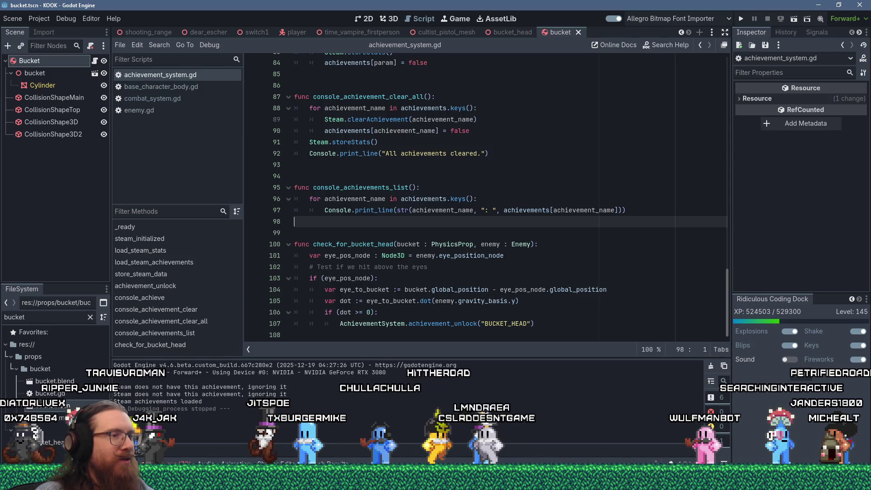
Pick the kook_todo.txt Notepad window from the window switcher
{"action": "mouse_move", "coordinate": [538, 482]}
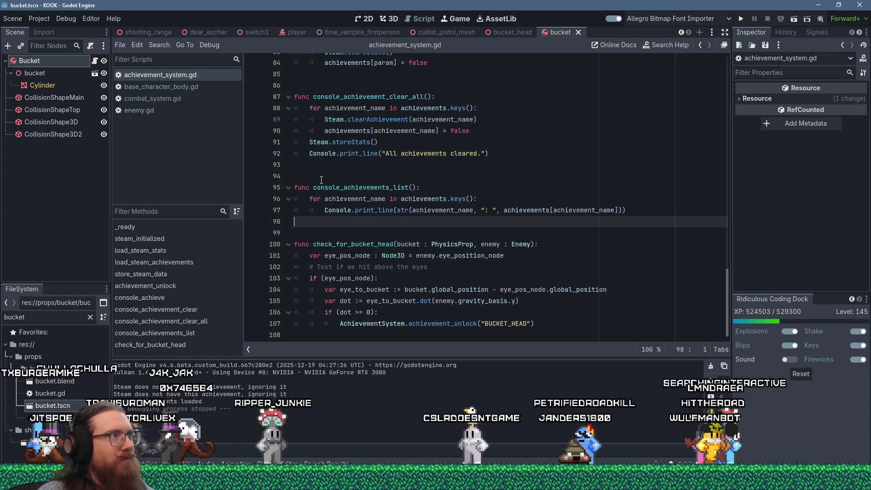
{"action": "key", "text": "alt+Tab"}
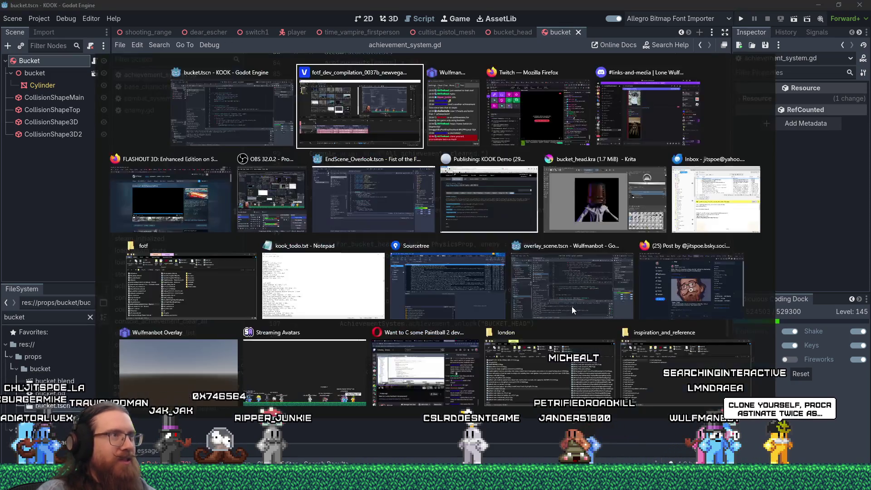
{"action": "left_click", "coordinate": [339, 277]}
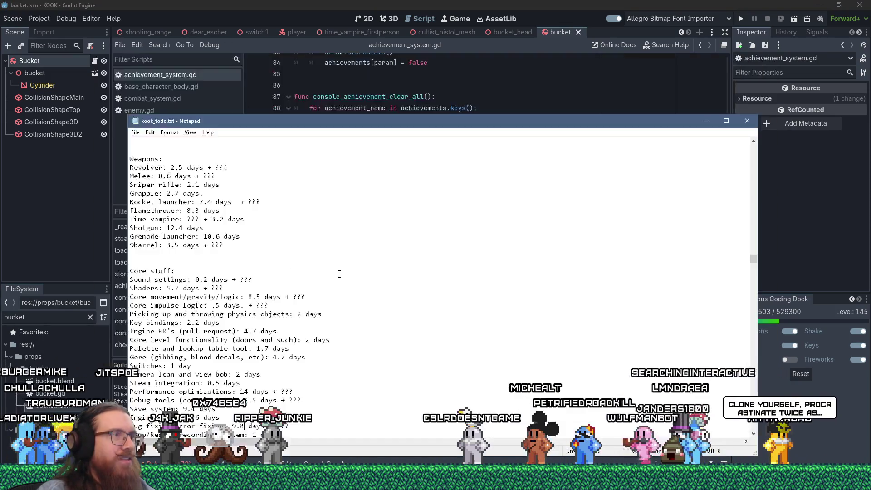
Find the Bucket Head achievement entry in the notes and delete that line
{"action": "scroll", "coordinate": [394, 227], "scroll_direction": "down", "scroll_amount": 12}
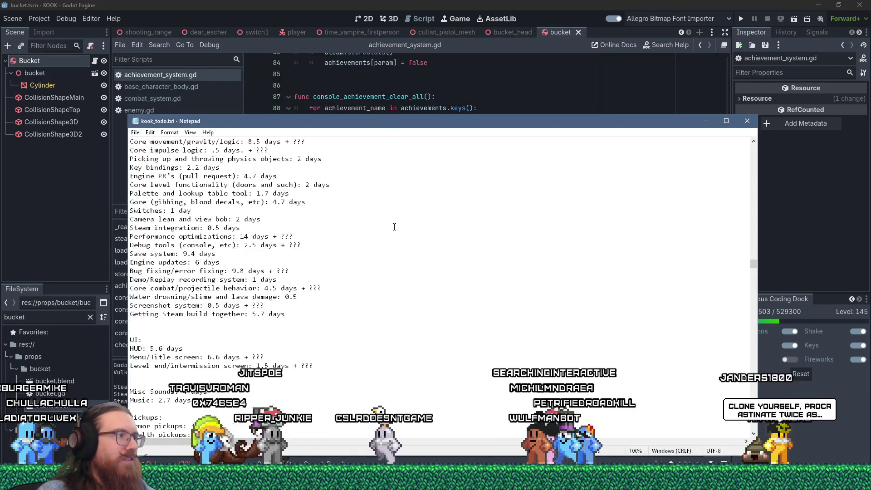
{"action": "key", "text": "ctrl+f"}
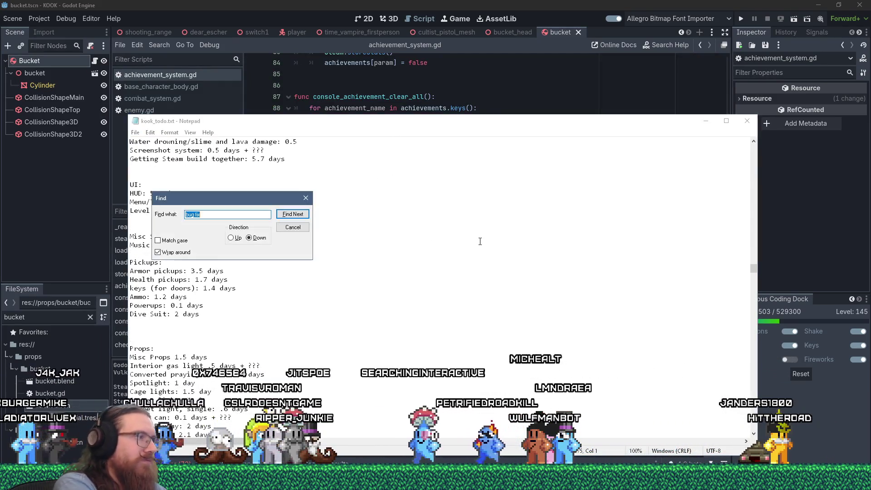
{"action": "key", "text": "Return"}
{"action": "key", "text": "Escape"}
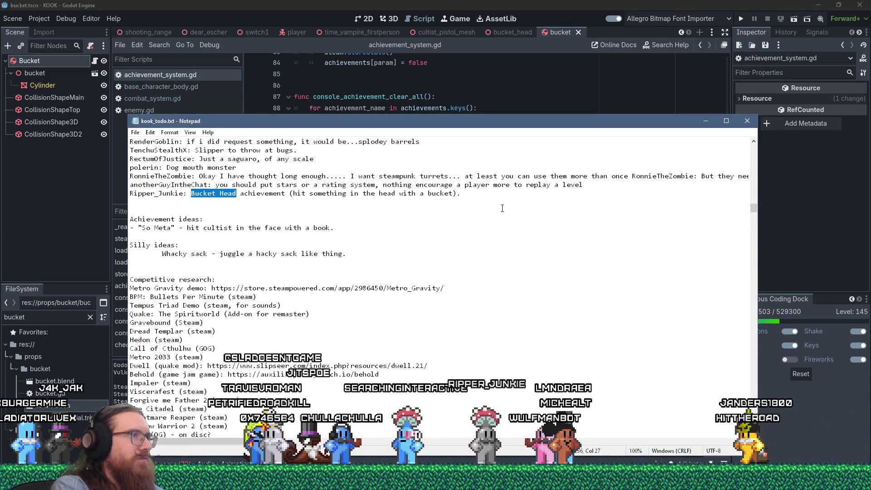
{"action": "key", "text": "shift+Down"}
{"action": "key", "text": "Delete"}
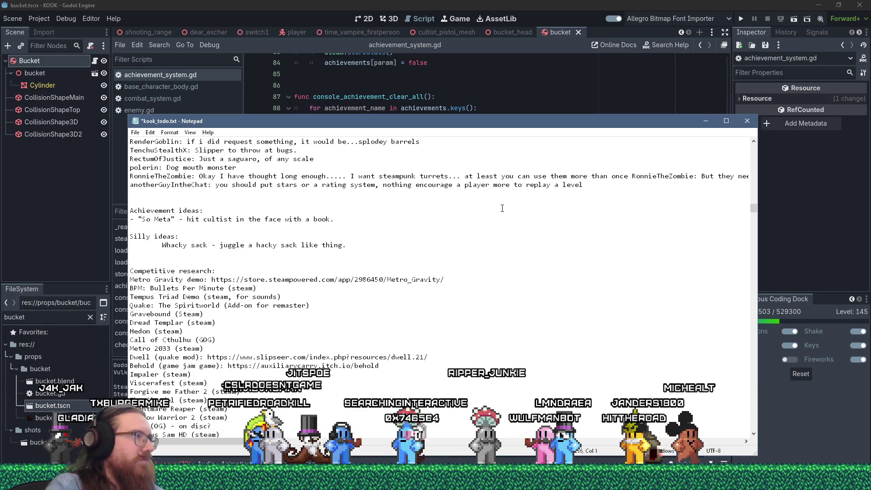
Scroll through the notes to review the So Meta achievement idea, then return to Godot
{"action": "scroll", "coordinate": [434, 229], "scroll_direction": "up", "scroll_amount": 6}
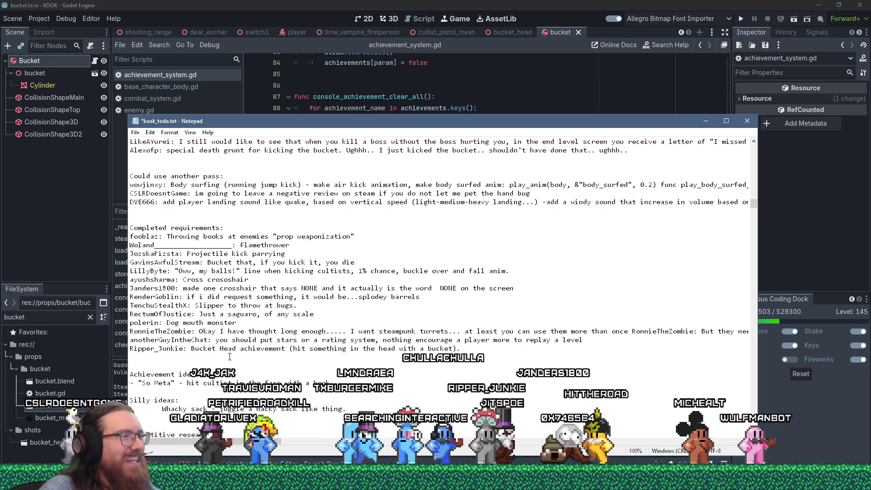
{"action": "scroll", "coordinate": [184, 237], "scroll_direction": "up", "scroll_amount": 1}
{"action": "scroll", "coordinate": [168, 243], "scroll_direction": "up", "scroll_amount": 5}
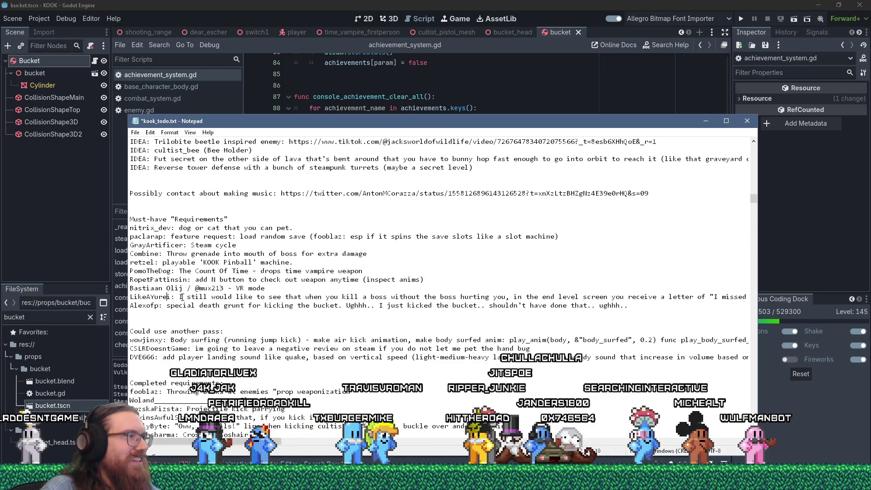
{"action": "scroll", "coordinate": [182, 298], "scroll_direction": "down", "scroll_amount": 7}
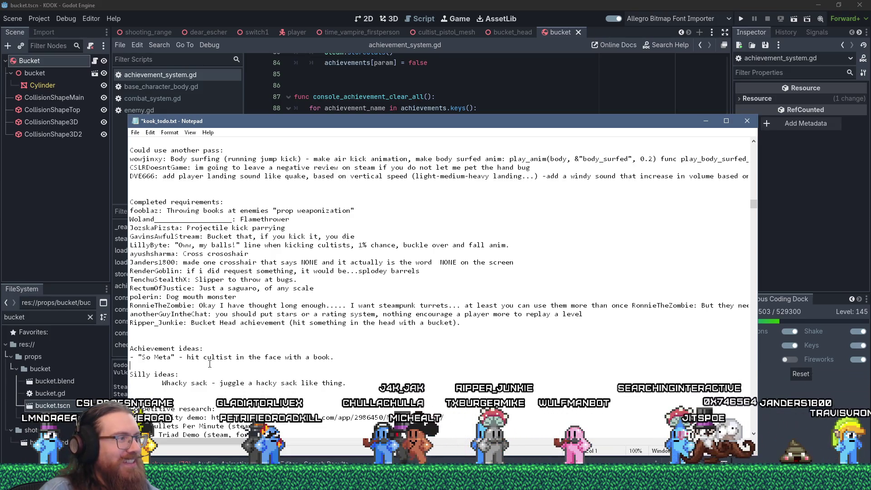
{"action": "key", "text": "alt+Tab"}
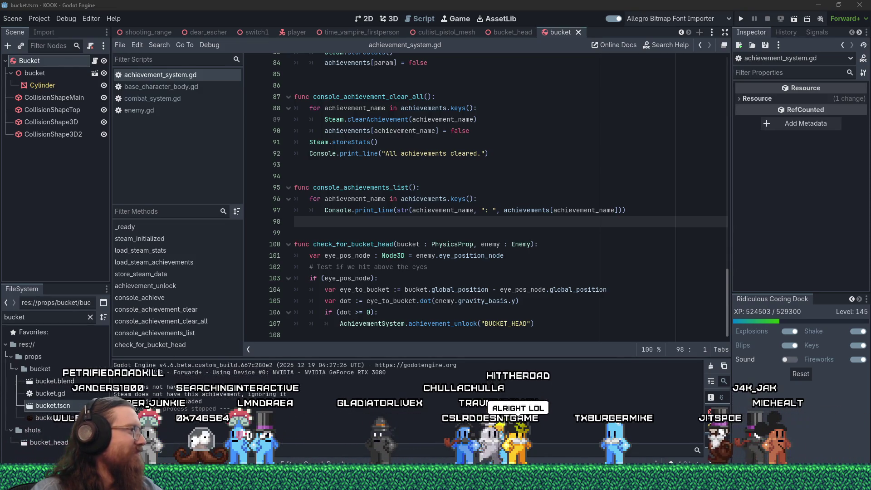
{"action": "key", "text": "alt+Tab"}
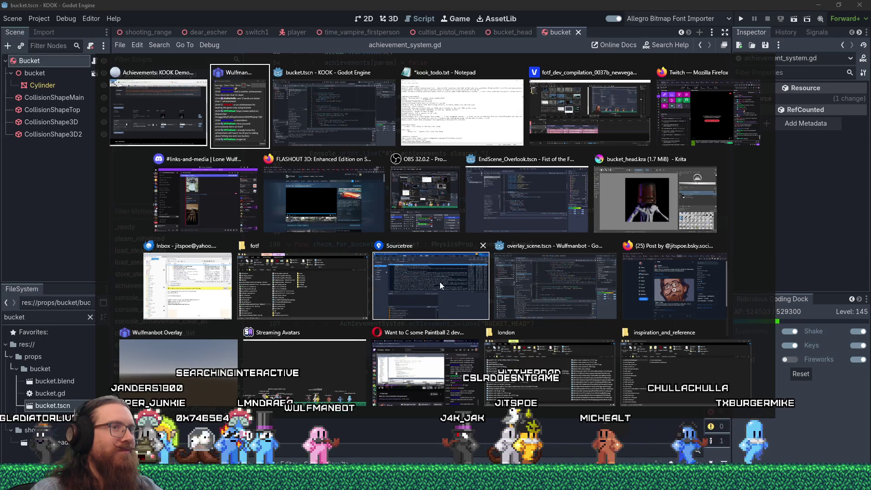
{"action": "mouse_move", "coordinate": [720, 481]}
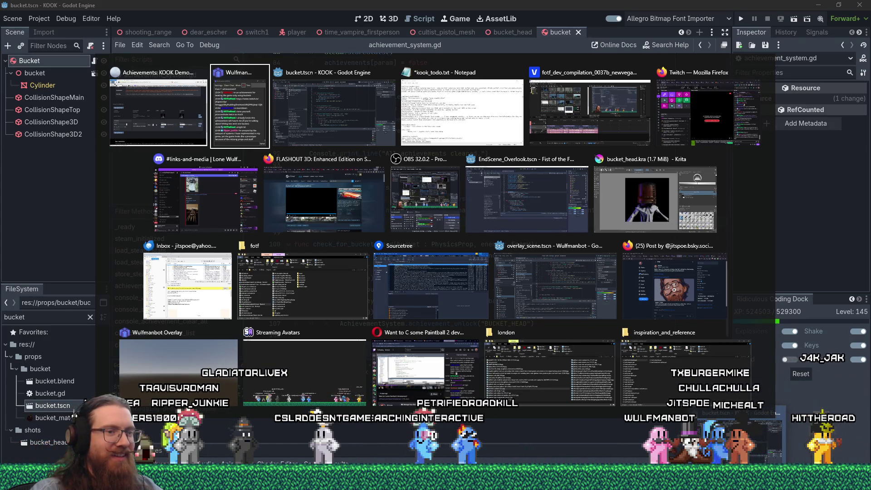
{"action": "key", "text": "Escape"}
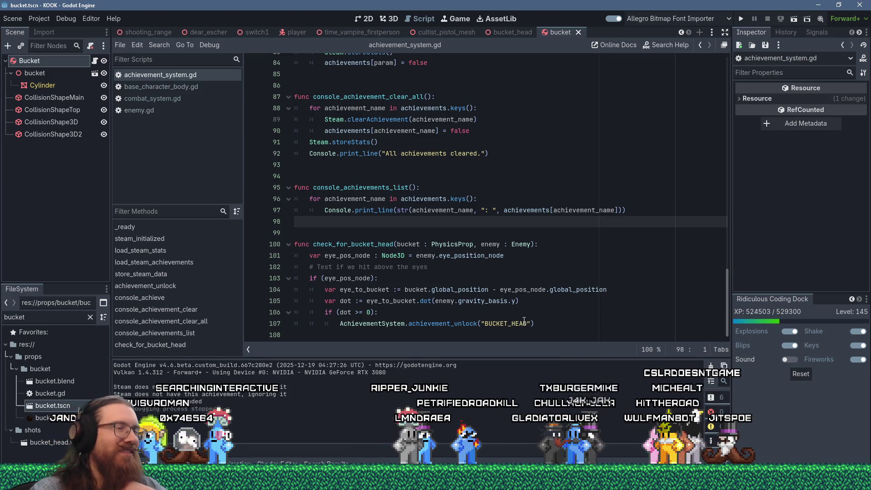
{"action": "left_click", "coordinate": [392, 18]}
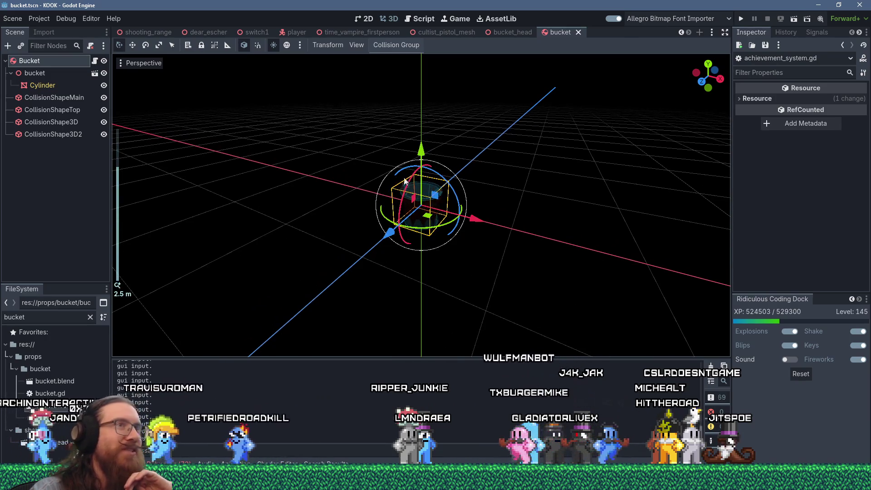
Close the bucket scene so bucket_head shows, then choose Scene > Save Scene As
{"action": "left_click", "coordinate": [579, 32]}
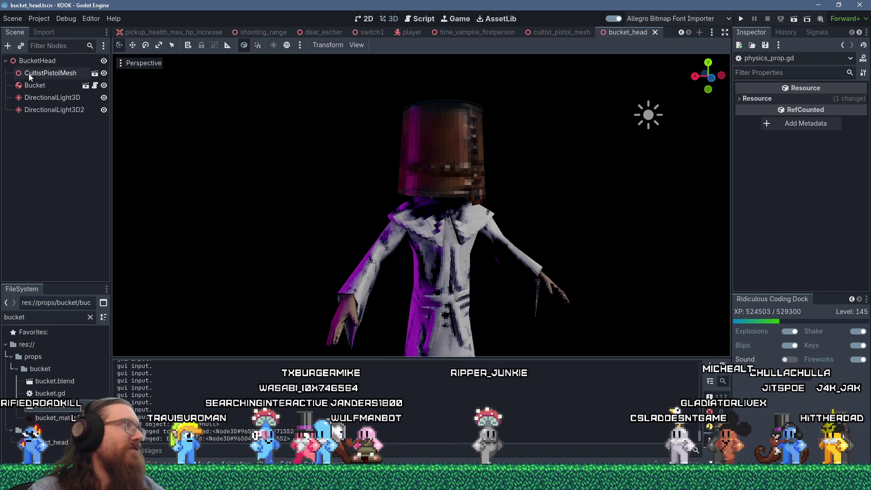
{"action": "left_click", "coordinate": [6, 20]}
{"action": "left_click", "coordinate": [45, 105]}
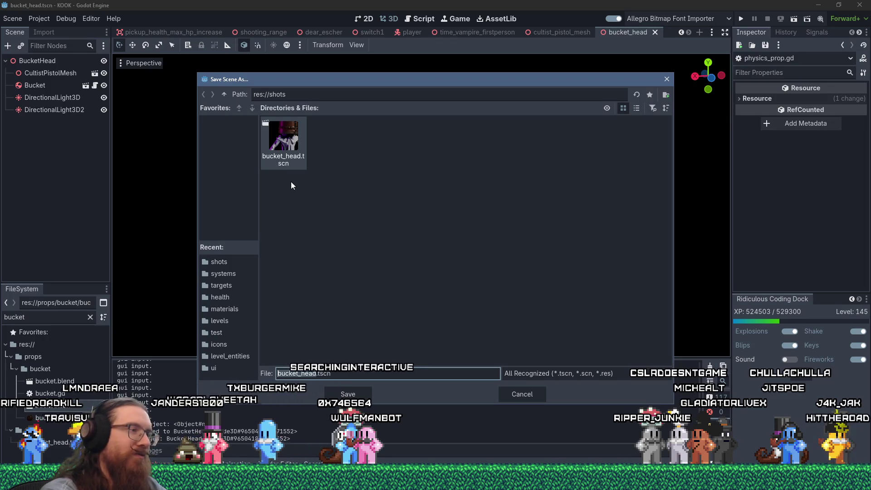
Save the scene copy as so_meta_face_book.tscn in res://shots
{"action": "type", "text": "so_reta_fa"}
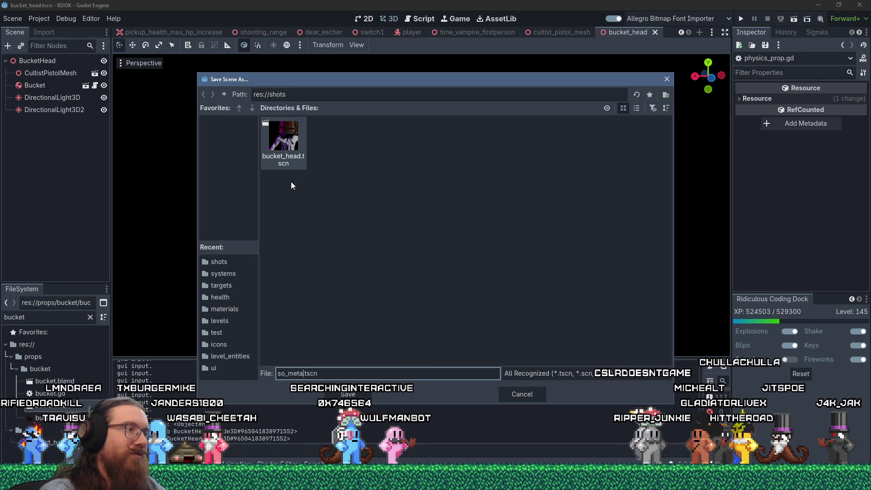
{"action": "type", "text": "ce_book"}
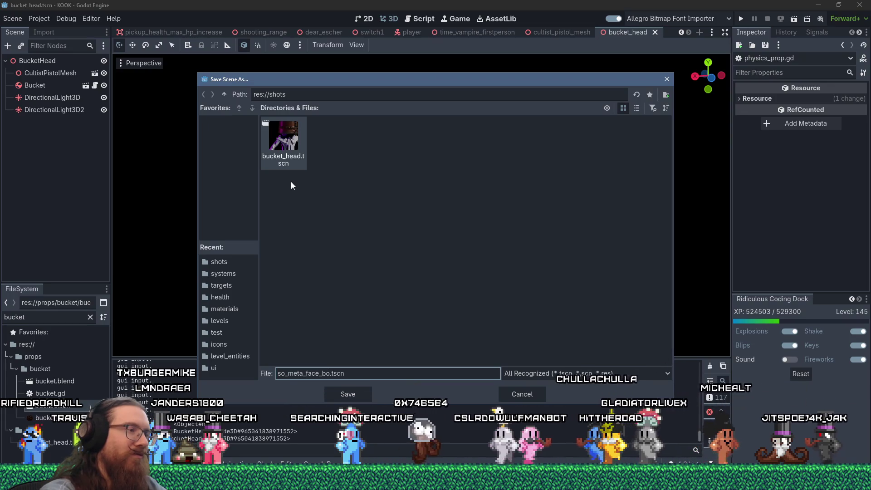
{"action": "key", "text": "Return"}
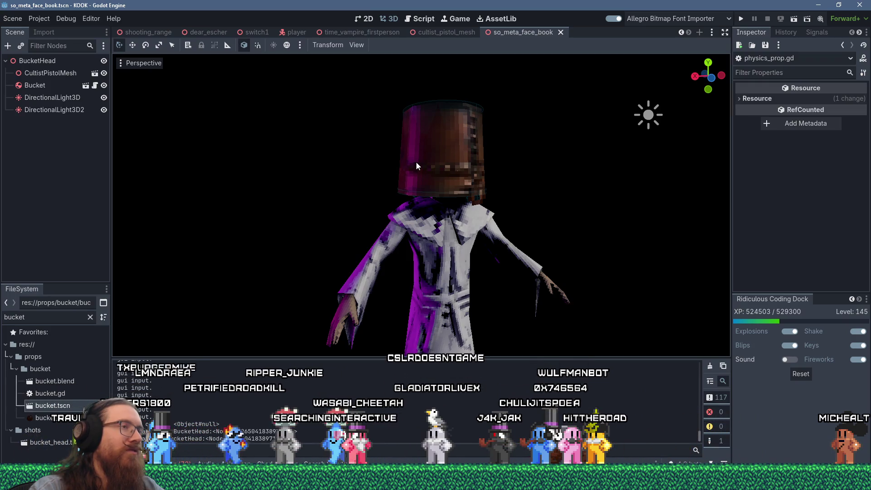
Delete the Bucket node from the cultist and select DirectionalLight3D2 in the Scene dock
{"action": "left_click", "coordinate": [47, 91]}
{"action": "right_click", "coordinate": [46, 90]}
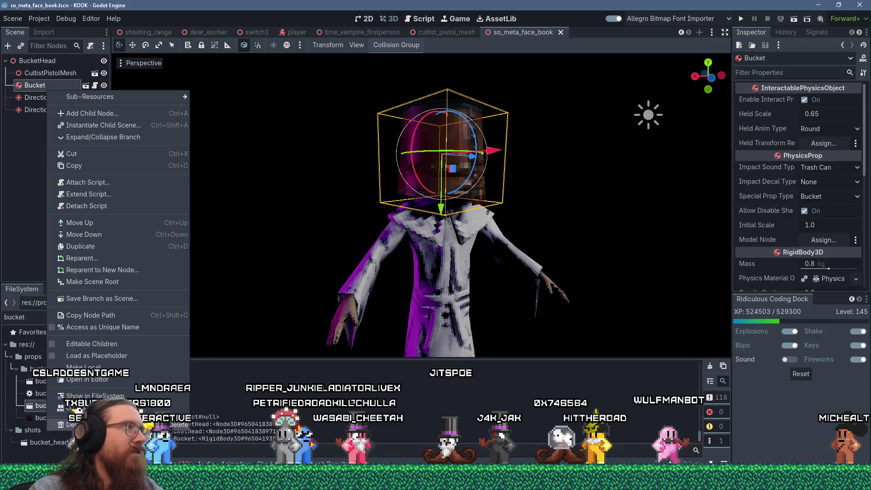
{"action": "left_click", "coordinate": [72, 424]}
{"action": "left_click", "coordinate": [409, 259]}
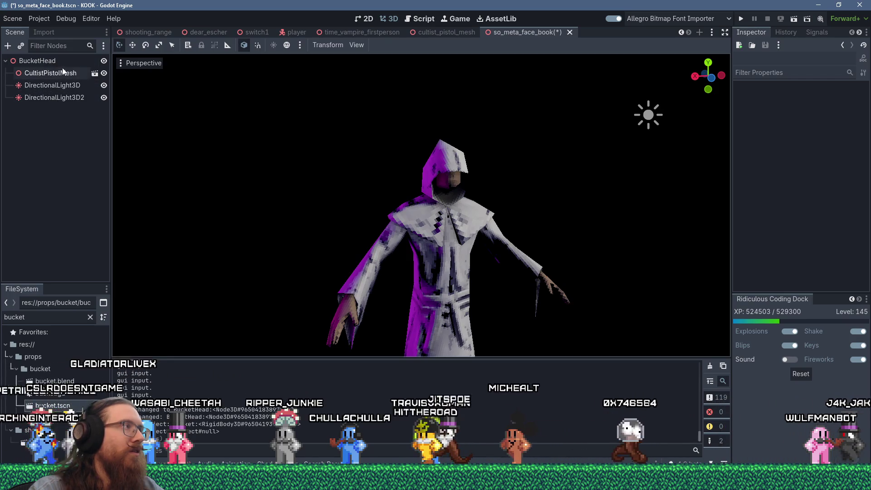
{"action": "left_click", "coordinate": [45, 97]}
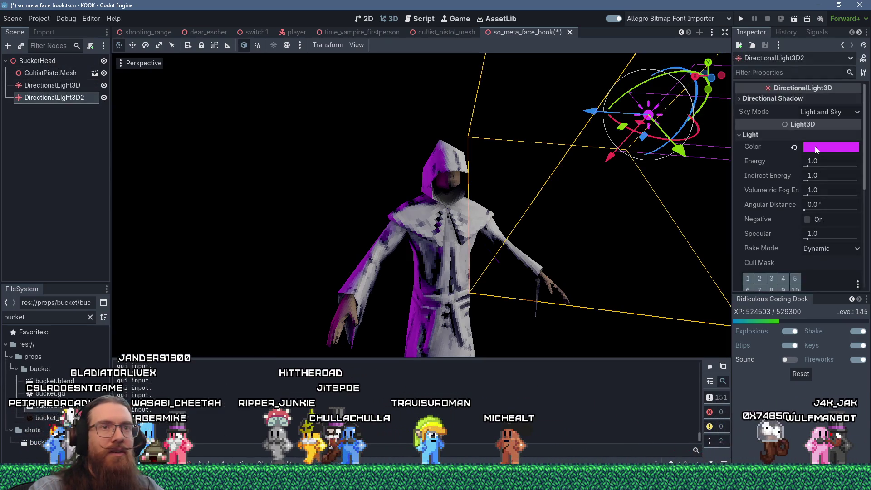
Make DirectionalLight3D2 deep purple with energy 2.748, then open the CultistPistolMesh scene
{"action": "left_click", "coordinate": [816, 149]}
{"action": "left_click_drag", "start_coordinate": [827, 162], "coordinate": [823, 159]}
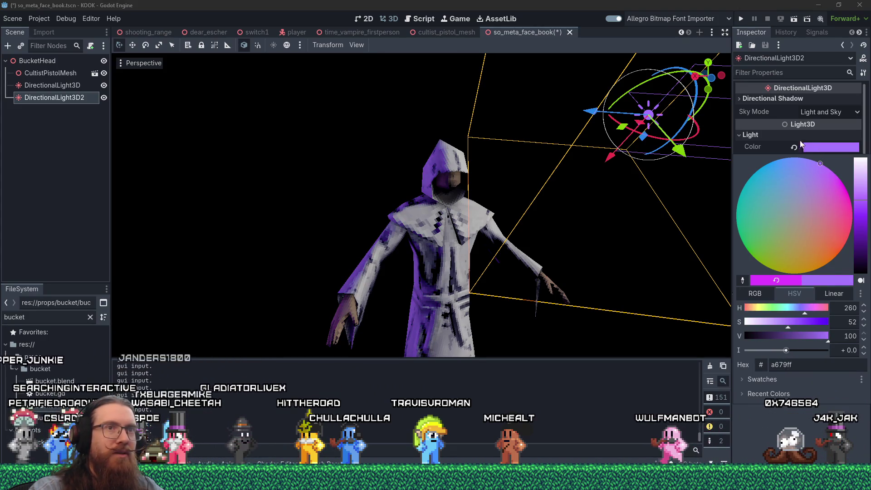
{"action": "left_click", "coordinate": [779, 130]}
{"action": "left_click_drag", "start_coordinate": [810, 168], "coordinate": [812, 167]}
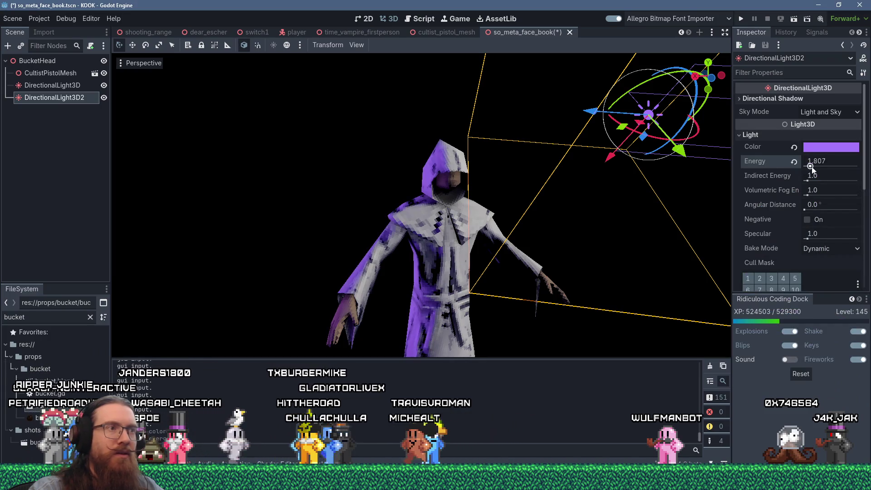
{"action": "left_click", "coordinate": [828, 149]}
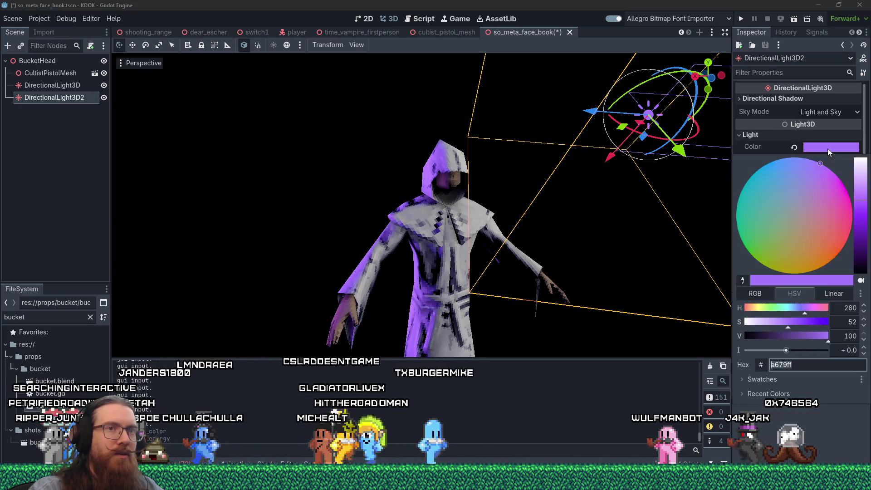
{"action": "left_click_drag", "start_coordinate": [859, 221], "coordinate": [865, 234]}
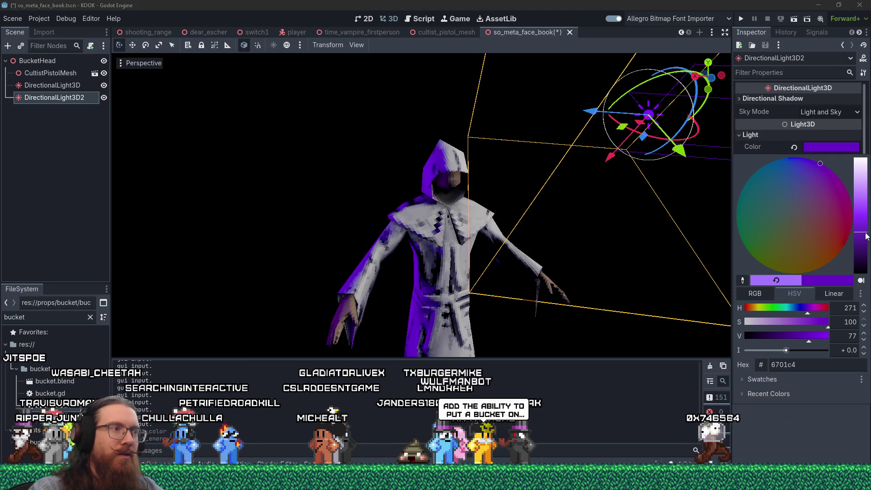
{"action": "left_click", "coordinate": [61, 73]}
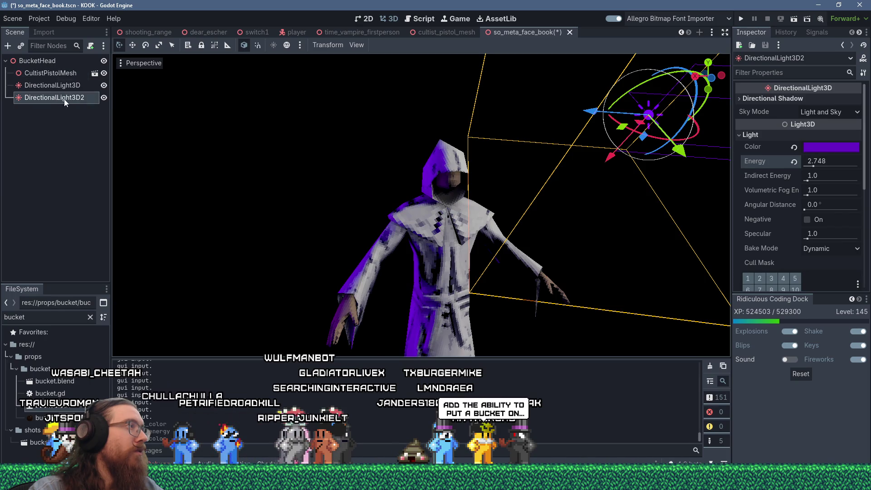
{"action": "left_click", "coordinate": [94, 74]}
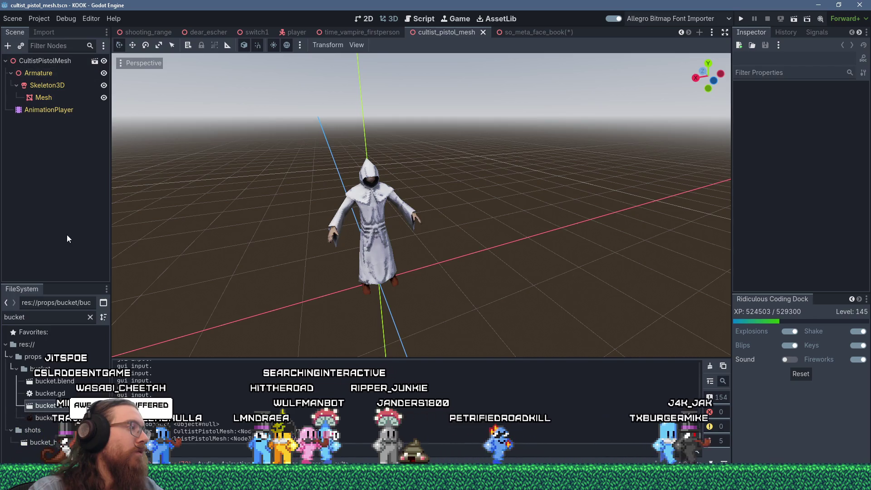
Filter the FileSystem for 'cultist_pistoo' and select cultist_pistol.blend to show its import settings
{"action": "double_click", "coordinate": [67, 317]}
{"action": "type", "text": "cul"}
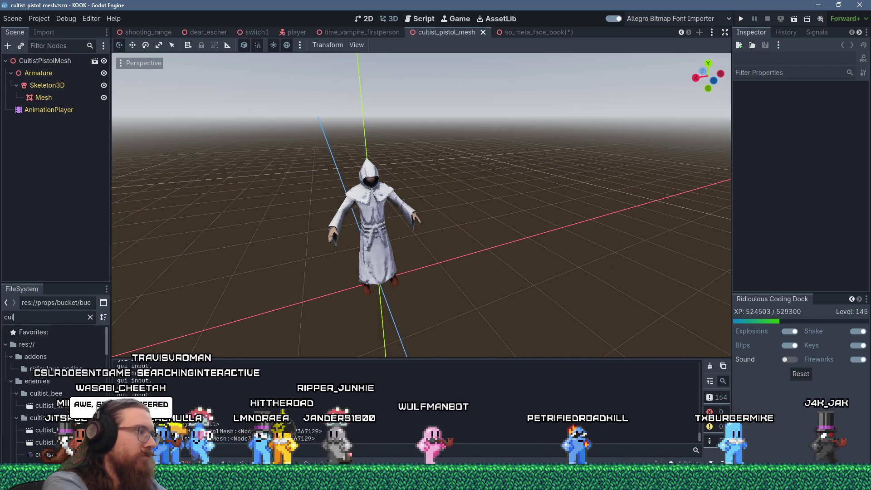
{"action": "type", "text": "tist_pistoo"}
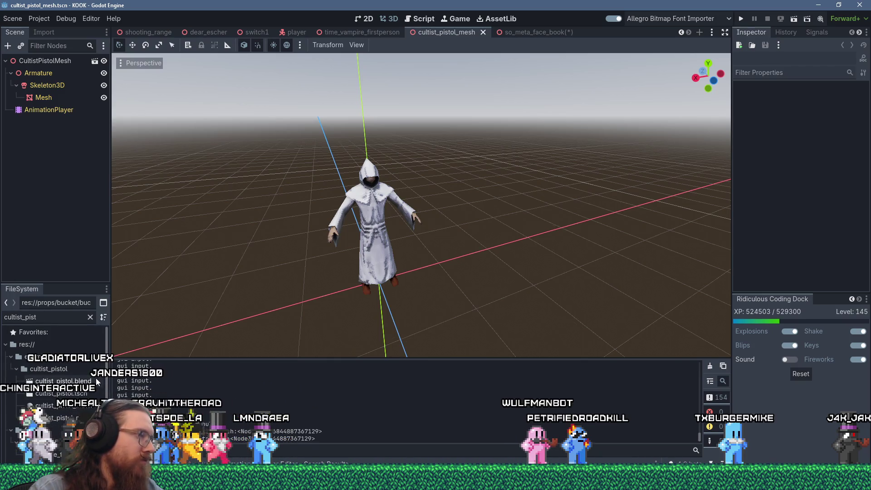
{"action": "scroll", "coordinate": [73, 370], "scroll_direction": "down", "scroll_amount": 1}
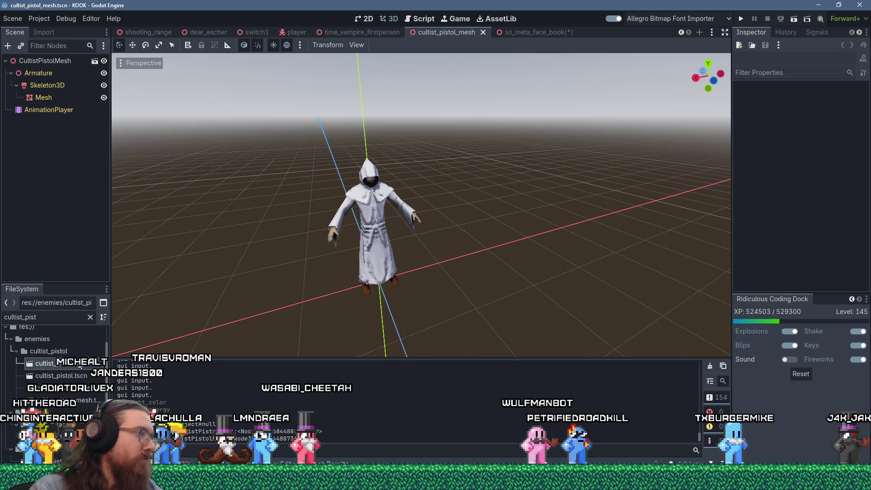
{"action": "left_click", "coordinate": [37, 29]}
Keep the naming version at Godot 4.5 and reimport the cultist pistol model
{"action": "scroll", "coordinate": [93, 242], "scroll_direction": "down", "scroll_amount": 10}
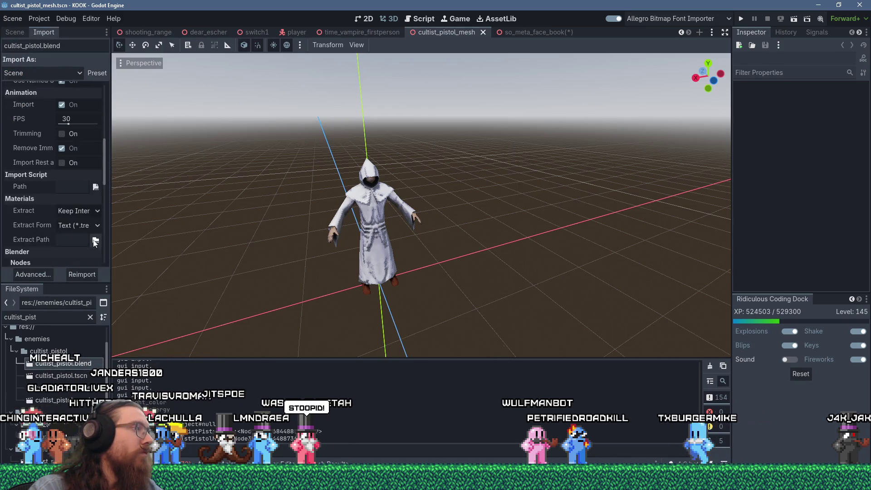
{"action": "left_click", "coordinate": [81, 259]}
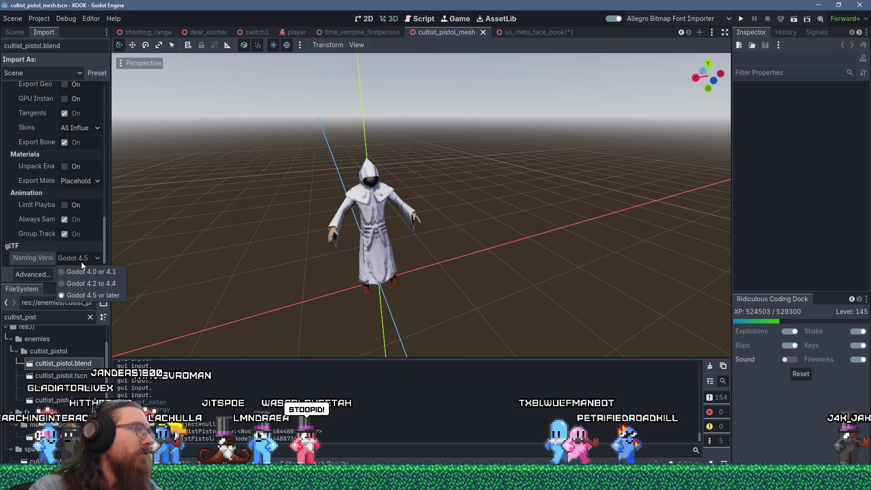
{"action": "left_click", "coordinate": [81, 262]}
{"action": "scroll", "coordinate": [80, 258], "scroll_direction": "up", "scroll_amount": 6}
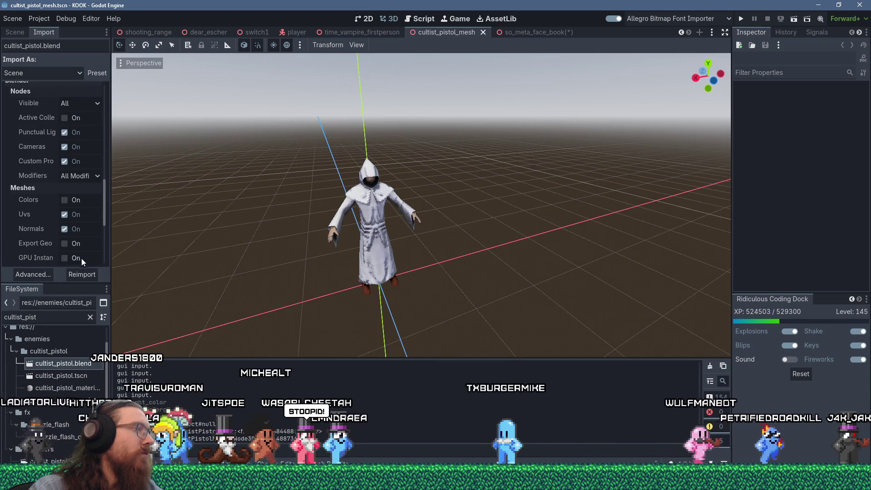
{"action": "left_click", "coordinate": [85, 278]}
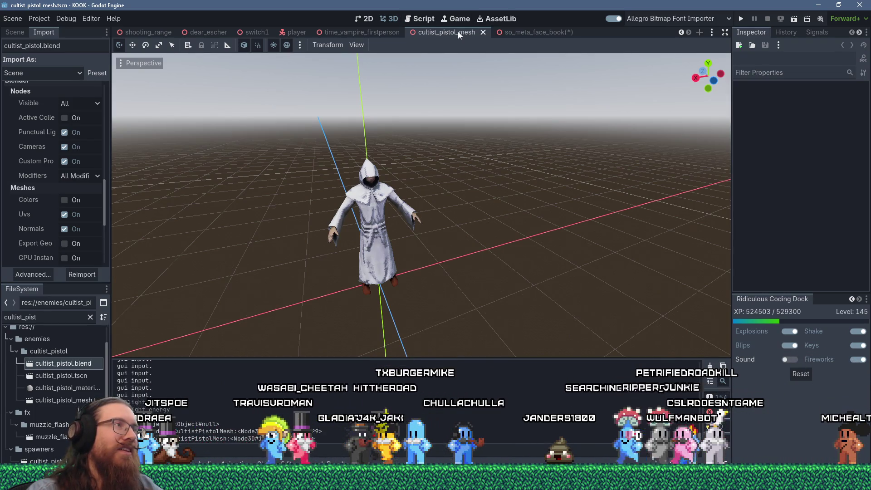
Close the extra scene tabs, return to so_meta_face_book and make CultistPistolMesh's children editable
{"action": "left_click", "coordinate": [483, 32]}
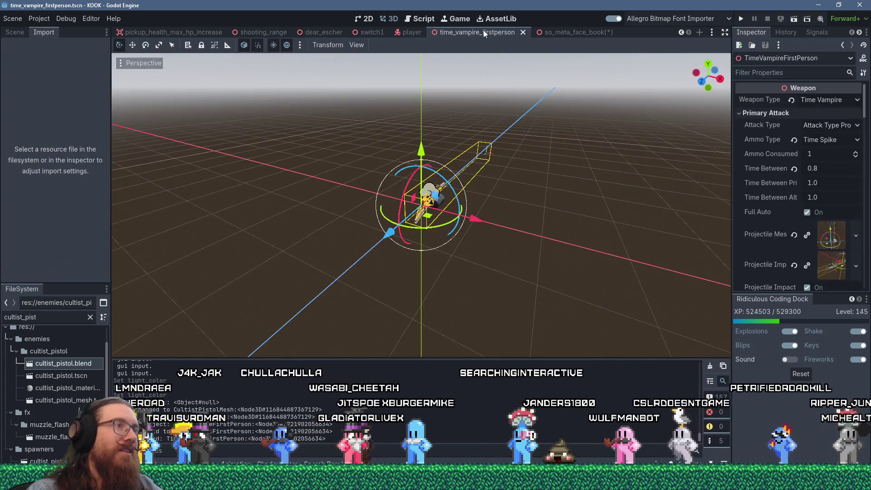
{"action": "left_click", "coordinate": [523, 32]}
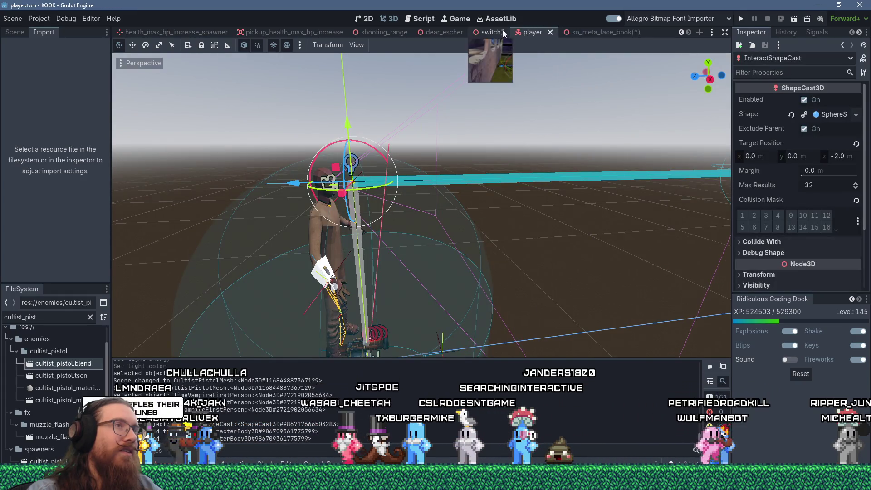
{"action": "left_click", "coordinate": [601, 34]}
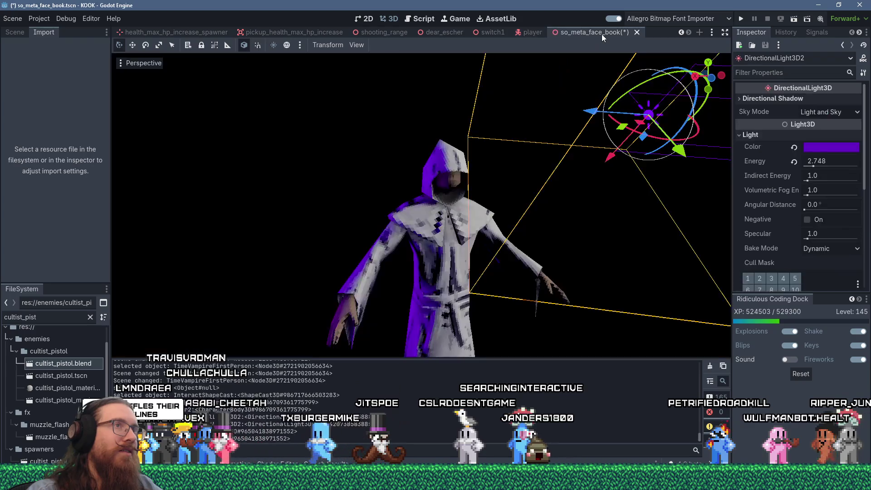
{"action": "left_click", "coordinate": [14, 33]}
{"action": "right_click", "coordinate": [56, 75]}
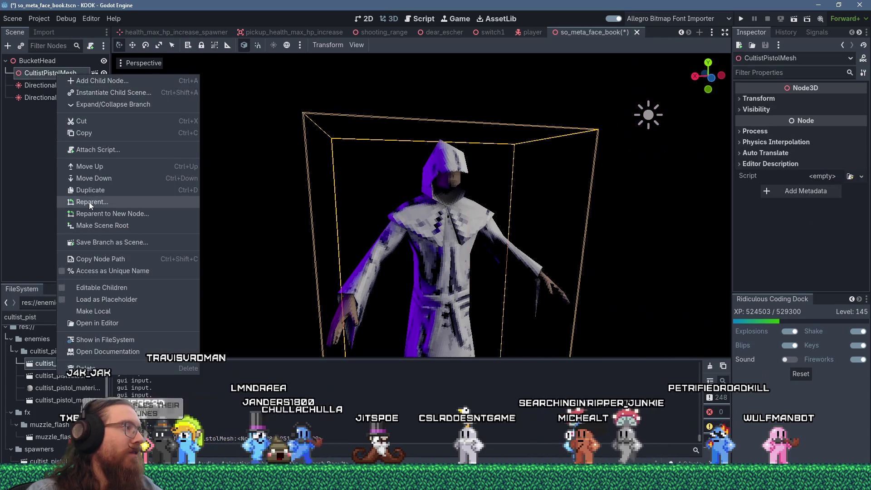
{"action": "left_click", "coordinate": [96, 288]}
Pose the cultist at about 0.17 s of its 'die' animation in the AnimationPlayer
{"action": "left_click", "coordinate": [49, 124]}
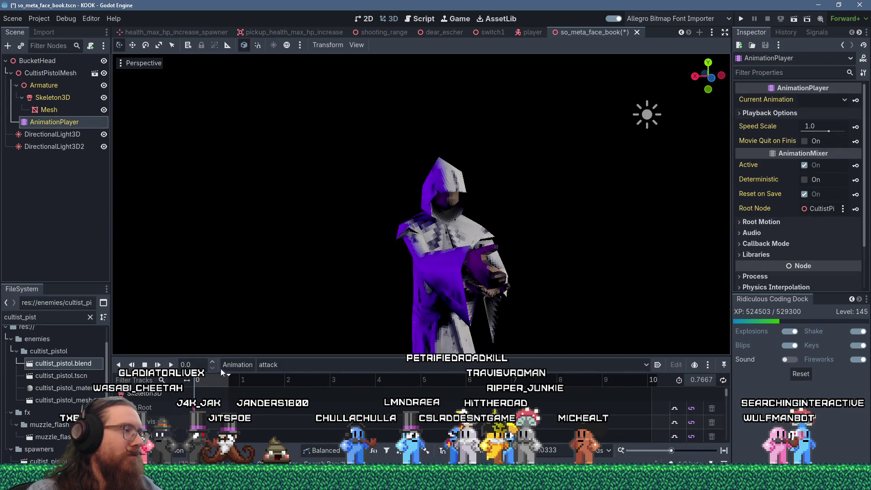
{"action": "left_click", "coordinate": [263, 364]}
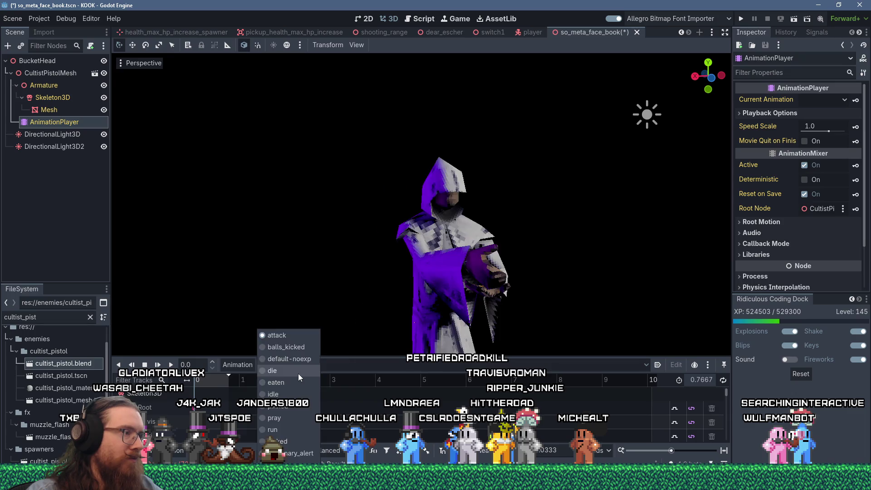
{"action": "left_click", "coordinate": [298, 374]}
{"action": "left_click", "coordinate": [204, 380]}
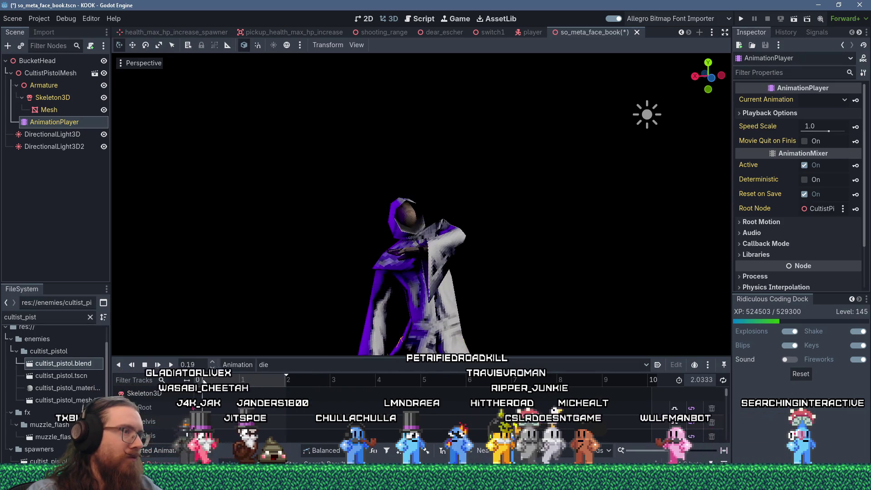
{"action": "mouse_move", "coordinate": [203, 380]}
{"action": "left_mouse_down"}
{"action": "mouse_move", "coordinate": [209, 380]}
{"action": "mouse_move", "coordinate": [202, 383]}
{"action": "left_mouse_up"}
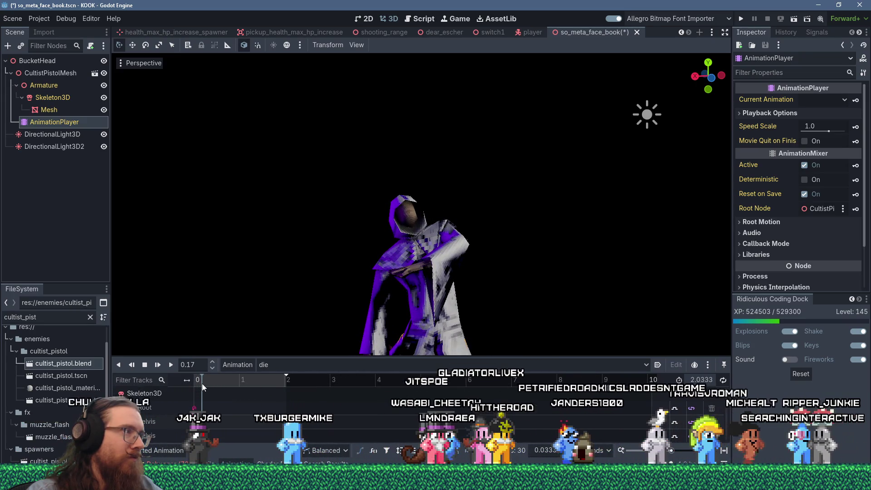
{"action": "double_click", "coordinate": [58, 61]}
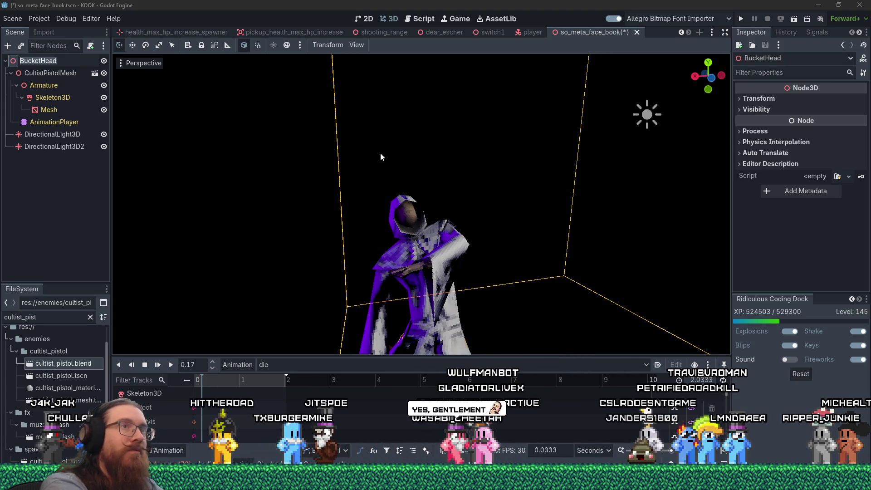
Rename the root node to FaceBook and add book1.tscn to the scene
{"action": "type", "text": "FaceBook"}
{"action": "key", "text": "Return"}
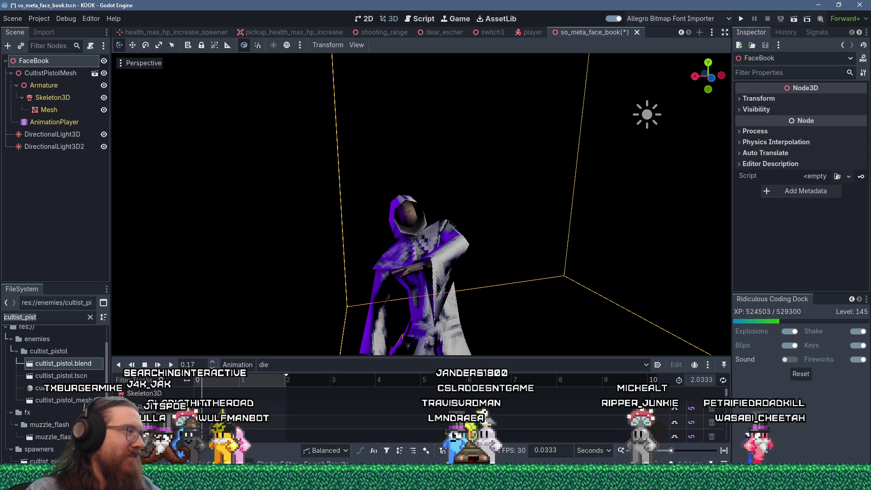
{"action": "type", "text": "book"}
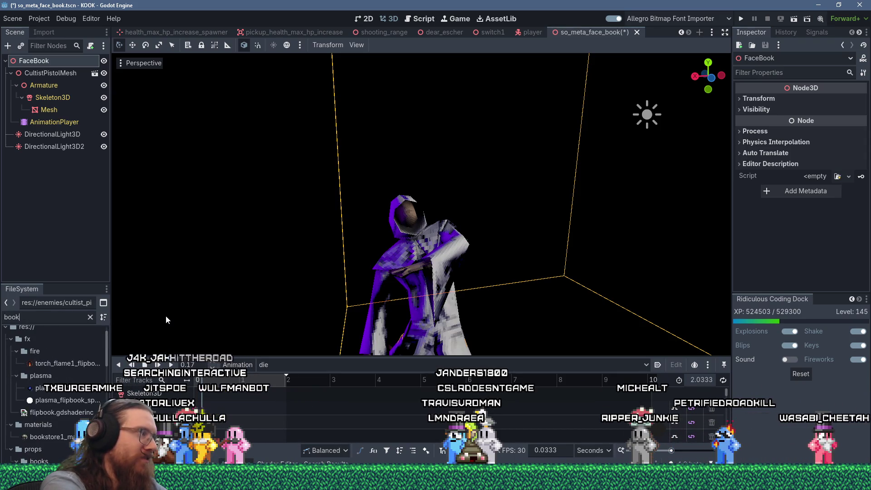
{"action": "scroll", "coordinate": [89, 412], "scroll_direction": "down", "scroll_amount": 4}
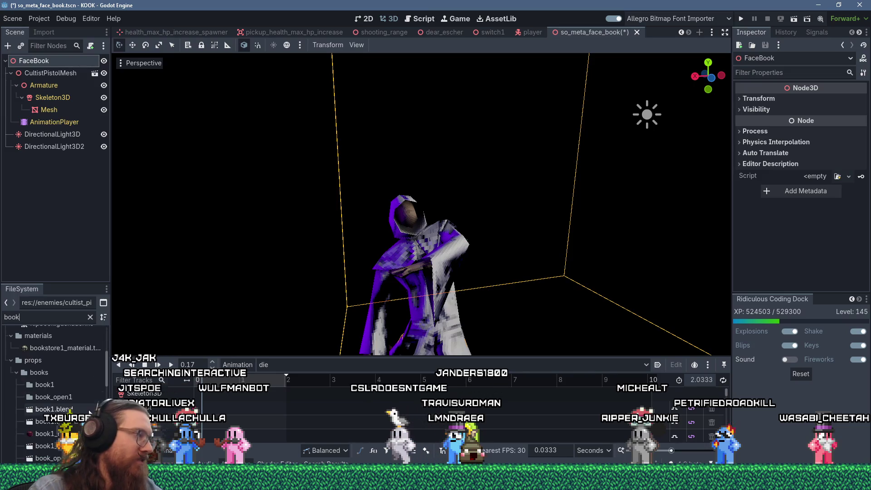
{"action": "mouse_move", "coordinate": [54, 422]}
{"action": "left_mouse_down"}
{"action": "mouse_move", "coordinate": [103, 64]}
{"action": "mouse_move", "coordinate": [105, 137]}
{"action": "left_mouse_up"}
Raise the book to the cultist's head height and rotate it to cover the face
{"action": "scroll", "coordinate": [341, 236], "scroll_direction": "up", "scroll_amount": 2}
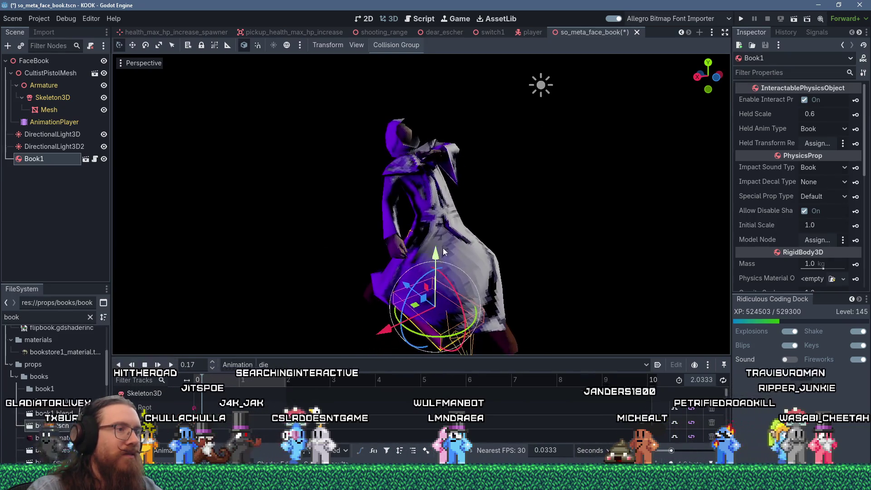
{"action": "left_click_drag", "start_coordinate": [468, 308], "coordinate": [470, 77]}
{"action": "scroll", "coordinate": [454, 136], "scroll_direction": "up", "scroll_amount": 2}
{"action": "mouse_move", "coordinate": [450, 200]}
{"action": "left_mouse_down"}
{"action": "mouse_move", "coordinate": [399, 211]}
{"action": "mouse_move", "coordinate": [425, 189]}
{"action": "mouse_move", "coordinate": [467, 175]}
{"action": "mouse_move", "coordinate": [449, 210]}
{"action": "mouse_move", "coordinate": [464, 207]}
{"action": "mouse_move", "coordinate": [454, 195]}
{"action": "left_mouse_up"}
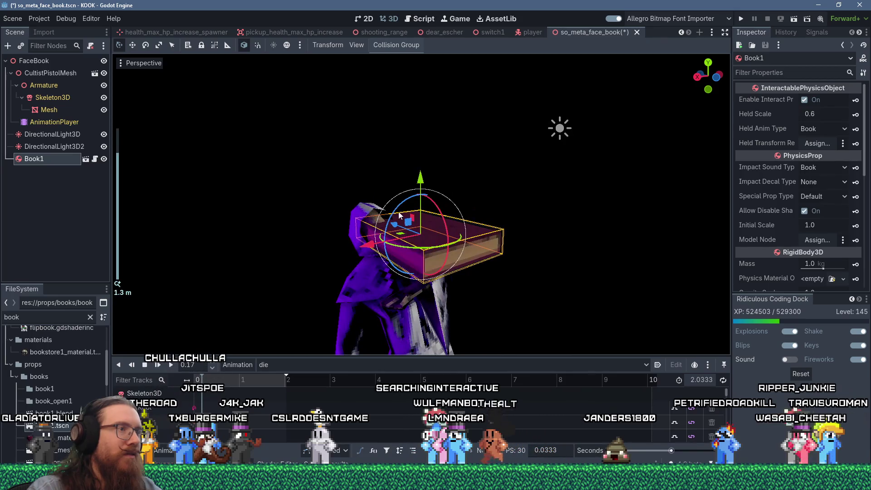
{"action": "mouse_move", "coordinate": [373, 204]}
{"action": "left_mouse_down"}
{"action": "mouse_move", "coordinate": [295, 212]}
{"action": "mouse_move", "coordinate": [425, 244]}
{"action": "mouse_move", "coordinate": [410, 206]}
{"action": "left_mouse_up"}
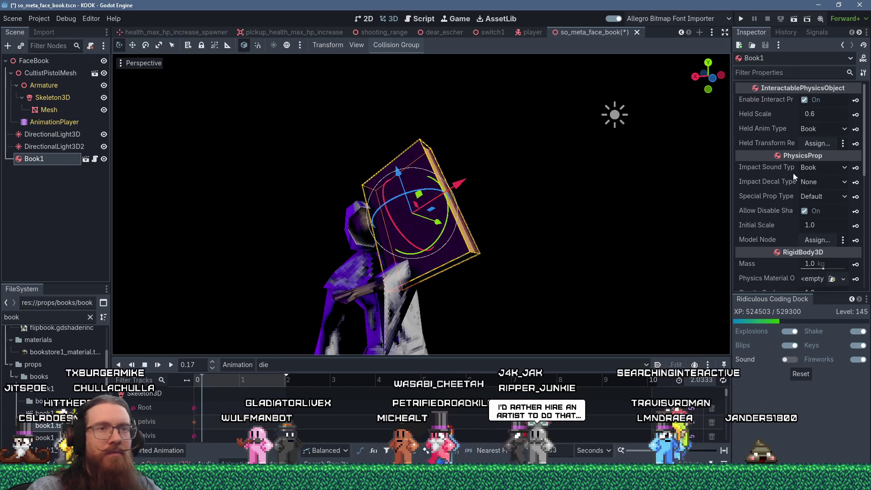
{"action": "scroll", "coordinate": [782, 168], "scroll_direction": "down", "scroll_amount": 3}
{"action": "scroll", "coordinate": [783, 169], "scroll_direction": "up", "scroll_amount": 3}
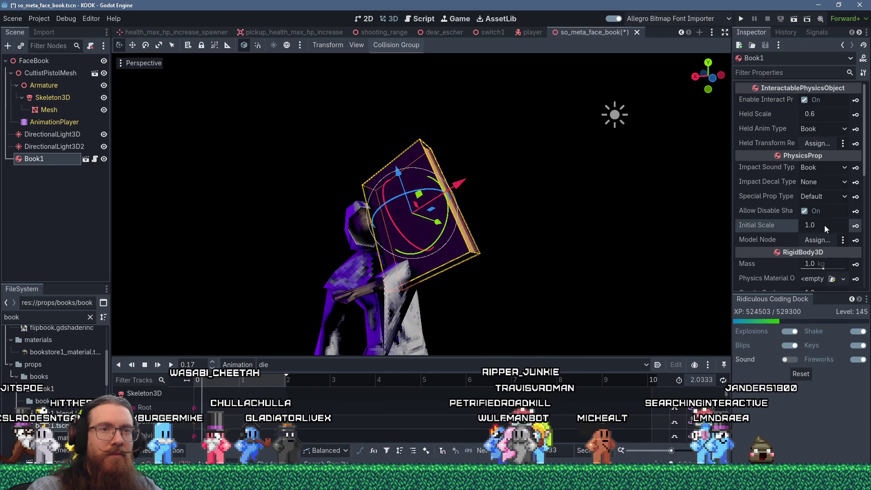
Filter Book1's Inspector for 'scale' to reveal its Transform Scale values
{"action": "left_click", "coordinate": [50, 167]}
{"action": "left_click", "coordinate": [47, 157]}
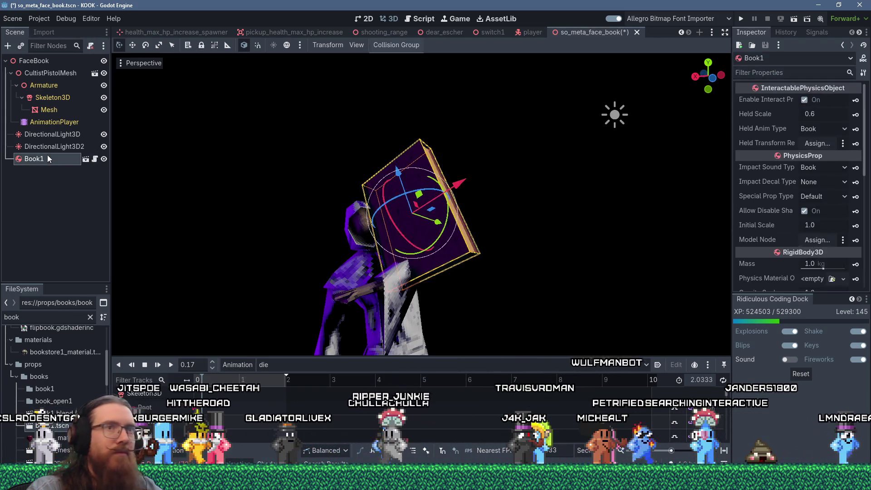
{"action": "scroll", "coordinate": [771, 204], "scroll_direction": "down", "scroll_amount": 5}
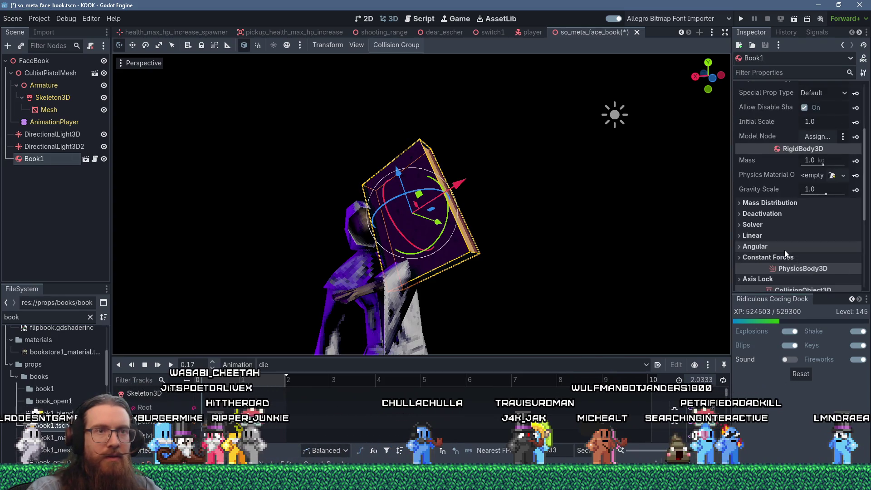
{"action": "scroll", "coordinate": [748, 114], "scroll_direction": "up", "scroll_amount": 4}
{"action": "scroll", "coordinate": [748, 113], "scroll_direction": "up", "scroll_amount": 1}
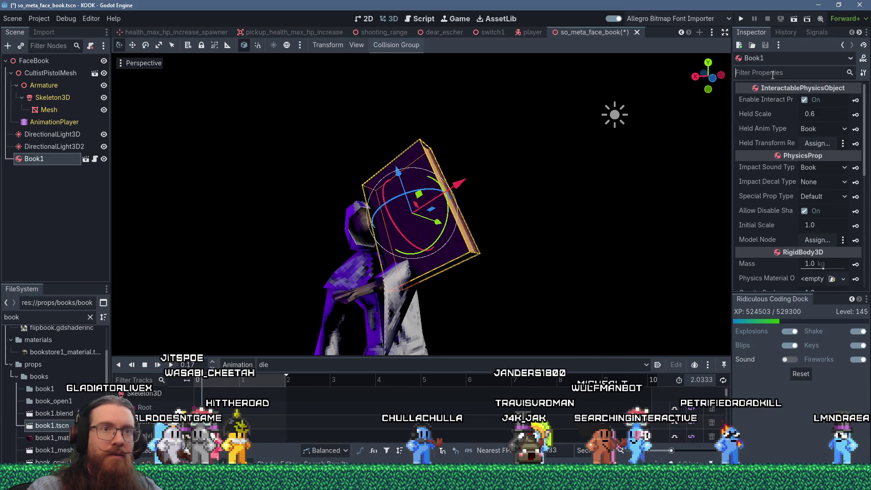
{"action": "left_click", "coordinate": [773, 75]}
{"action": "type", "text": "scale"}
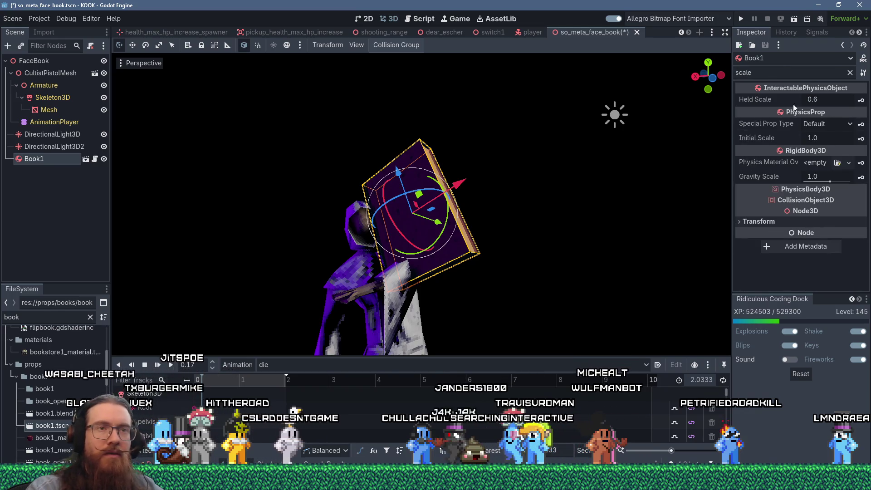
{"action": "left_click", "coordinate": [764, 222]}
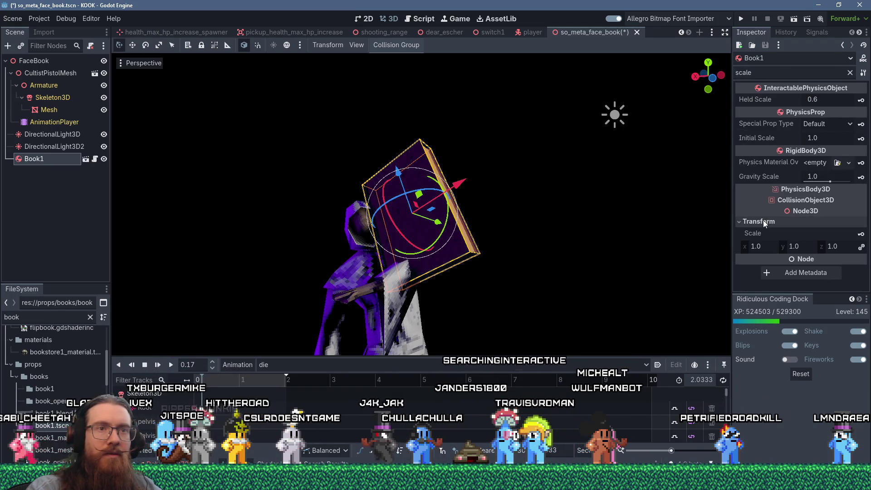
Scale Book1 to 0.5, then 0.7, and freely rotate it against the cultist's face
{"action": "left_click", "coordinate": [767, 245]}
{"action": "type", "text": "0.5"}
{"action": "key", "text": "Return"}
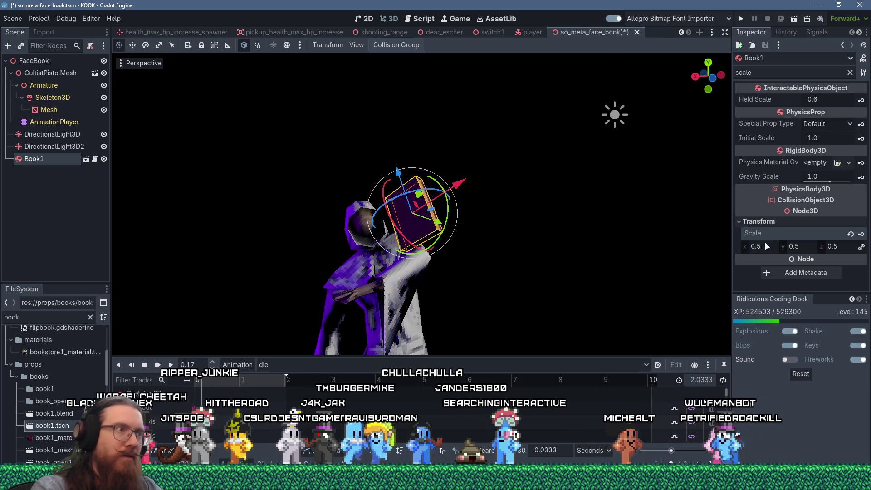
{"action": "left_click", "coordinate": [763, 248]}
{"action": "type", "text": "0.7"}
{"action": "key", "text": "Return"}
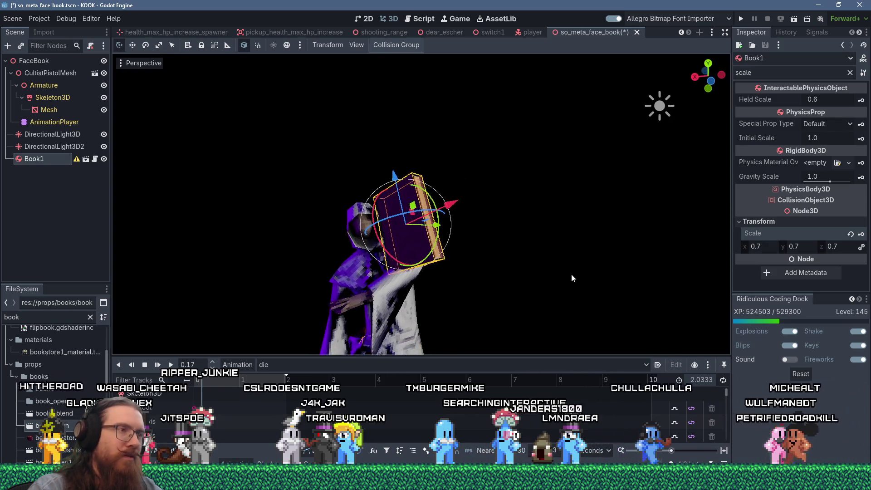
{"action": "key", "text": "r"}
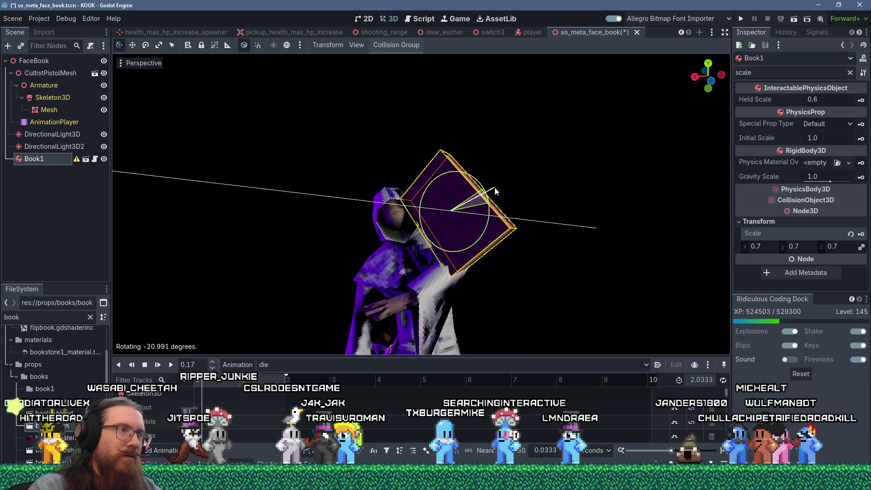
{"action": "left_click", "coordinate": [567, 171]}
{"action": "left_click", "coordinate": [537, 175]}
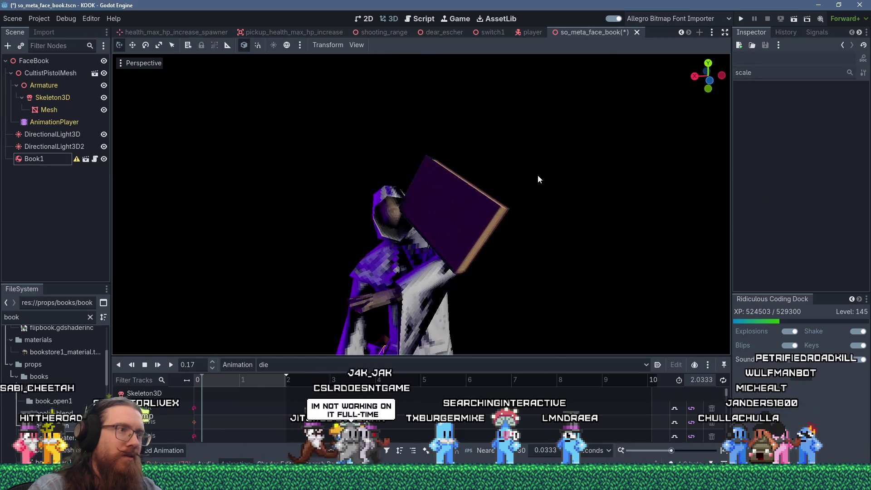
Slide Book1 with the translate gizmo into place over the cultist's face
{"action": "left_click_drag", "start_coordinate": [513, 173], "coordinate": [502, 199]}
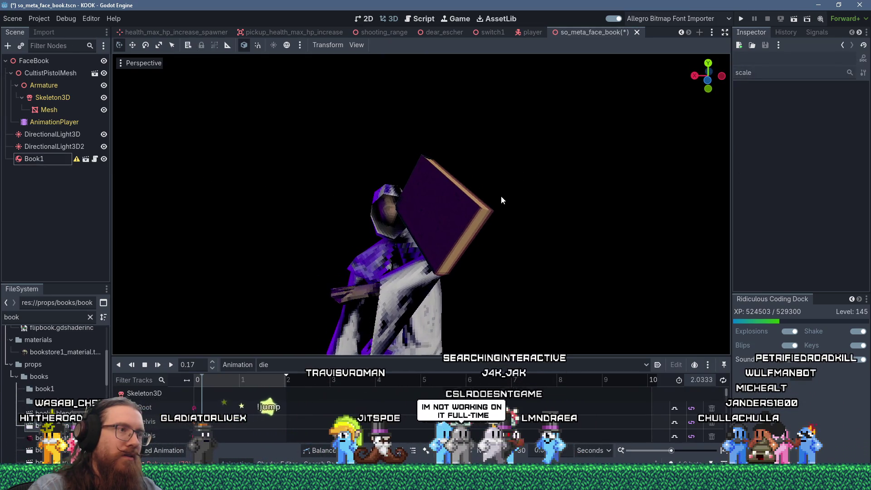
{"action": "left_click", "coordinate": [484, 208]}
{"action": "left_click_drag", "start_coordinate": [475, 158], "coordinate": [472, 152]}
{"action": "left_click_drag", "start_coordinate": [461, 187], "coordinate": [467, 181]}
{"action": "left_click", "coordinate": [531, 184]}
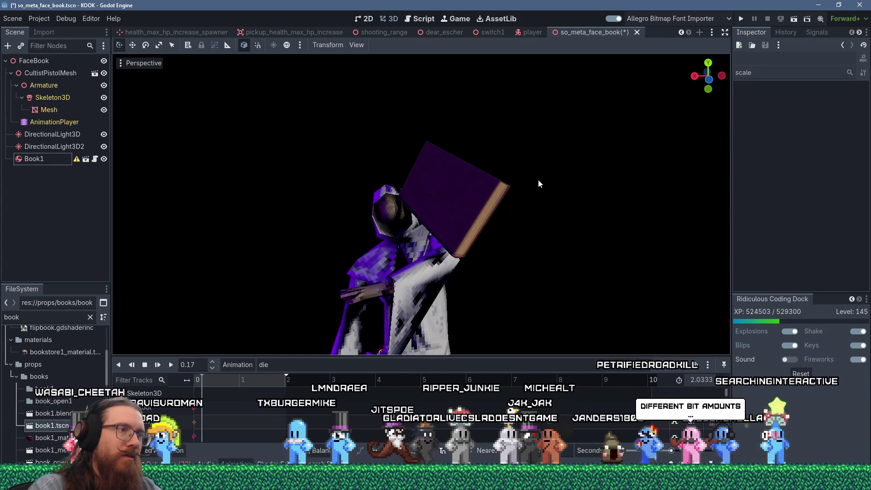
Rotate the first DirectionalLight3D to turn its light toward the cultist
{"action": "scroll", "coordinate": [538, 178], "scroll_direction": "down", "scroll_amount": 3}
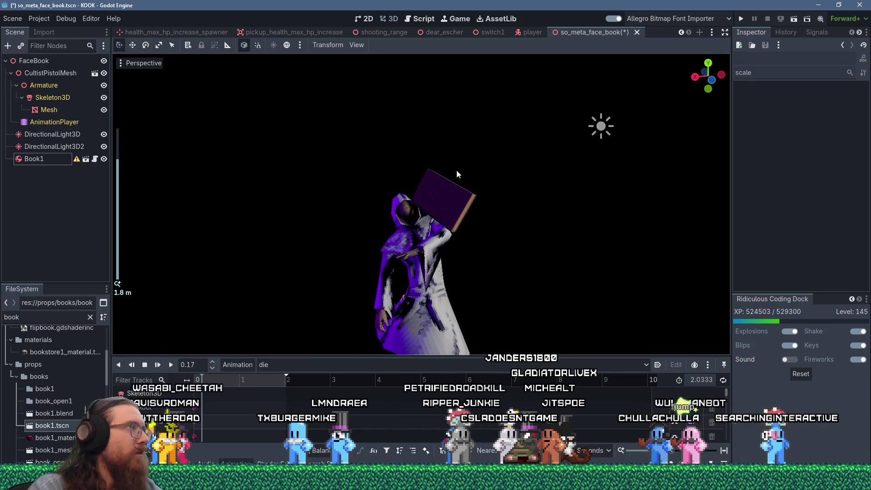
{"action": "left_click", "coordinate": [52, 134]}
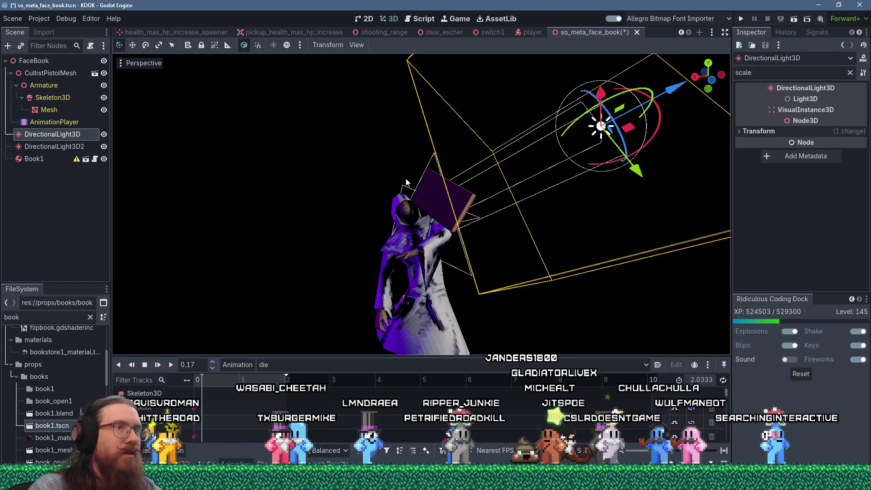
{"action": "scroll", "coordinate": [380, 203], "scroll_direction": "down", "scroll_amount": 3}
{"action": "mouse_move", "coordinate": [562, 161]}
{"action": "left_mouse_down"}
{"action": "mouse_move", "coordinate": [514, 156]}
{"action": "mouse_move", "coordinate": [522, 150]}
{"action": "left_mouse_up"}
{"action": "scroll", "coordinate": [511, 159], "scroll_direction": "up", "scroll_amount": 3}
{"action": "scroll", "coordinate": [471, 160], "scroll_direction": "up", "scroll_amount": 5}
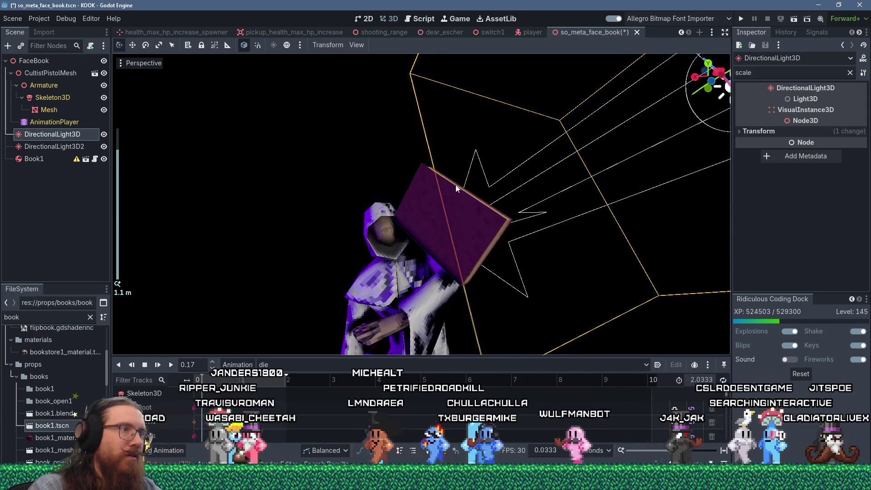
{"action": "scroll", "coordinate": [454, 191], "scroll_direction": "down", "scroll_amount": 2}
Shift the book along the X axis and check its placement
{"action": "left_click", "coordinate": [465, 204]}
{"action": "left_click_drag", "start_coordinate": [475, 220], "coordinate": [456, 204]}
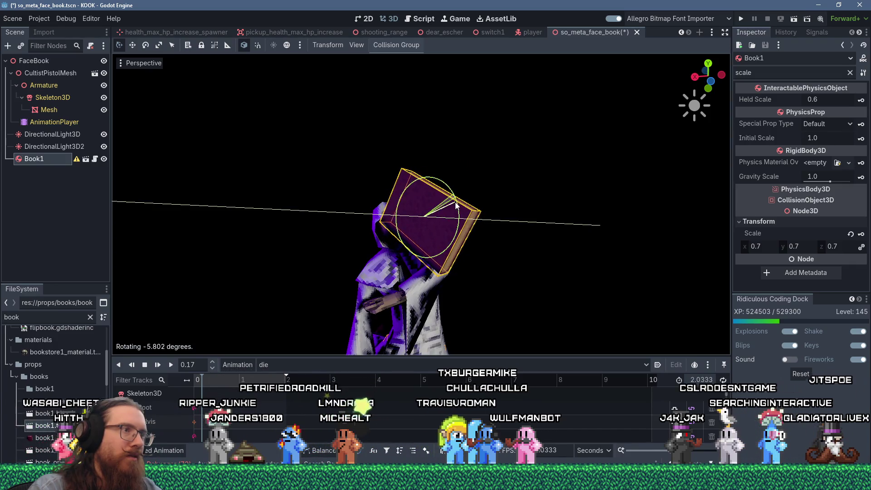
{"action": "left_click", "coordinate": [500, 186]}
{"action": "scroll", "coordinate": [515, 184], "scroll_direction": "down", "scroll_amount": 1}
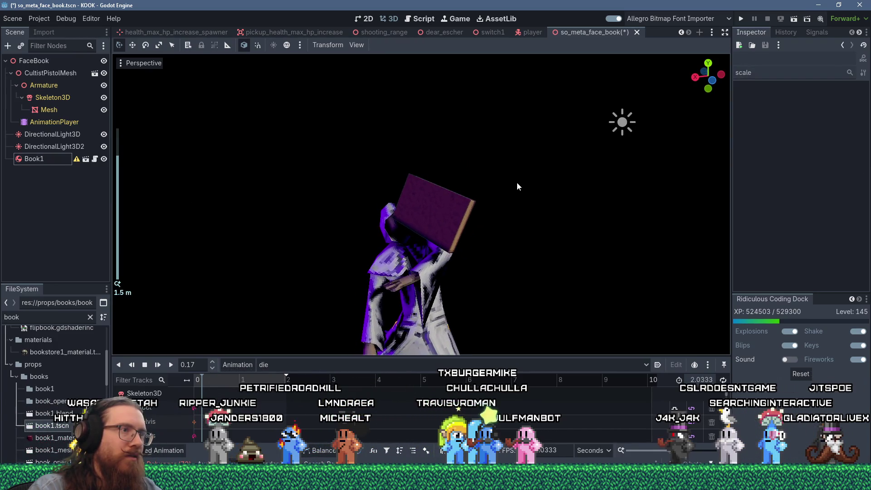
{"action": "scroll", "coordinate": [522, 179], "scroll_direction": "up", "scroll_amount": 1}
{"action": "scroll", "coordinate": [529, 184], "scroll_direction": "down", "scroll_amount": 2}
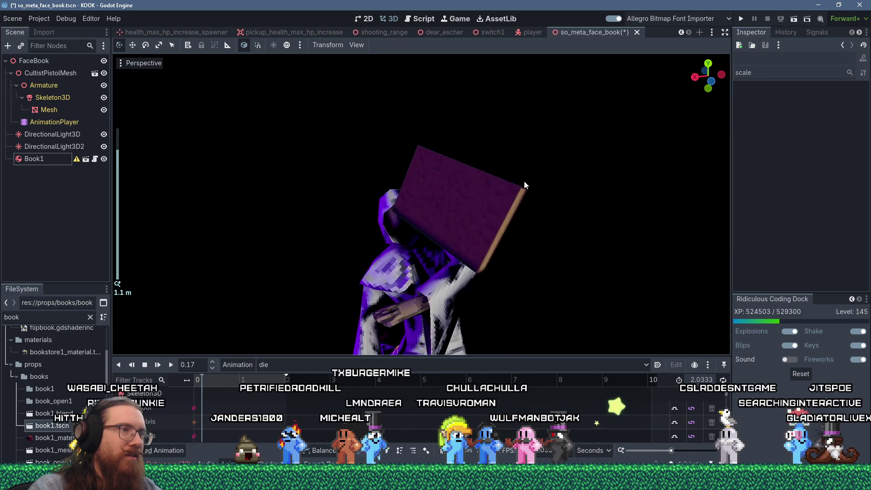
Tilt the book more steeply over the cultist's face
{"action": "left_click", "coordinate": [502, 194]}
{"action": "mouse_move", "coordinate": [443, 172]}
{"action": "left_mouse_down"}
{"action": "mouse_move", "coordinate": [432, 176]}
{"action": "mouse_move", "coordinate": [444, 182]}
{"action": "left_mouse_up"}
{"action": "left_click", "coordinate": [515, 174]}
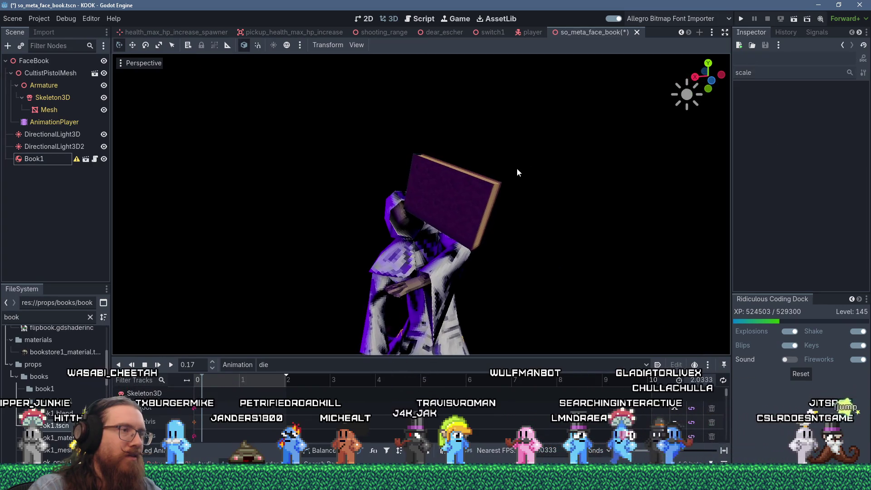
{"action": "left_click_drag", "start_coordinate": [542, 186], "coordinate": [548, 199]}
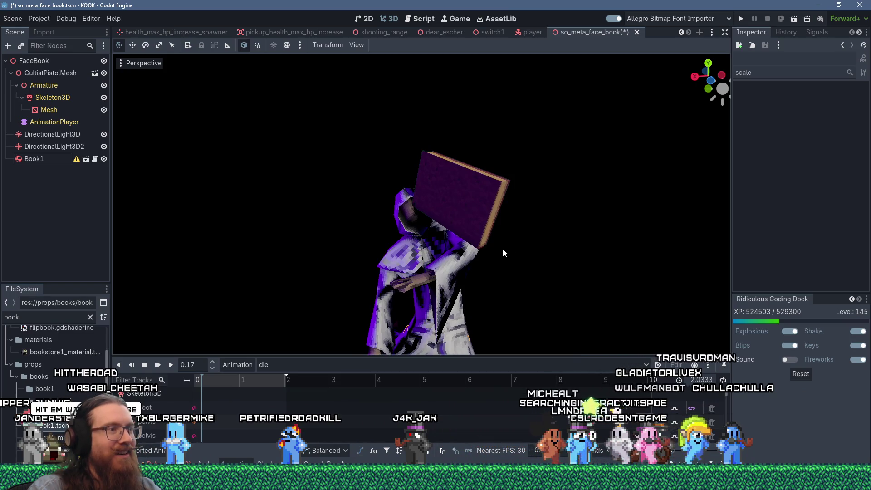
{"action": "left_click", "coordinate": [357, 45]}
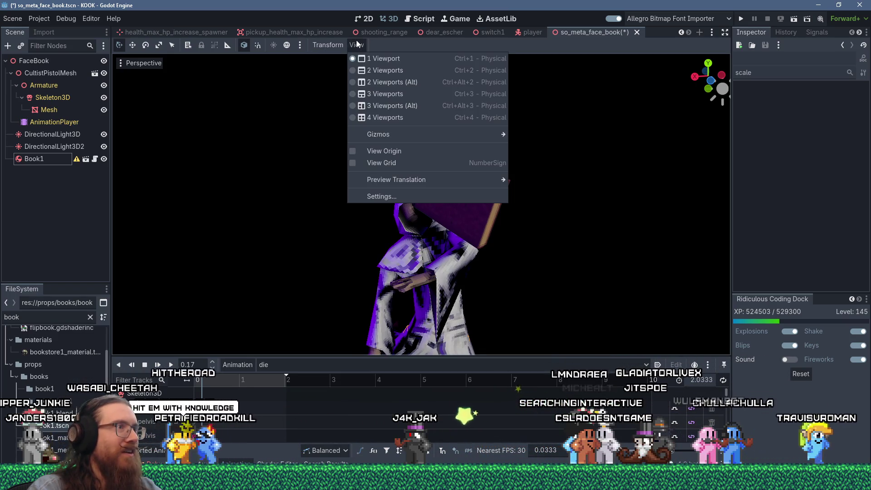
Close the Gizmos options, orbit to frame the book-faced cultist, then bring Krita's bucket_head forward
{"action": "mouse_move", "coordinate": [393, 135]}
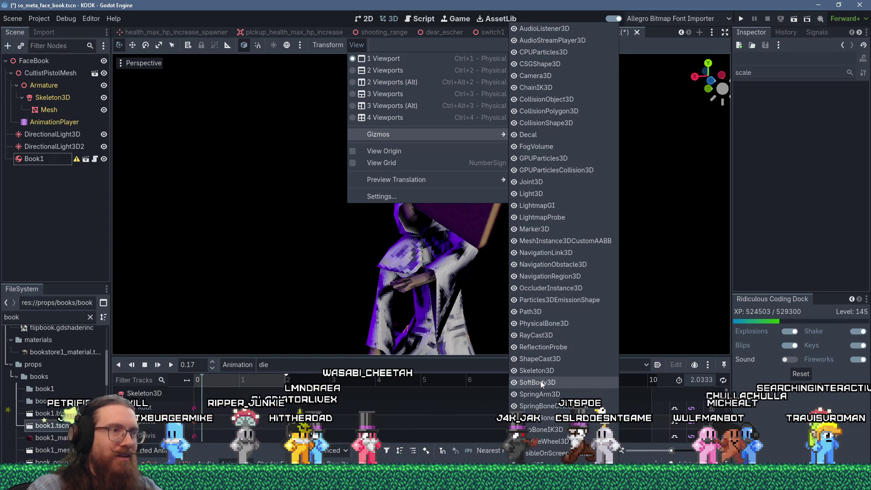
{"action": "left_click", "coordinate": [490, 306]}
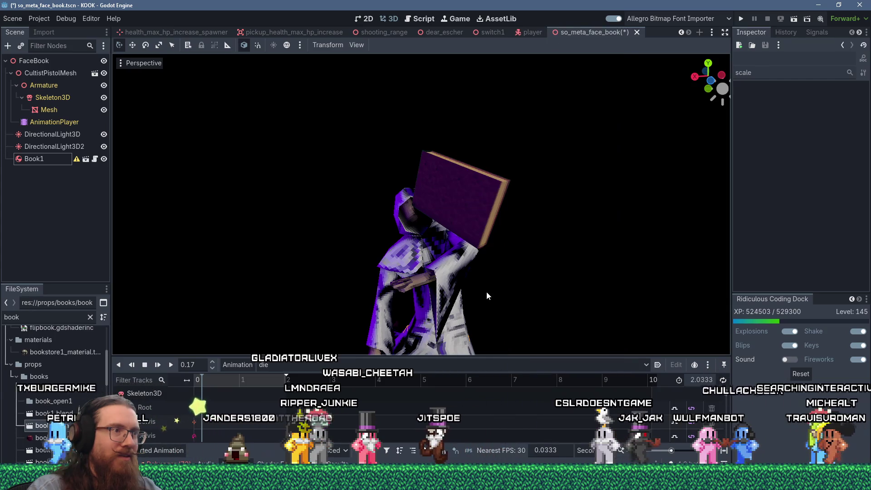
{"action": "scroll", "coordinate": [487, 291], "scroll_direction": "up", "scroll_amount": 1}
{"action": "mouse_move", "coordinate": [486, 295]}
{"action": "left_mouse_down"}
{"action": "mouse_move", "coordinate": [515, 300]}
{"action": "mouse_move", "coordinate": [489, 291]}
{"action": "mouse_move", "coordinate": [511, 299]}
{"action": "mouse_move", "coordinate": [517, 291]}
{"action": "left_mouse_up"}
{"action": "scroll", "coordinate": [525, 300], "scroll_direction": "down", "scroll_amount": 2}
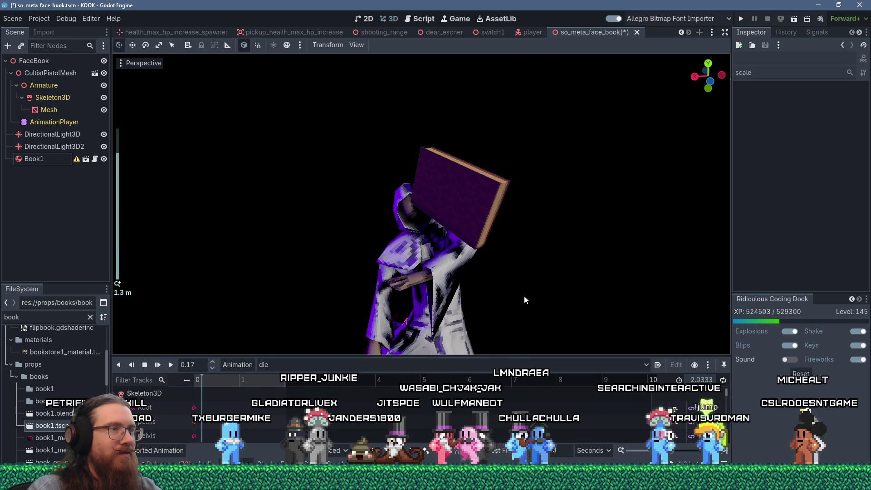
{"action": "scroll", "coordinate": [525, 299], "scroll_direction": "up", "scroll_amount": 1}
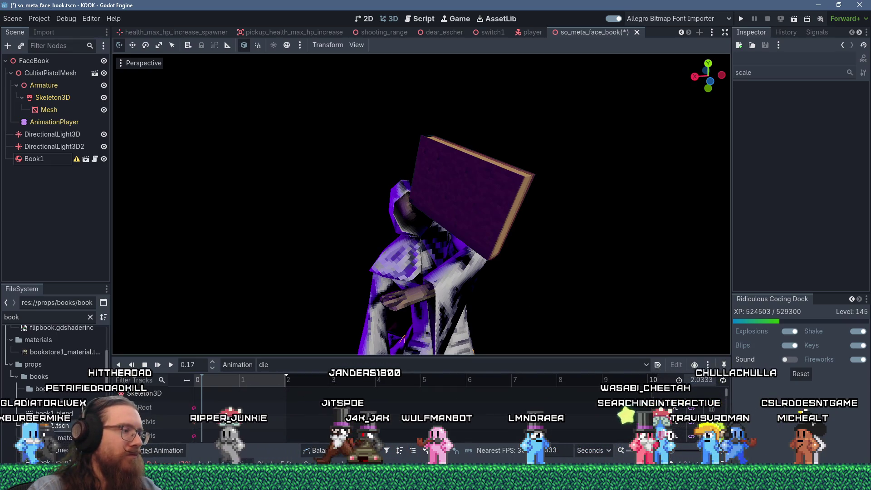
{"action": "mouse_move", "coordinate": [217, 479]}
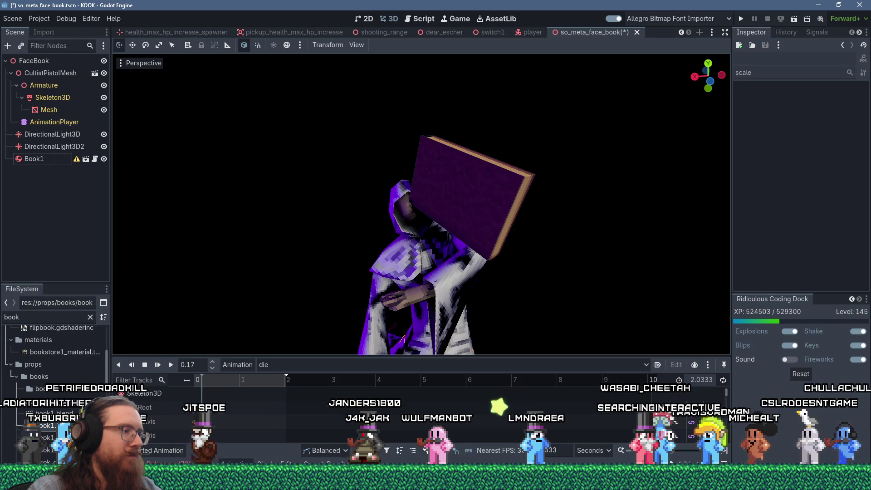
{"action": "left_click", "coordinate": [215, 436]}
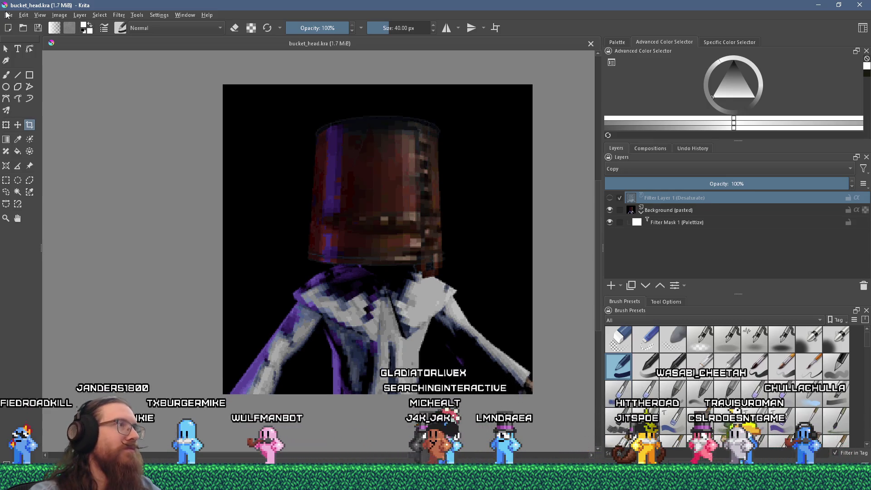
Open the Edit menu on Krita's bucket_head image
{"action": "left_click", "coordinate": [23, 15]}
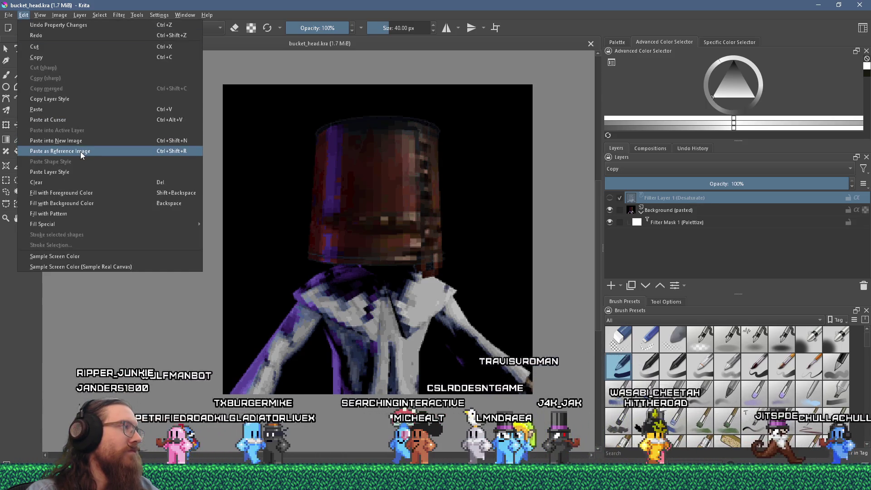
Paste the Godot screenshot as a new image, cropped and trimmed around the book-faced cultist
{"action": "left_click", "coordinate": [82, 141]}
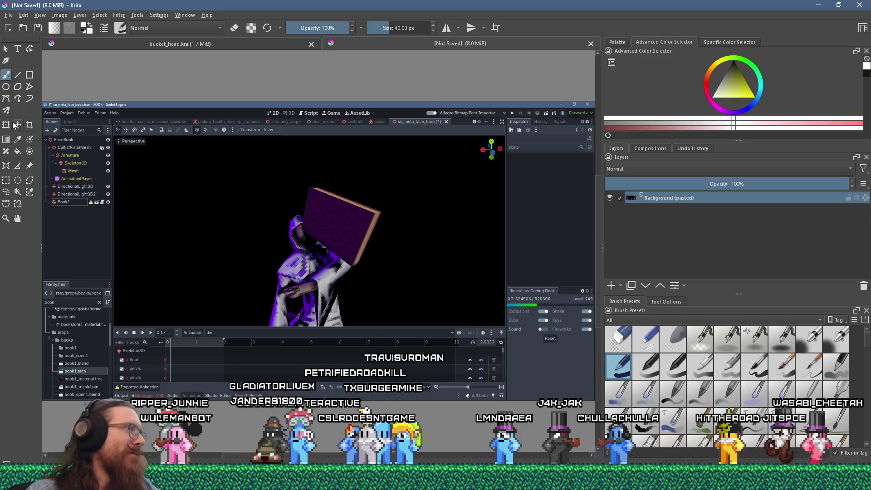
{"action": "left_click_drag", "start_coordinate": [245, 167], "coordinate": [395, 286]}
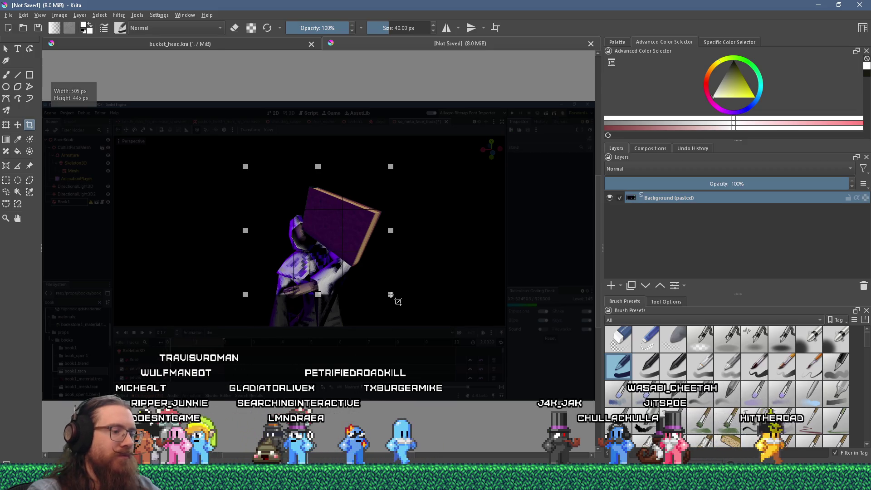
{"action": "key", "text": "Return"}
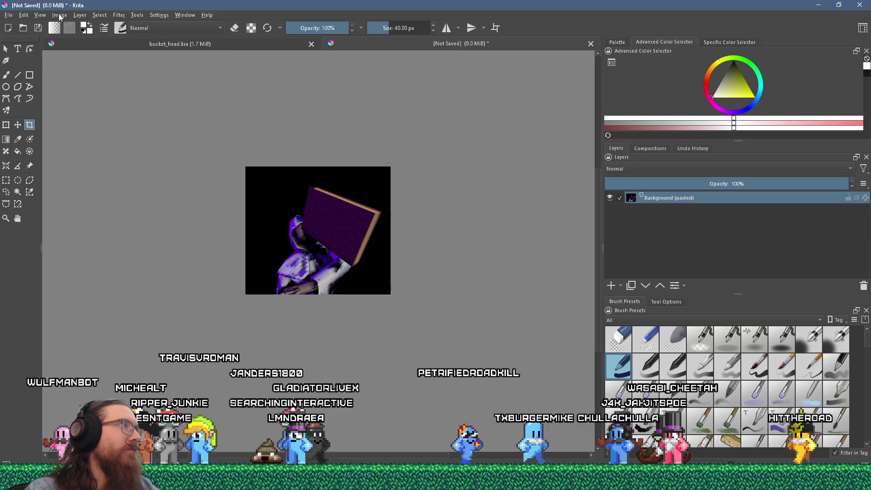
{"action": "left_click", "coordinate": [59, 15]}
{"action": "left_click", "coordinate": [133, 133]}
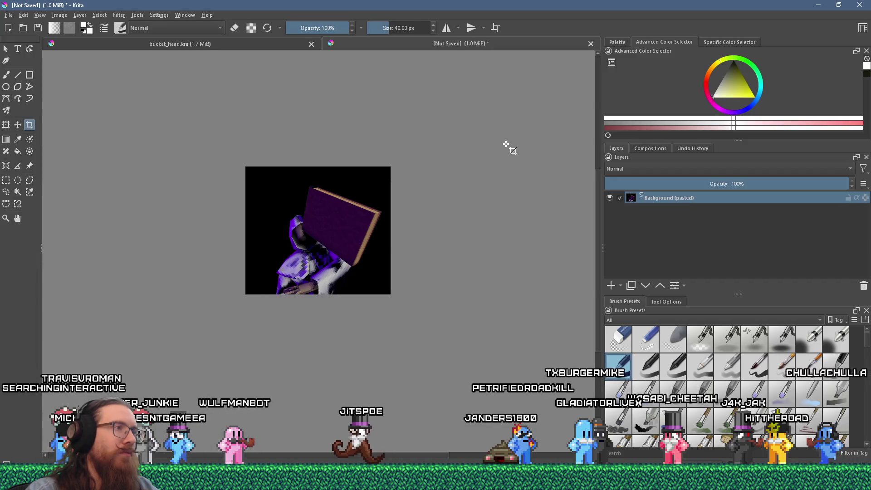
{"action": "key", "text": "alt+Tab"}
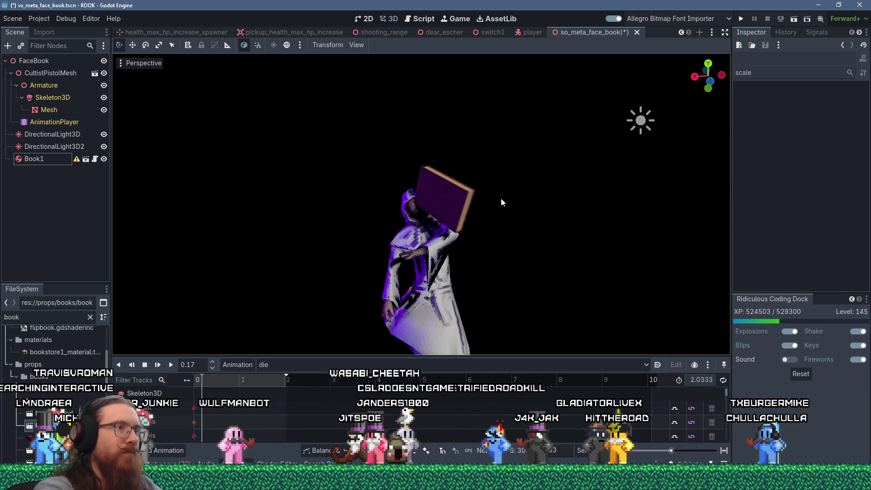
Paste the copied render as a new layer and delete the old Background layer
{"action": "key", "text": "alt+Tab"}
{"action": "left_click", "coordinate": [23, 15]}
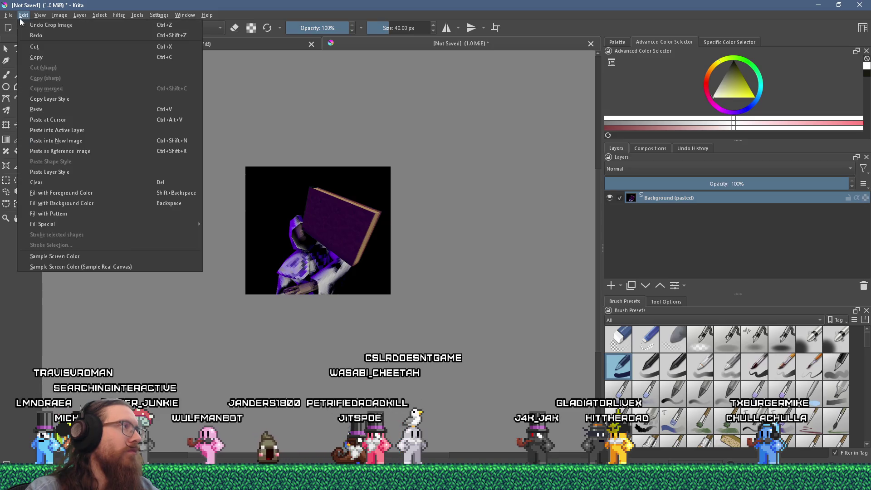
{"action": "left_click", "coordinate": [65, 110]}
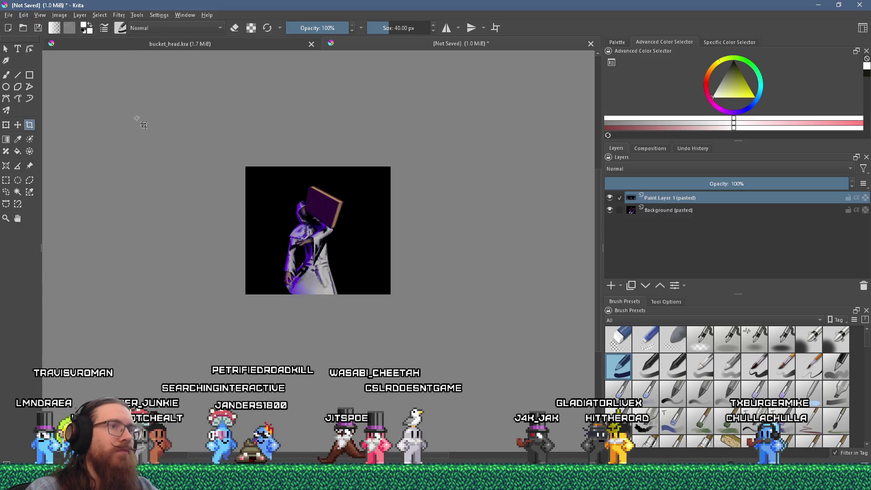
{"action": "left_click", "coordinate": [719, 216]}
{"action": "left_click", "coordinate": [863, 287]}
Crop the canvas to 352×278 around the hooded figure
{"action": "scroll", "coordinate": [282, 208], "scroll_direction": "up", "scroll_amount": 3}
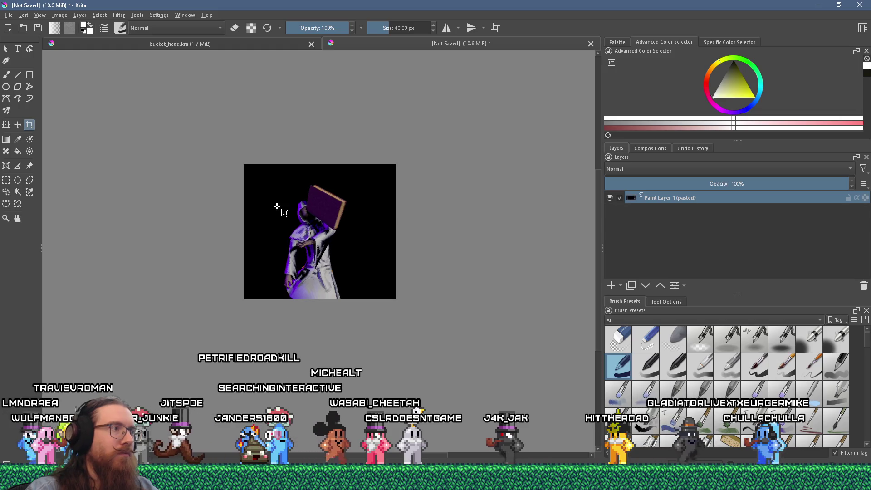
{"action": "left_click_drag", "start_coordinate": [247, 161], "coordinate": [410, 292]}
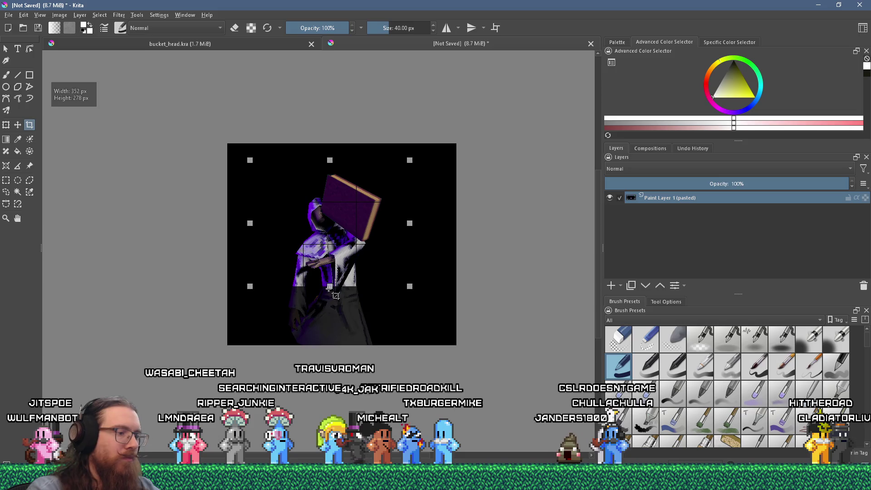
{"action": "key", "text": "Return"}
{"action": "left_click", "coordinate": [59, 15]}
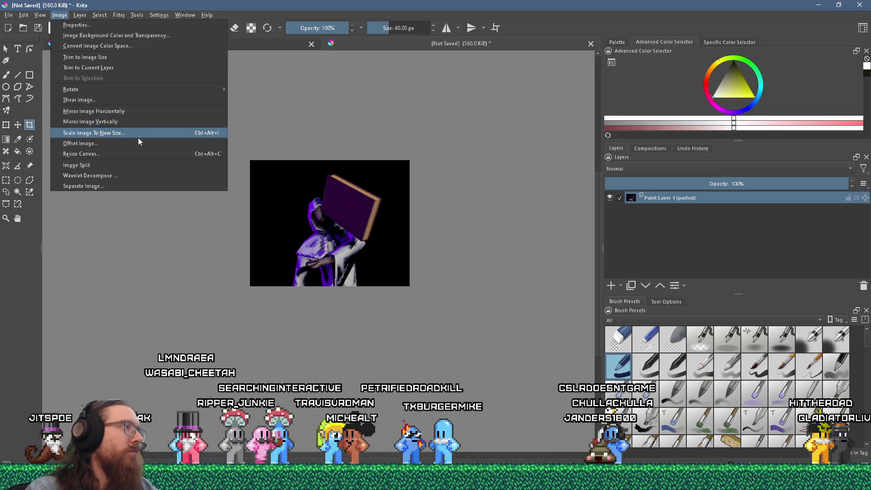
Resize the canvas to 256 px wide, then switch to bucket_head.kra
{"action": "left_click", "coordinate": [126, 153]}
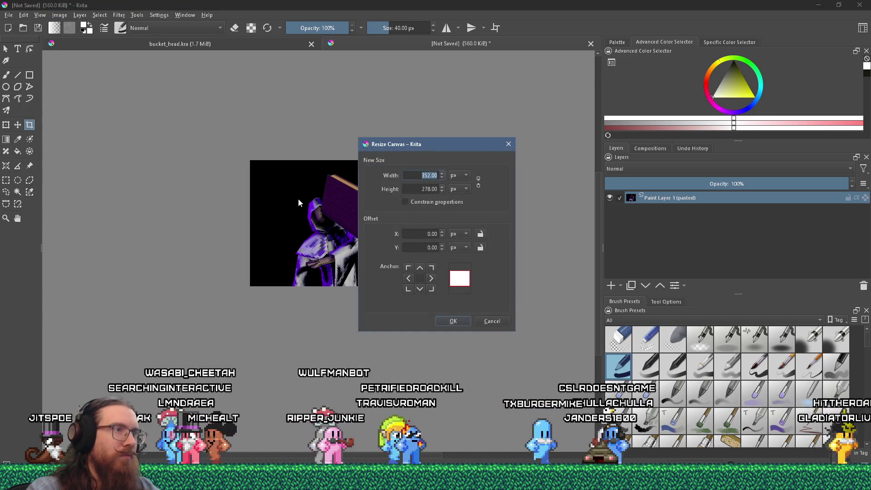
{"action": "type", "text": "256"}
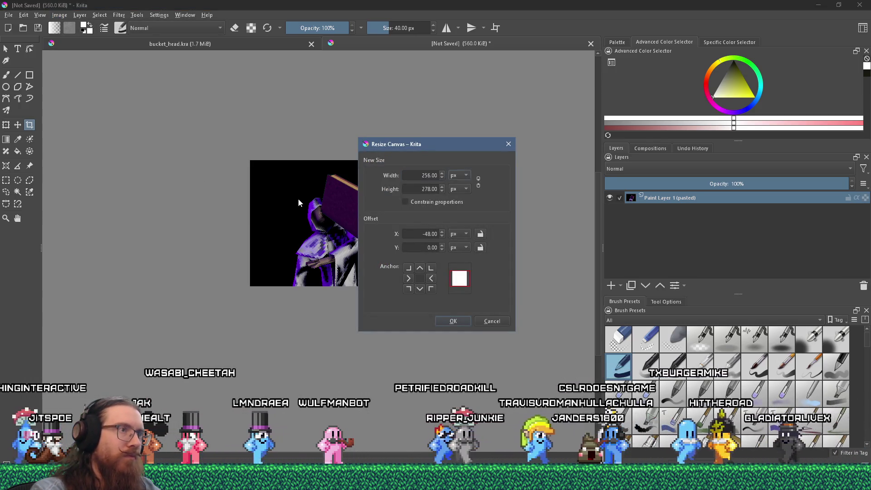
{"action": "key", "text": "Return"}
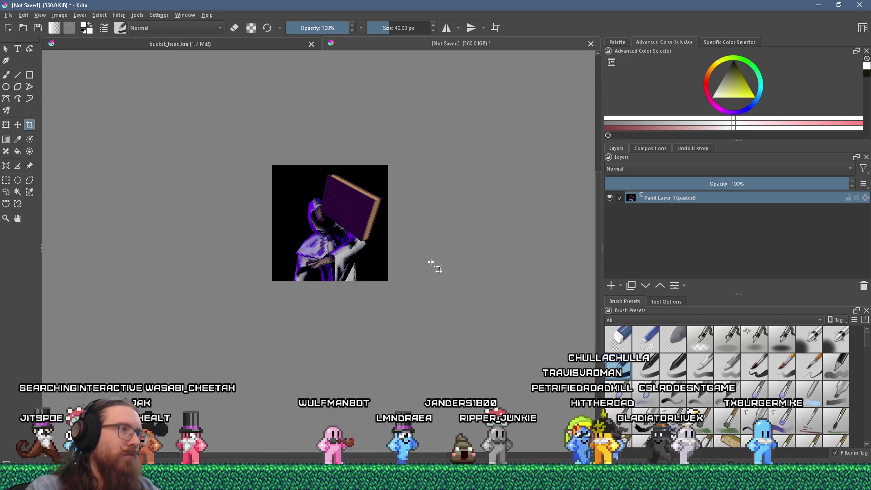
{"action": "scroll", "coordinate": [408, 248], "scroll_direction": "up", "scroll_amount": 2}
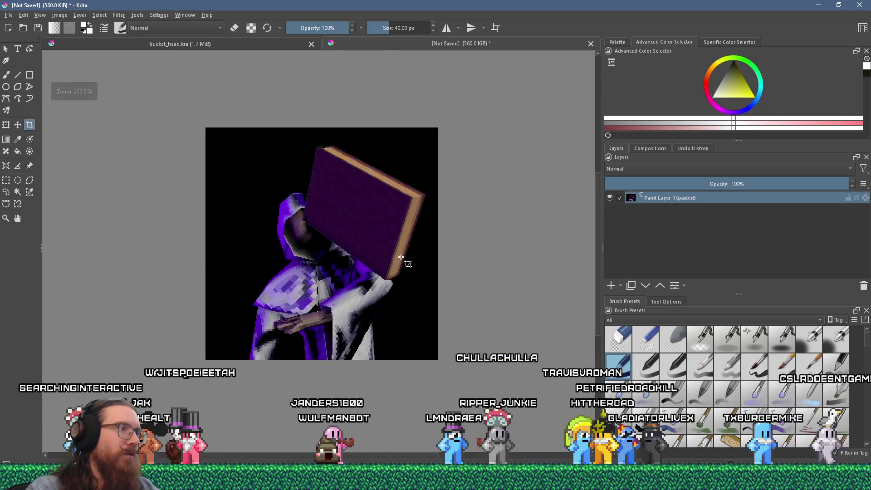
{"action": "scroll", "coordinate": [404, 262], "scroll_direction": "down", "scroll_amount": 2}
{"action": "scroll", "coordinate": [381, 238], "scroll_direction": "up", "scroll_amount": 2}
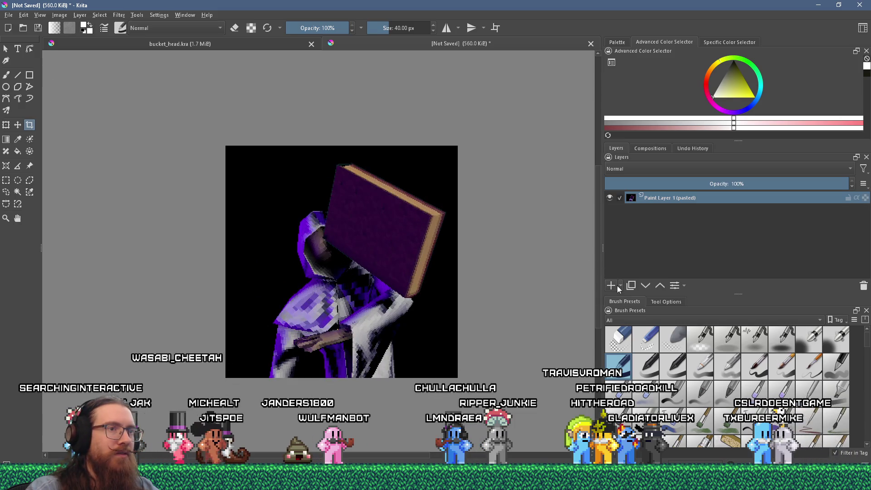
{"action": "key", "text": "ctrl+Tab"}
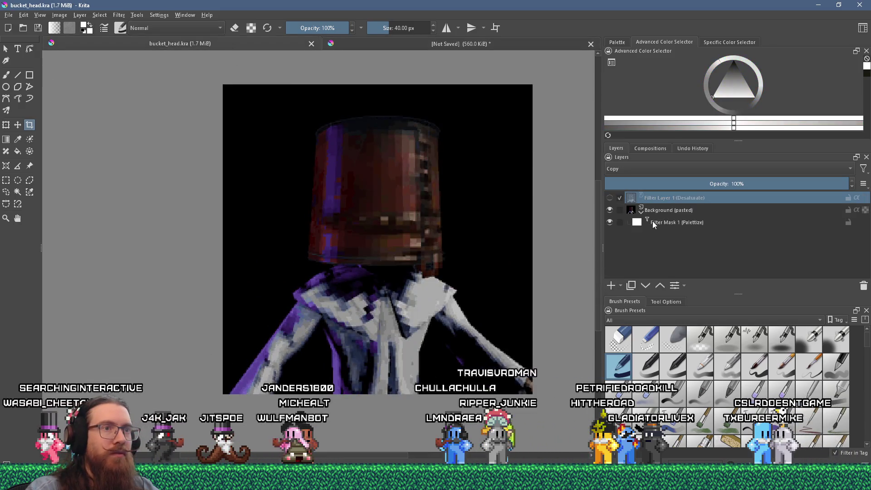
Copy Filter Mask 1 (Palettize) from bucket_head.kra and paste it onto Paint Layer 1 of the unsaved image
{"action": "left_click", "coordinate": [672, 223]}
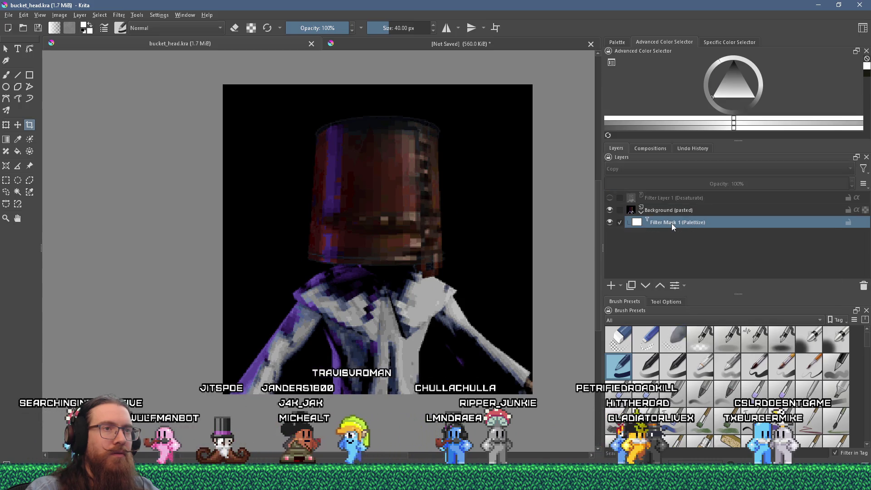
{"action": "right_click", "coordinate": [671, 223]}
{"action": "left_click", "coordinate": [699, 264]}
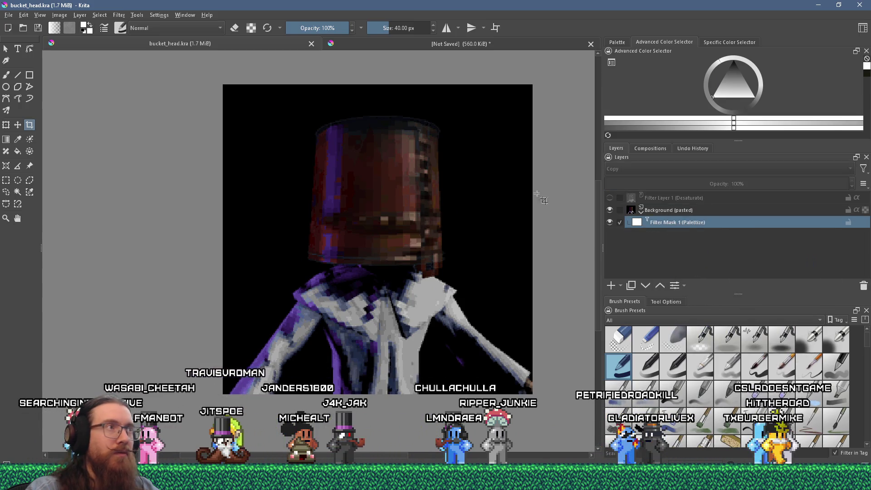
{"action": "left_click", "coordinate": [404, 42]}
{"action": "right_click", "coordinate": [644, 202]}
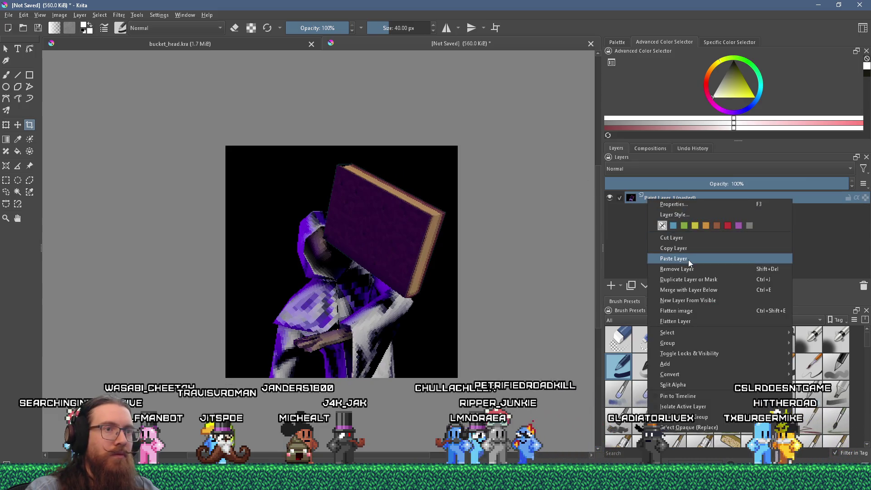
{"action": "left_click", "coordinate": [688, 259]}
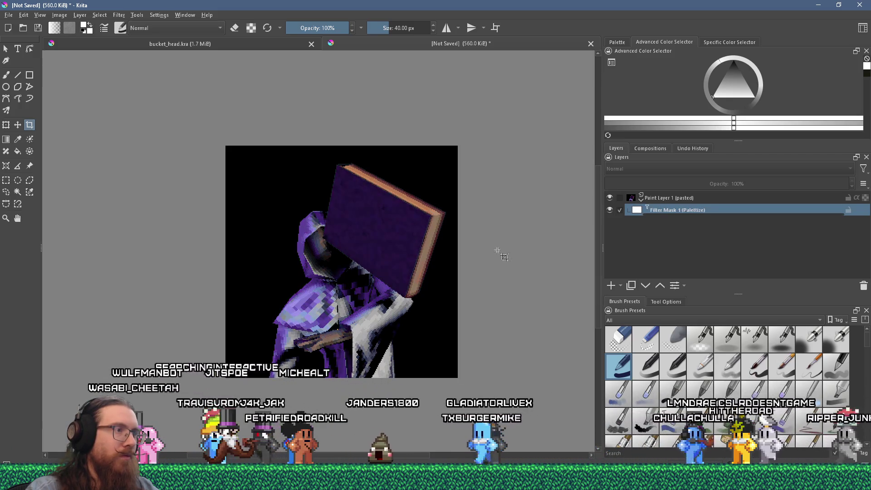
{"action": "scroll", "coordinate": [414, 252], "scroll_direction": "down", "scroll_amount": 5}
{"action": "scroll", "coordinate": [414, 253], "scroll_direction": "up", "scroll_amount": 5}
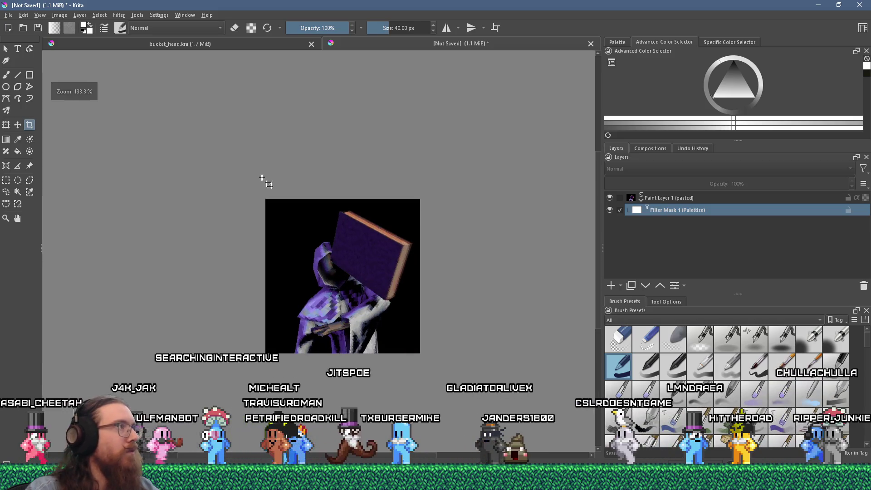
{"action": "left_click", "coordinate": [8, 15]}
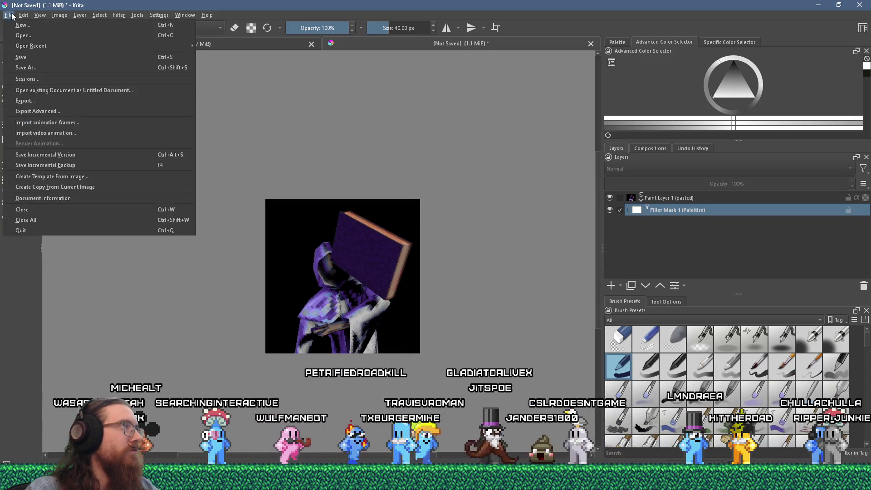
Save the new image as so_meta_face_book.kra
{"action": "left_click", "coordinate": [22, 67]}
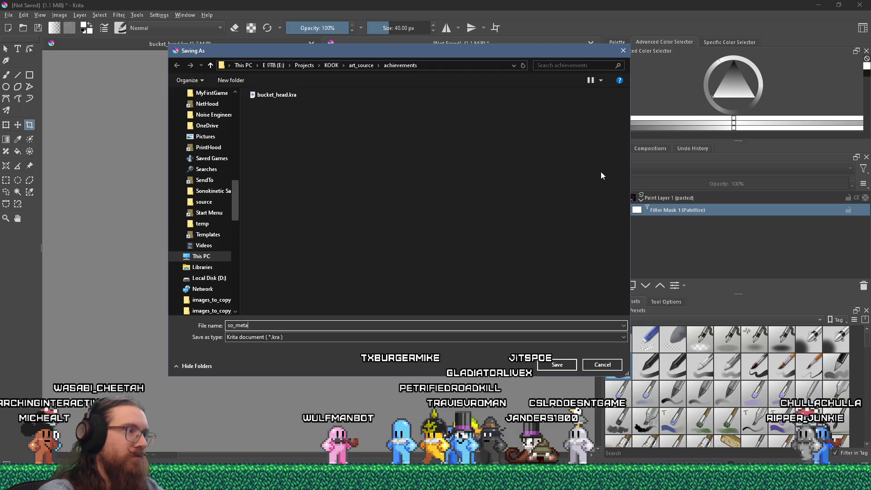
{"action": "type", "text": "_face_book"}
{"action": "key", "text": "Return"}
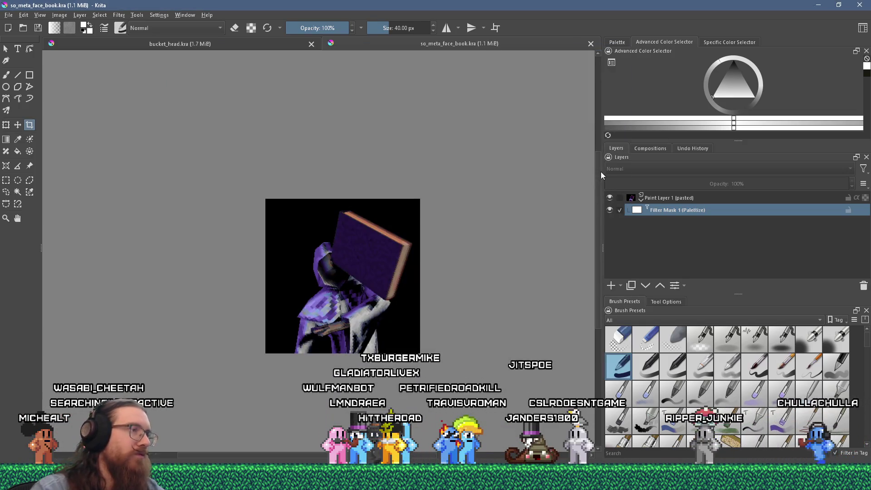
Export the image as so_meta_face_book.jpg, accepting the JPEG settings
{"action": "left_click", "coordinate": [9, 15]}
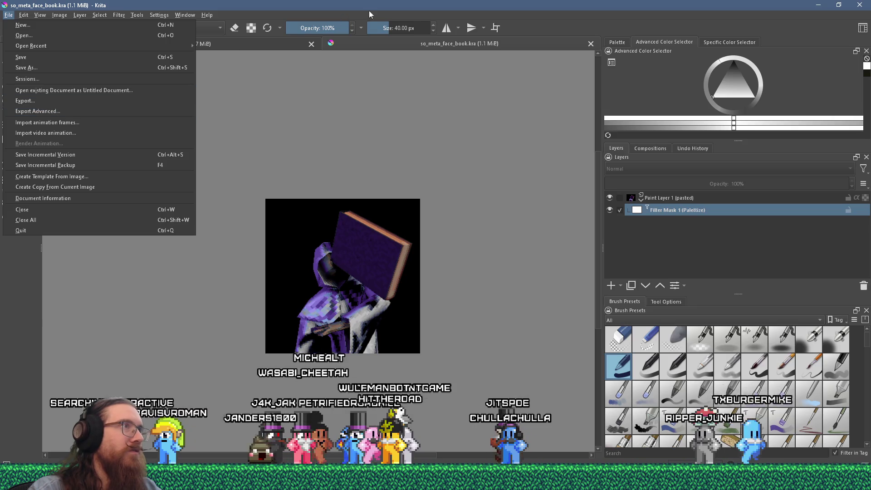
{"action": "left_click", "coordinate": [265, 36]}
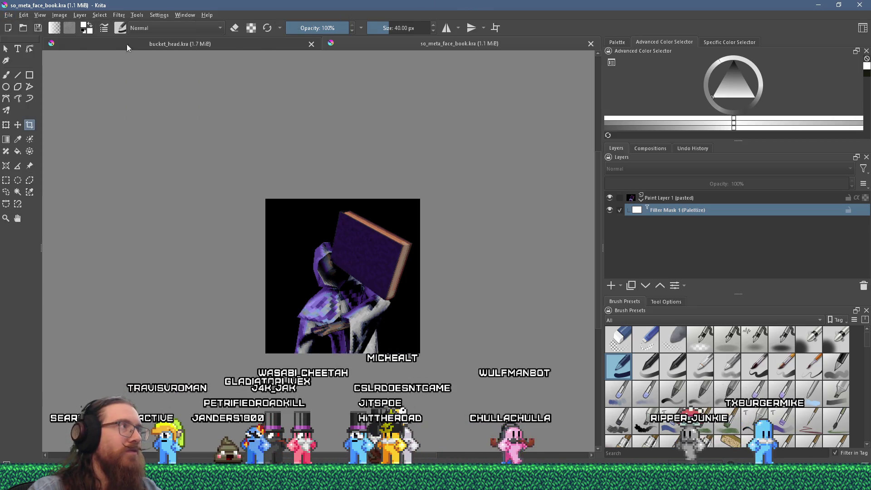
{"action": "left_click", "coordinate": [8, 15]}
{"action": "left_click", "coordinate": [53, 105]}
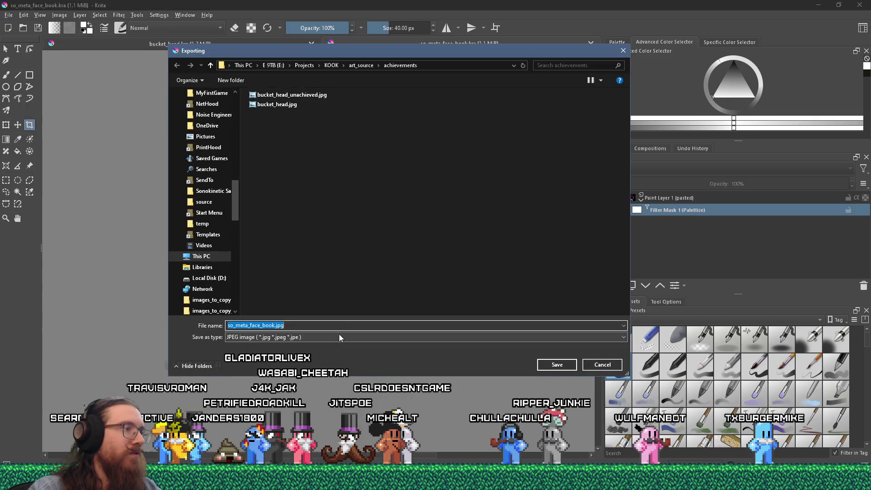
{"action": "left_click", "coordinate": [539, 364]}
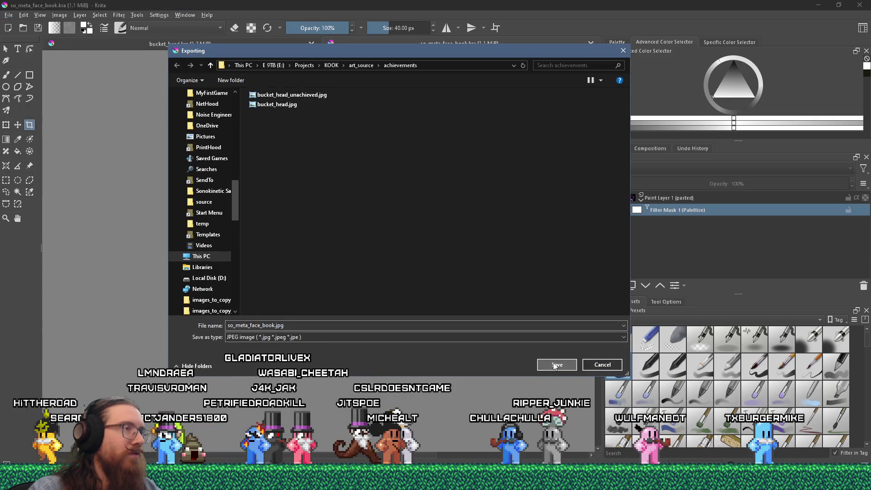
{"action": "left_click", "coordinate": [502, 336]}
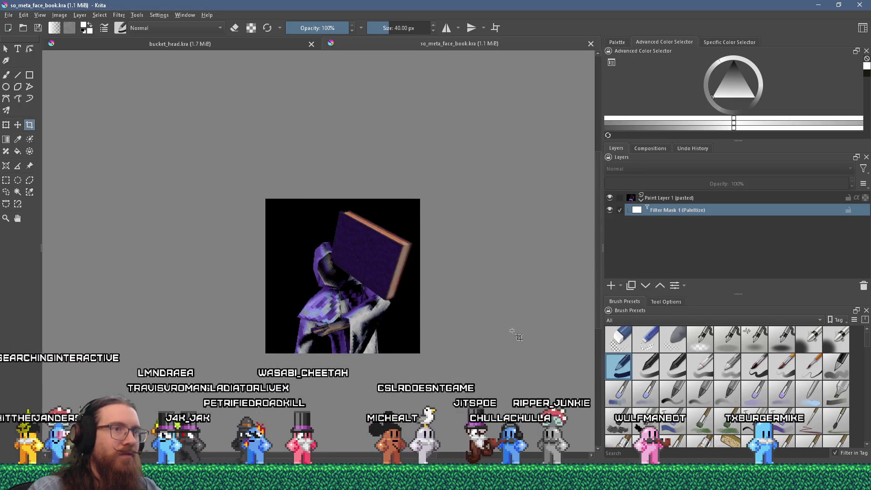
Add a Desaturate filter layer to turn the figure greyscale
{"action": "left_click", "coordinate": [622, 285]}
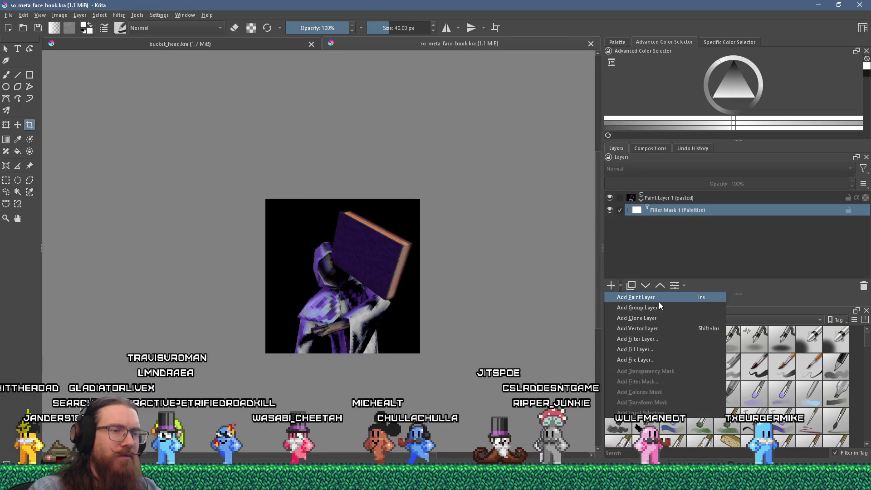
{"action": "left_click", "coordinate": [650, 339]}
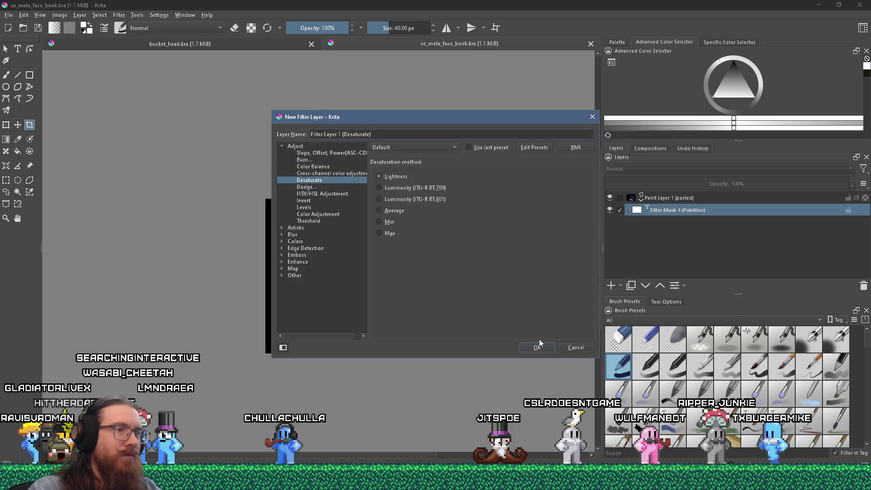
{"action": "left_click", "coordinate": [538, 348]}
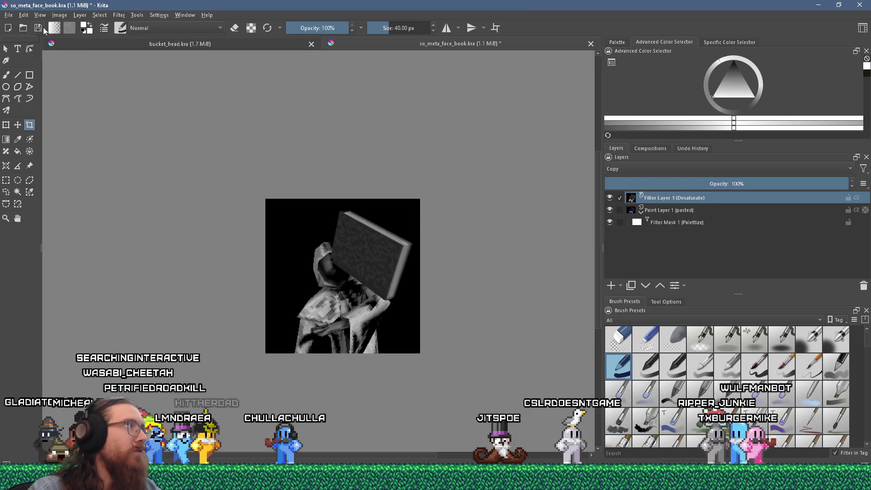
Export the greyscale version as a JPEG with the proposed file name and default settings
{"action": "left_click", "coordinate": [8, 14]}
{"action": "left_click", "coordinate": [27, 101]}
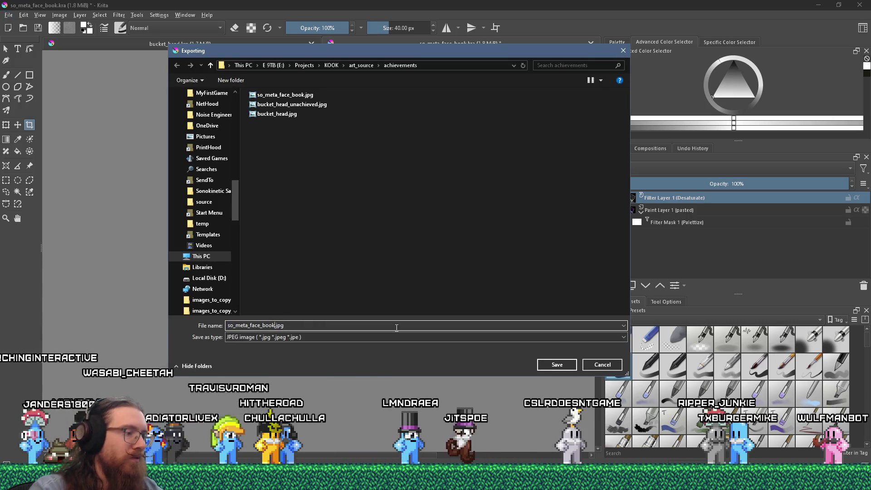
{"action": "key", "text": "Return"}
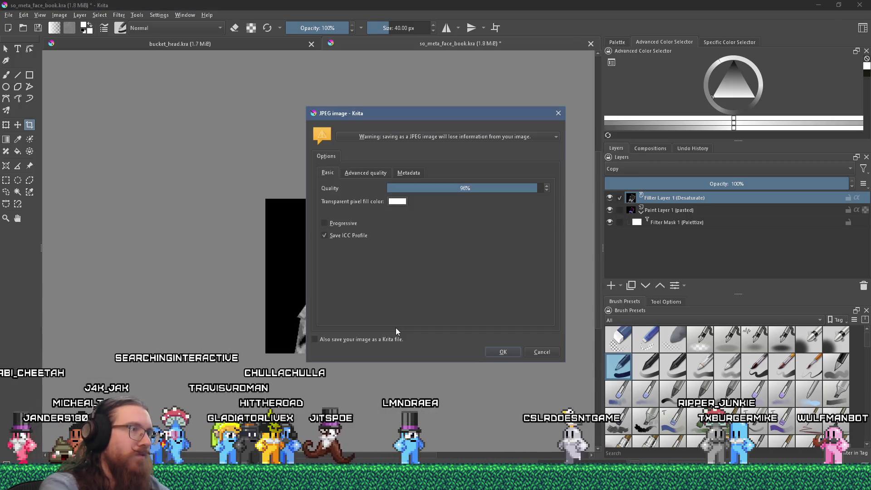
{"action": "left_click", "coordinate": [504, 354]}
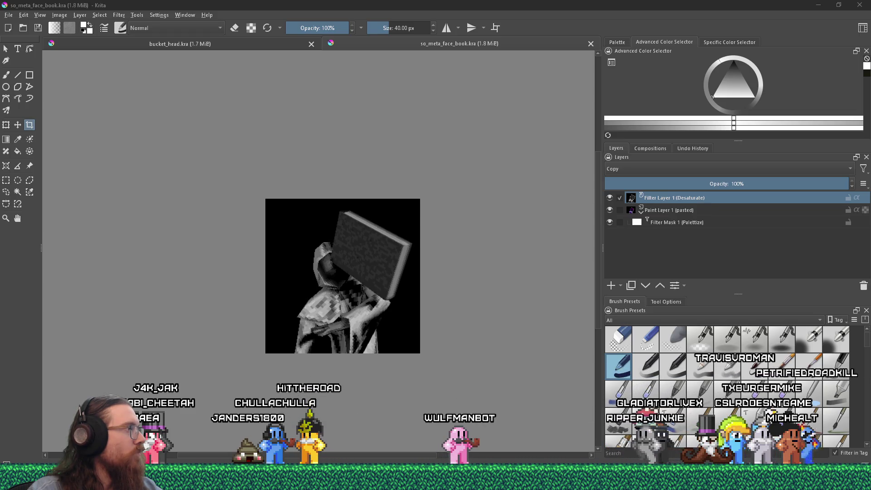
In Godot, tint the DirectionalLight3D a warm cream colour f0d9b8
{"action": "key", "text": "alt+Tab"}
{"action": "key", "text": "Tab"}
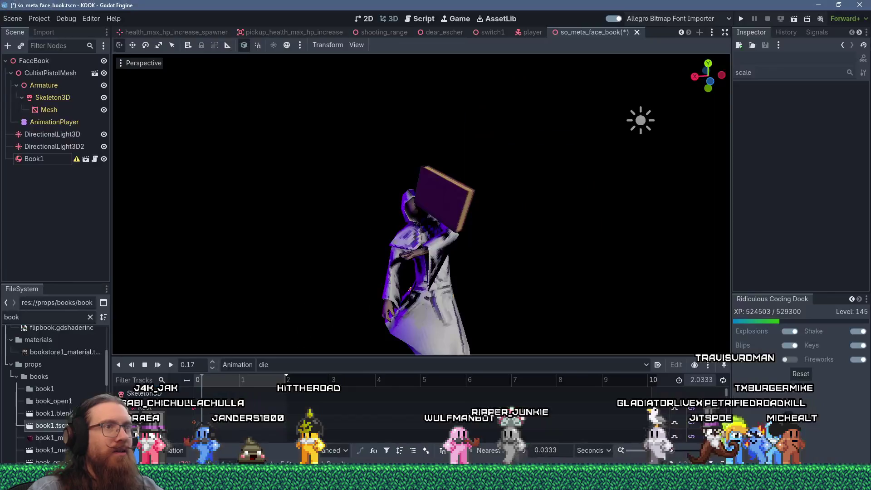
{"action": "left_click", "coordinate": [51, 134]}
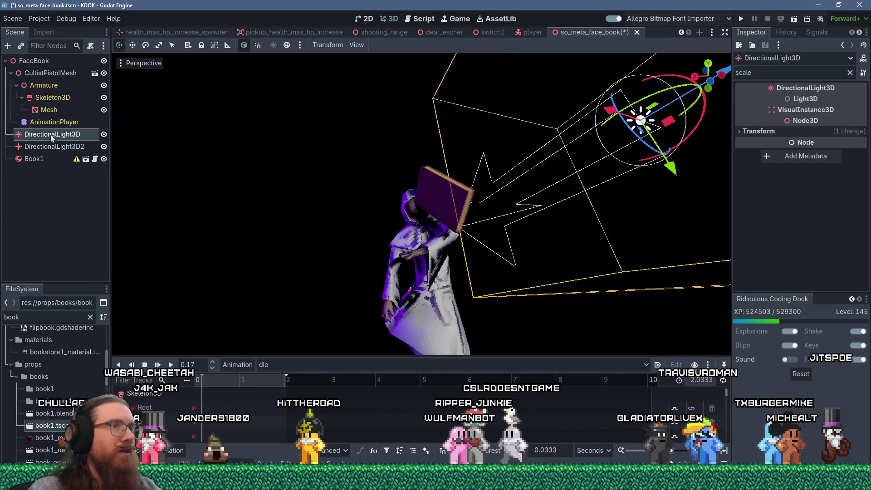
{"action": "left_click", "coordinate": [850, 72]}
{"action": "left_click", "coordinate": [787, 135]}
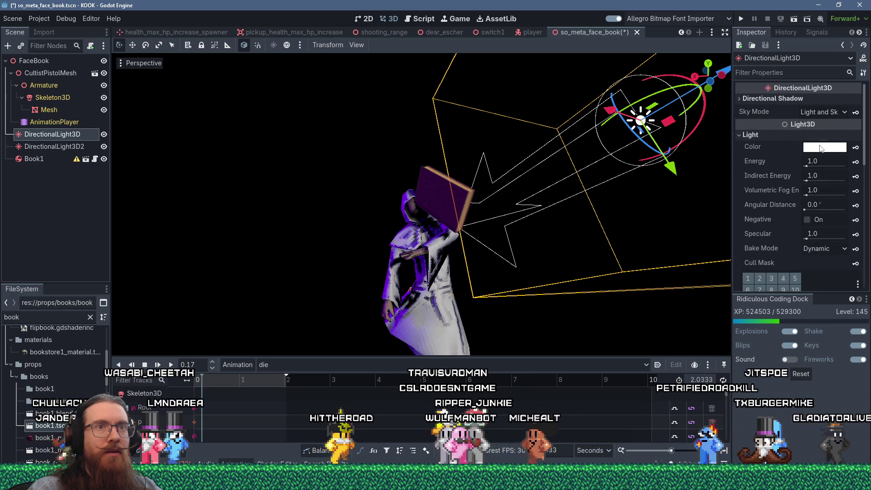
{"action": "left_click", "coordinate": [825, 147]}
{"action": "mouse_move", "coordinate": [825, 232]}
{"action": "left_mouse_down"}
{"action": "mouse_move", "coordinate": [796, 232]}
{"action": "mouse_move", "coordinate": [792, 247]}
{"action": "left_mouse_up"}
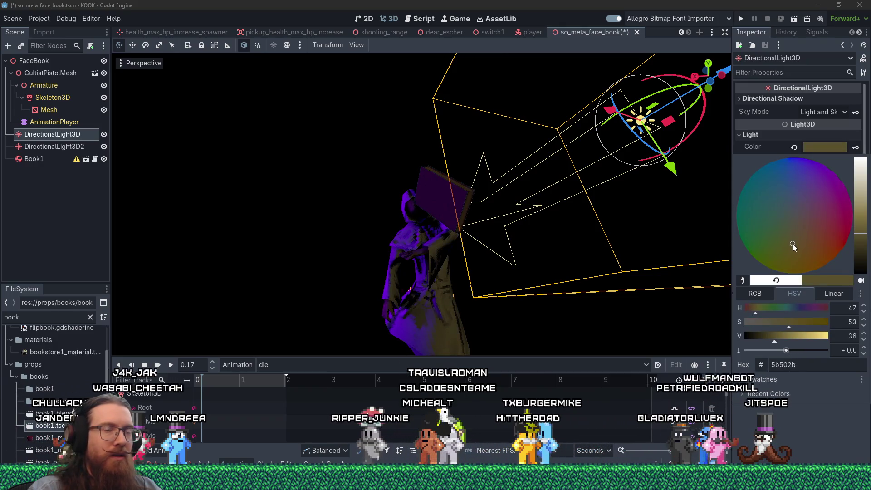
{"action": "mouse_move", "coordinate": [860, 231]}
{"action": "left_mouse_down"}
{"action": "mouse_move", "coordinate": [868, 180]}
{"action": "mouse_move", "coordinate": [860, 162]}
{"action": "mouse_move", "coordinate": [861, 169]}
{"action": "left_mouse_up"}
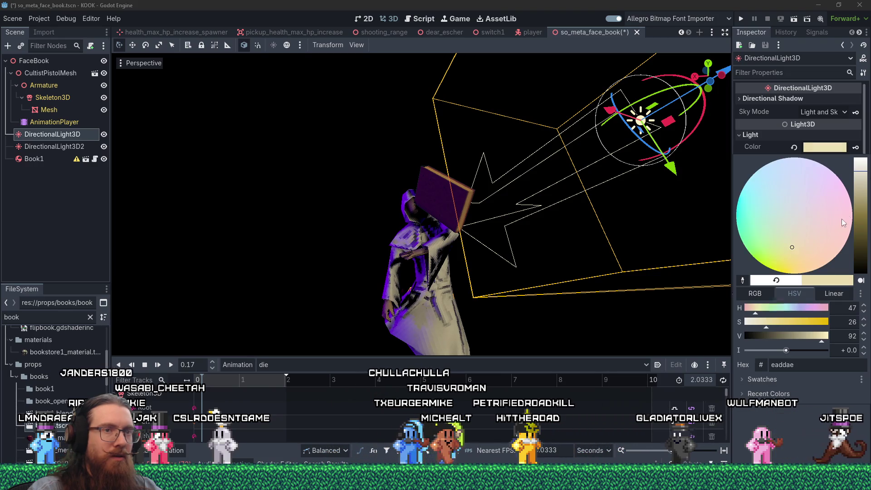
{"action": "left_click_drag", "start_coordinate": [792, 249], "coordinate": [802, 248]}
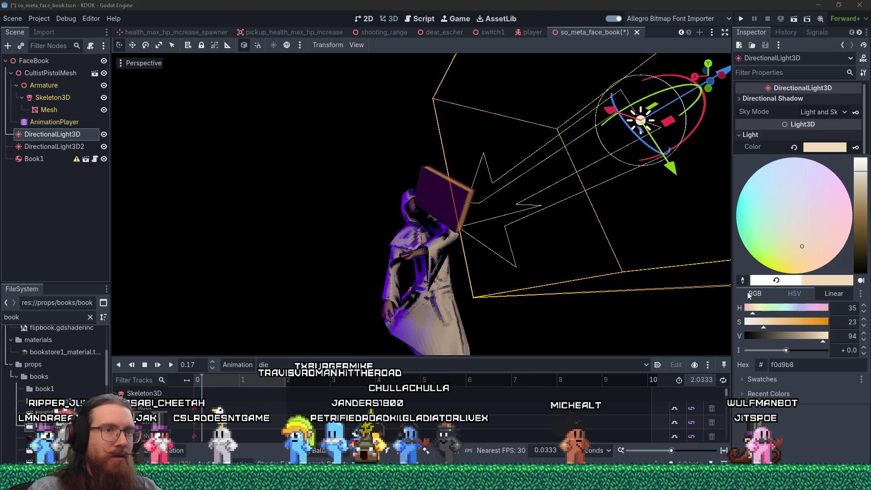
{"action": "key", "text": "Escape"}
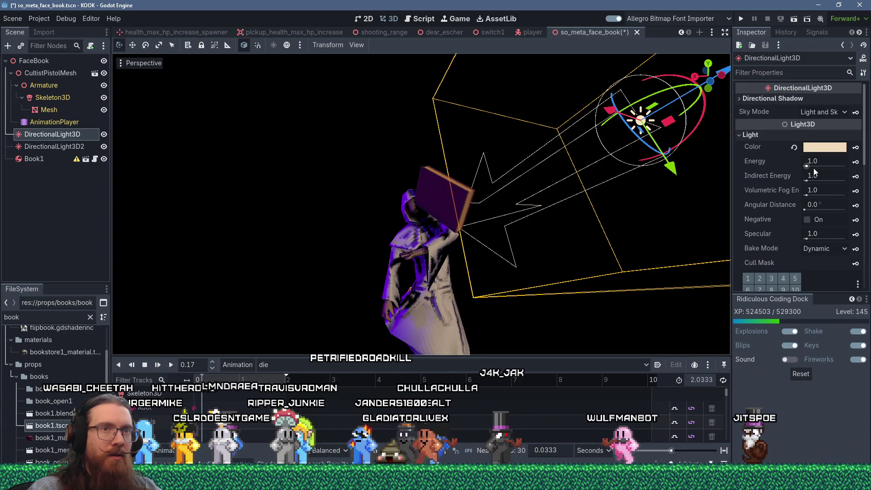
Raise the directional light's energy to about 2.055 to brighten the cultist
{"action": "left_click_drag", "start_coordinate": [807, 167], "coordinate": [808, 168]}
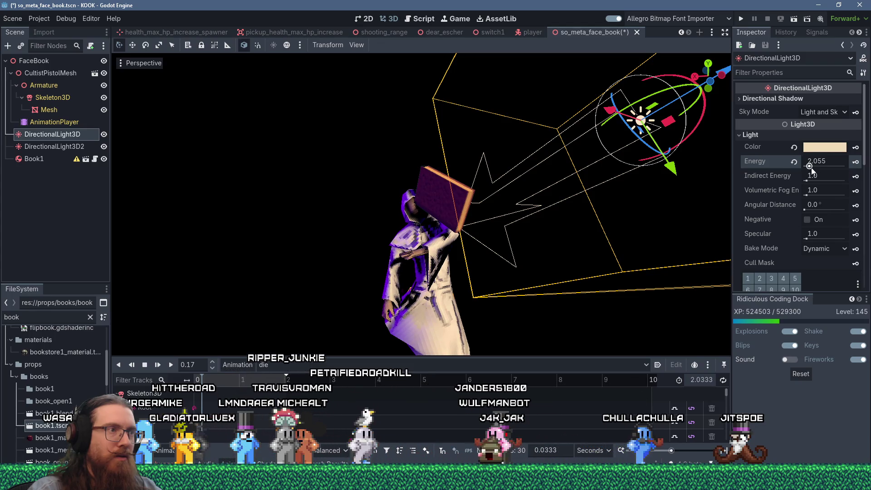
{"action": "left_click", "coordinate": [614, 319]}
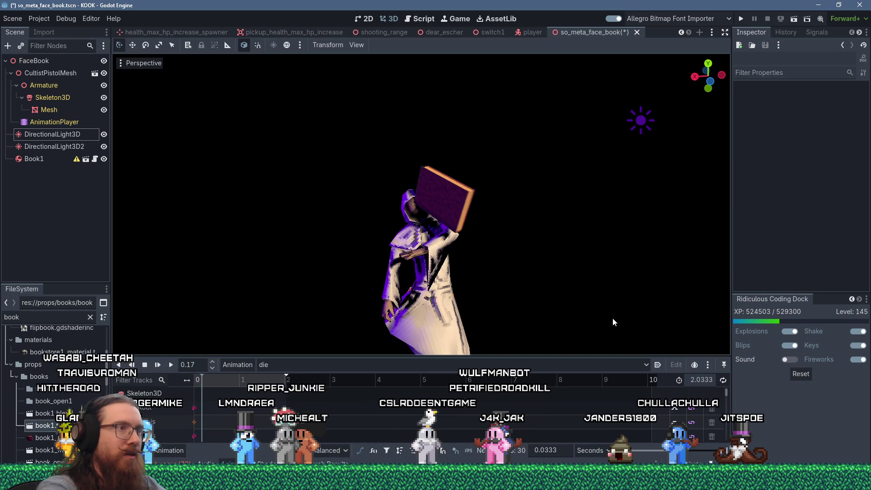
{"action": "key", "text": "alt+Tab"}
{"action": "key", "text": "alt+Tab"}
{"action": "key", "text": "alt+Tab"}
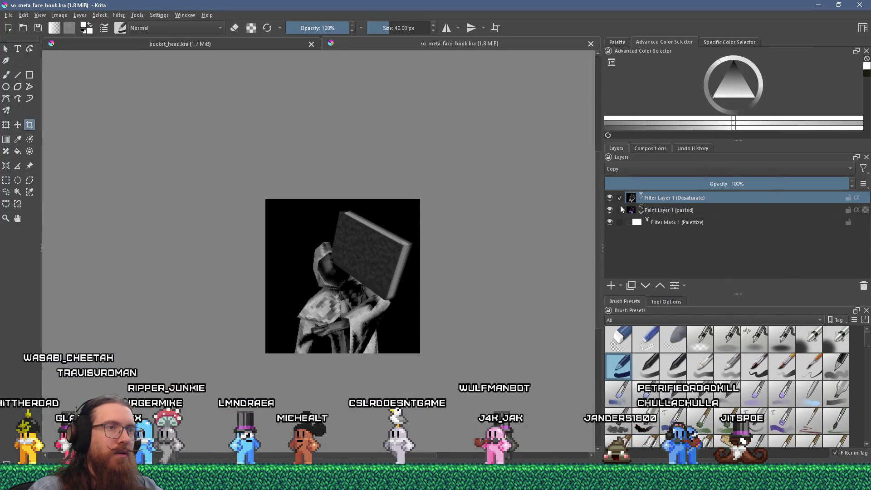
Hide Desaturate, paste the new render, move the Palettize mask onto it, and delete the old layer
{"action": "left_click", "coordinate": [610, 198]}
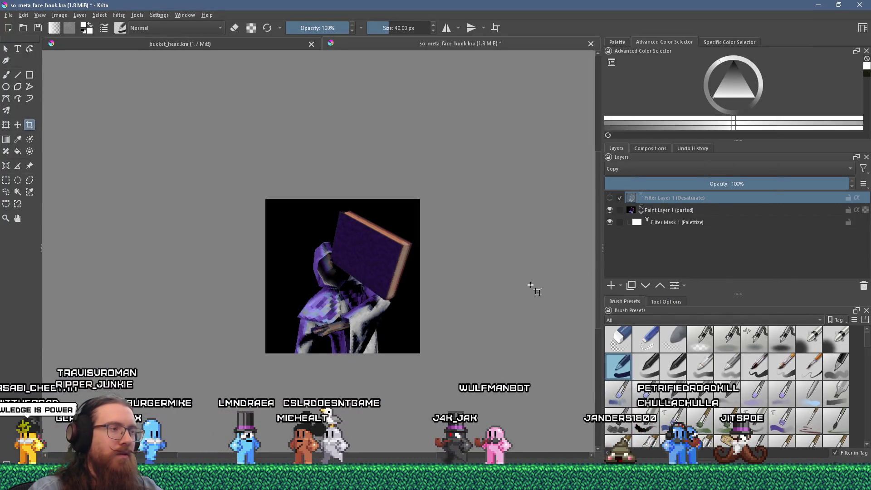
{"action": "key", "text": "ctrl+v"}
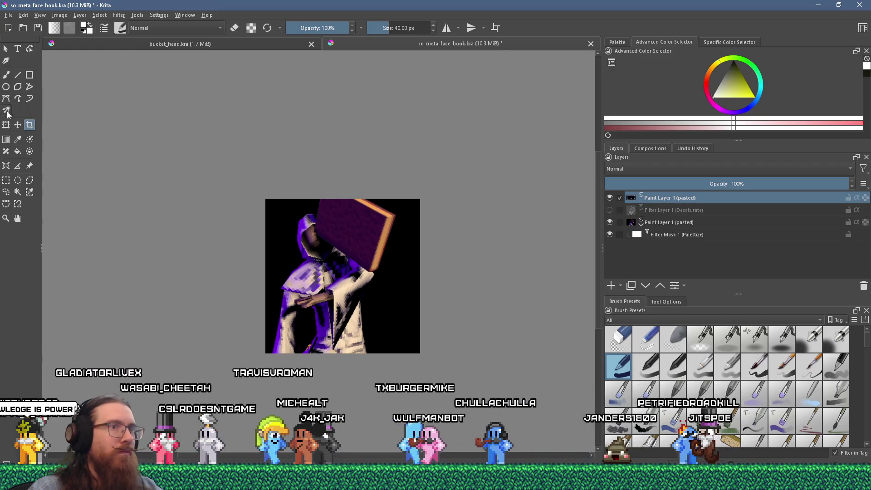
{"action": "left_click_drag", "start_coordinate": [670, 195], "coordinate": [682, 218]}
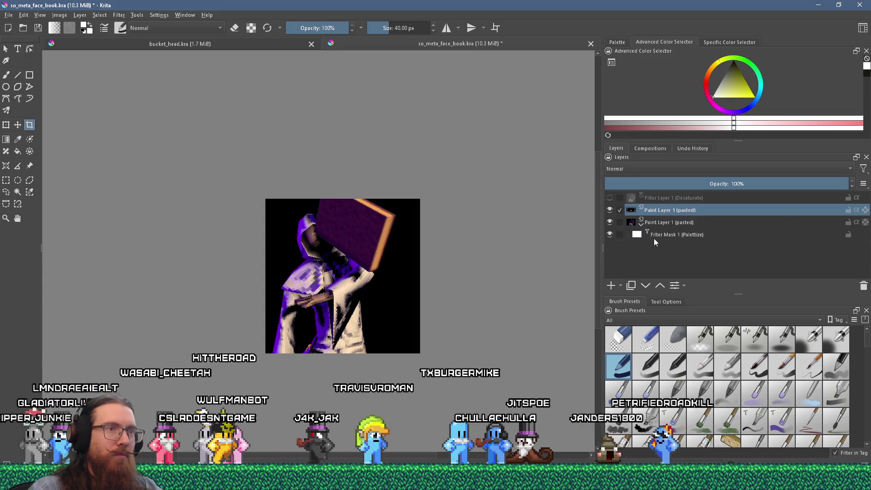
{"action": "left_click", "coordinate": [652, 238]}
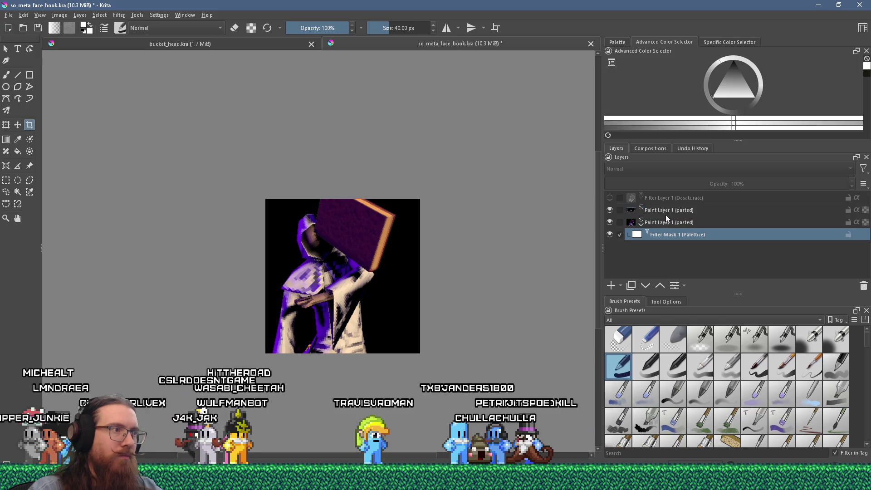
{"action": "left_click", "coordinate": [649, 223], "text": "ctrl"}
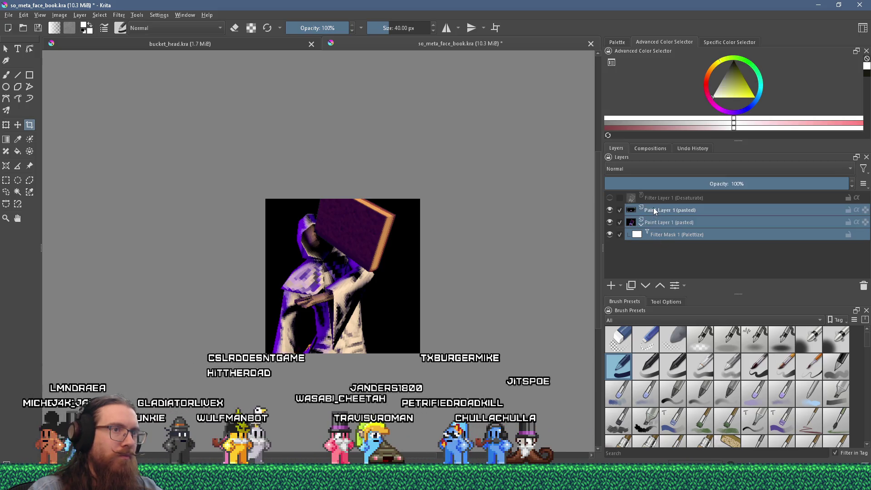
{"action": "mouse_move", "coordinate": [641, 236]}
{"action": "left_mouse_down"}
{"action": "mouse_move", "coordinate": [662, 231]}
{"action": "mouse_move", "coordinate": [674, 211]}
{"action": "left_mouse_up"}
{"action": "left_click", "coordinate": [658, 236]}
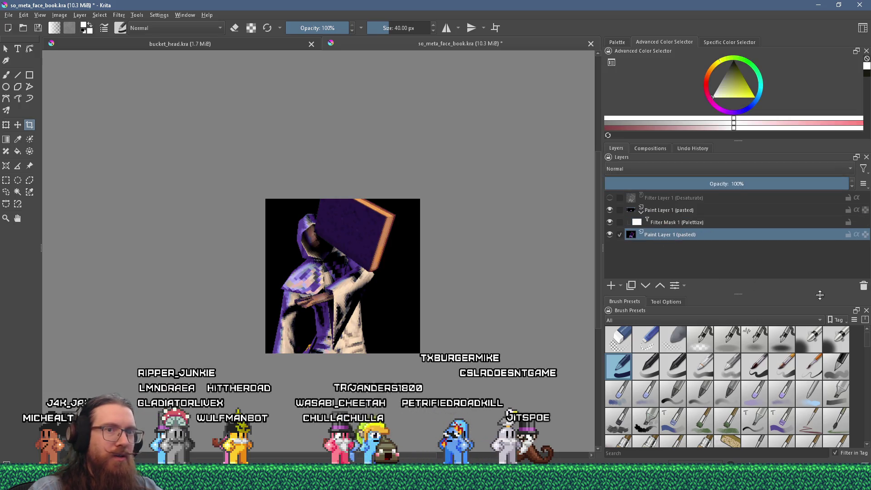
{"action": "left_click", "coordinate": [865, 287]}
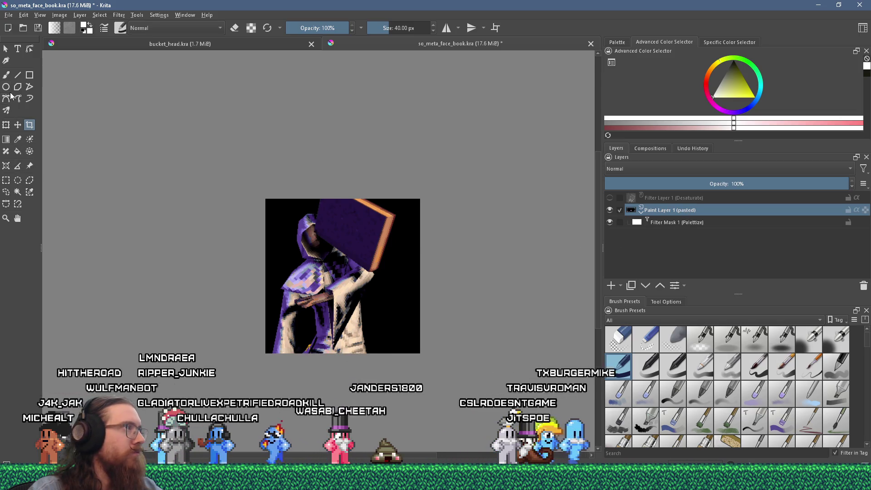
Shift the hooded figure right and down, then crop to the full 256×256 image
{"action": "mouse_move", "coordinate": [396, 270]}
{"action": "left_mouse_down"}
{"action": "mouse_move", "coordinate": [406, 278]}
{"action": "mouse_move", "coordinate": [406, 297]}
{"action": "left_mouse_up"}
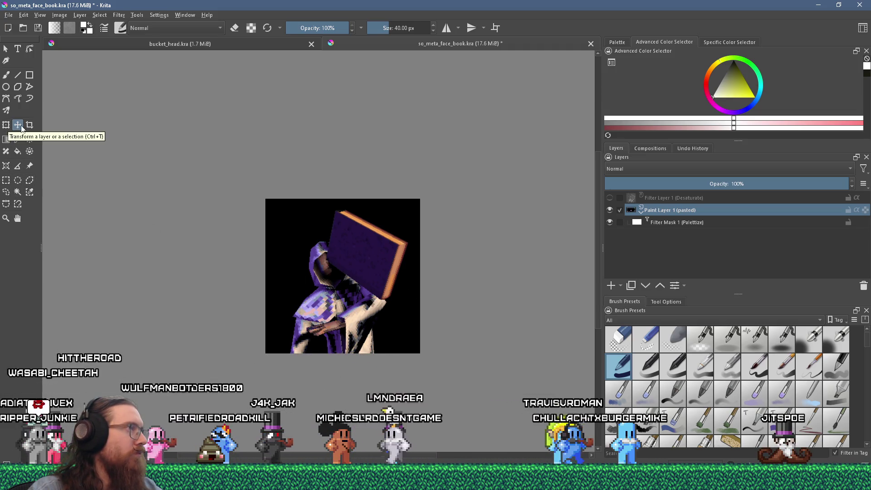
{"action": "left_click_drag", "start_coordinate": [261, 186], "coordinate": [464, 375]}
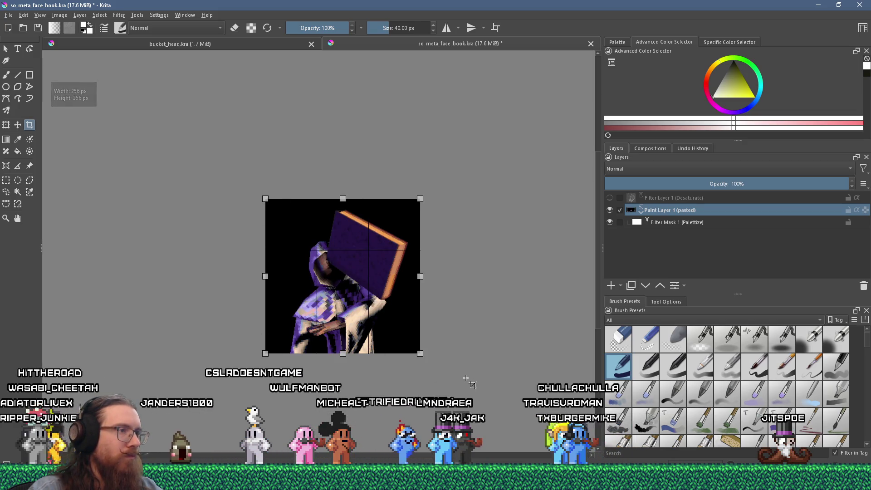
{"action": "key", "text": "Return"}
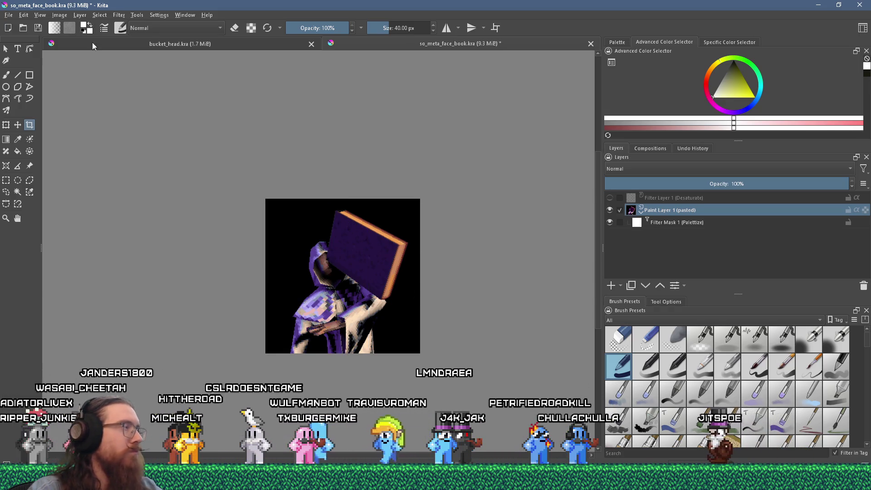
Save the document and export the colour version over so_meta_face_book.jpg
{"action": "left_click", "coordinate": [10, 16]}
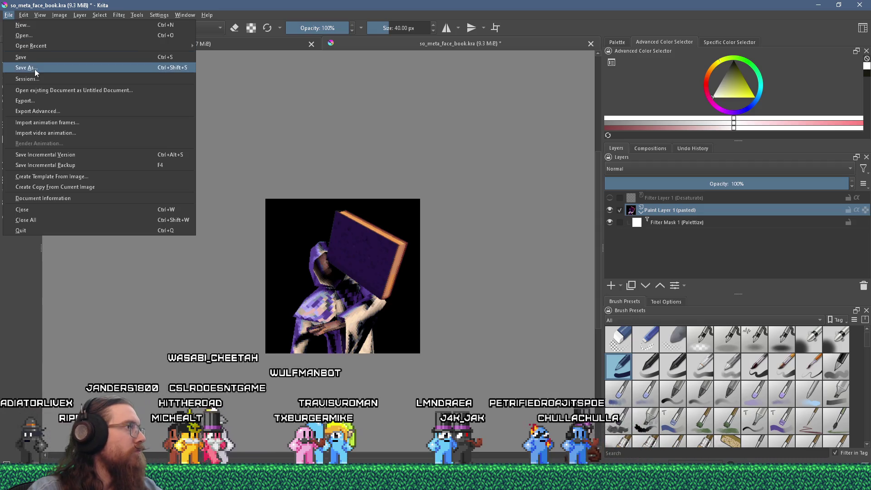
{"action": "left_click", "coordinate": [30, 60]}
{"action": "left_click", "coordinate": [8, 15]}
{"action": "left_click", "coordinate": [46, 101]}
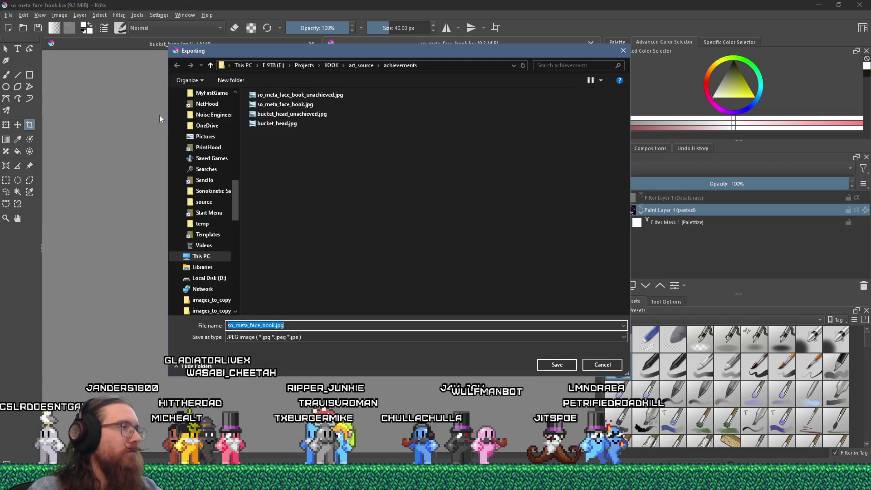
{"action": "left_click", "coordinate": [299, 106]}
{"action": "left_click", "coordinate": [552, 366]}
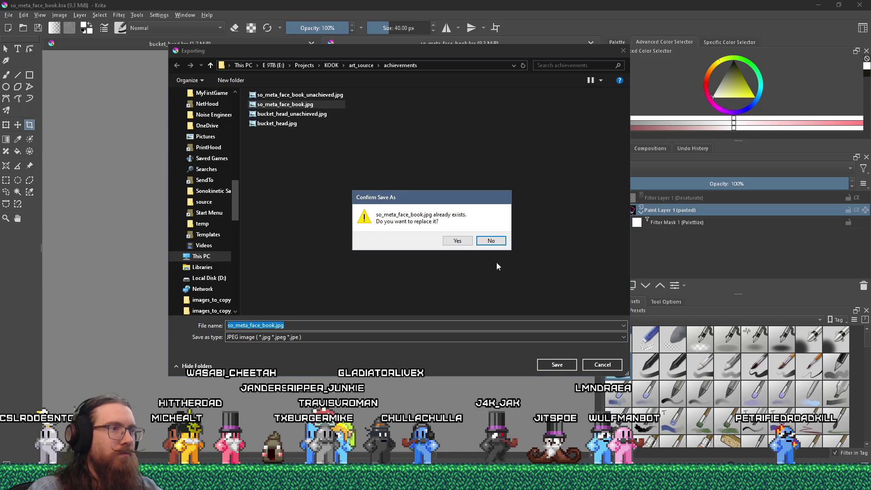
{"action": "left_click", "coordinate": [464, 240]}
{"action": "left_click", "coordinate": [501, 353]}
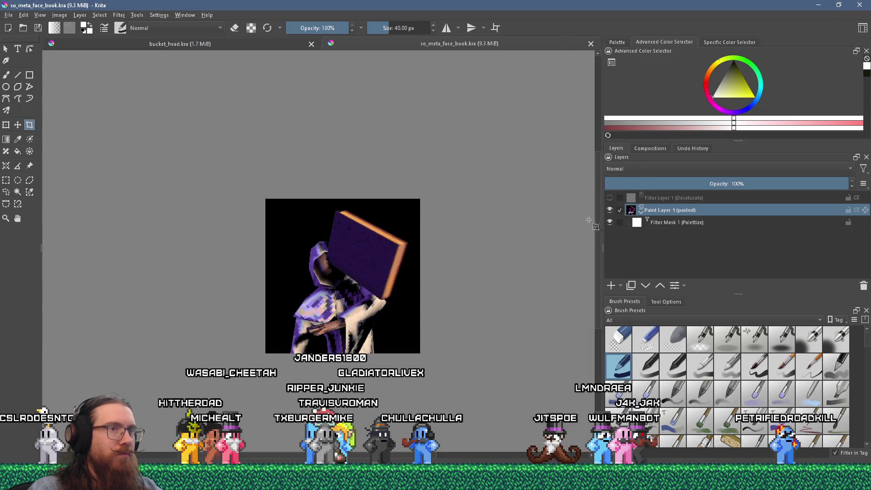
Enable the Desaturate layer and export over so_meta_face_book_unachieved.jpg
{"action": "left_click", "coordinate": [610, 198]}
{"action": "left_click", "coordinate": [9, 15]}
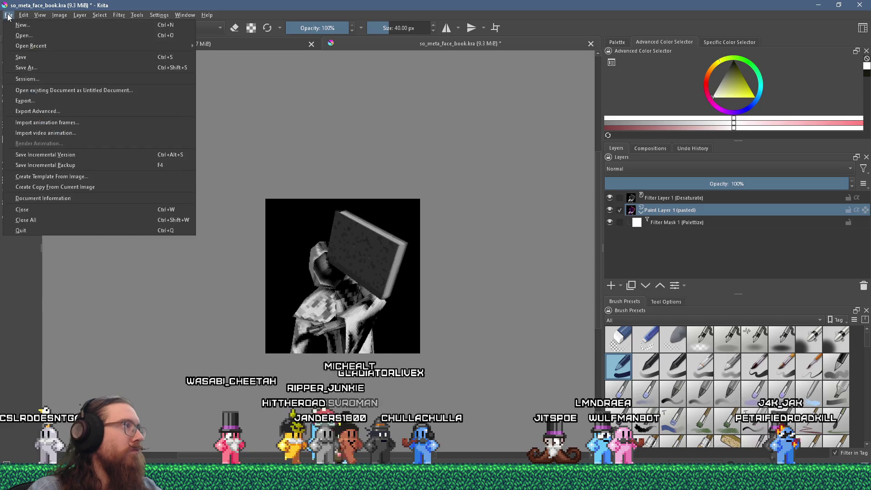
{"action": "left_click", "coordinate": [31, 99]}
{"action": "left_click", "coordinate": [300, 104]}
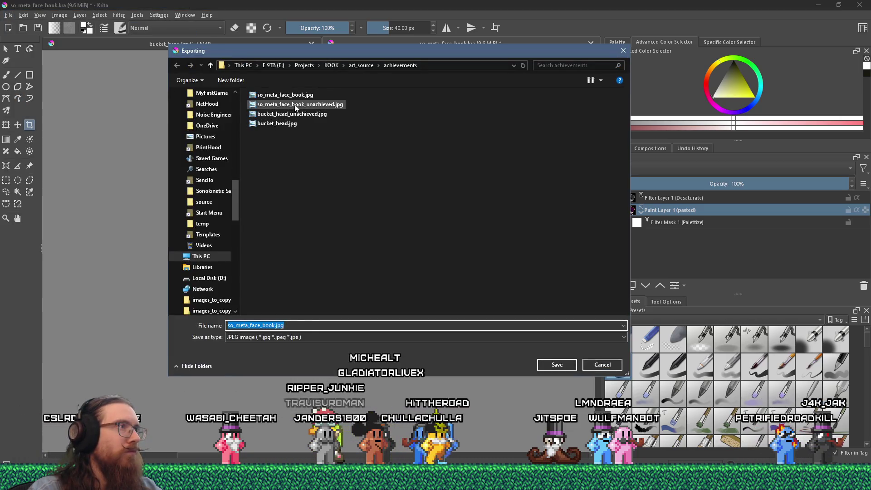
{"action": "left_click", "coordinate": [545, 365]}
{"action": "left_click", "coordinate": [468, 244]}
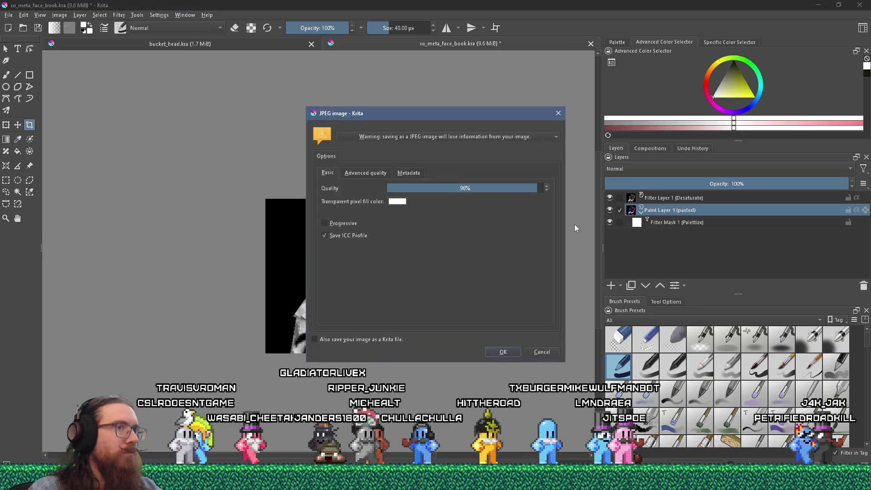
{"action": "left_click", "coordinate": [500, 353]}
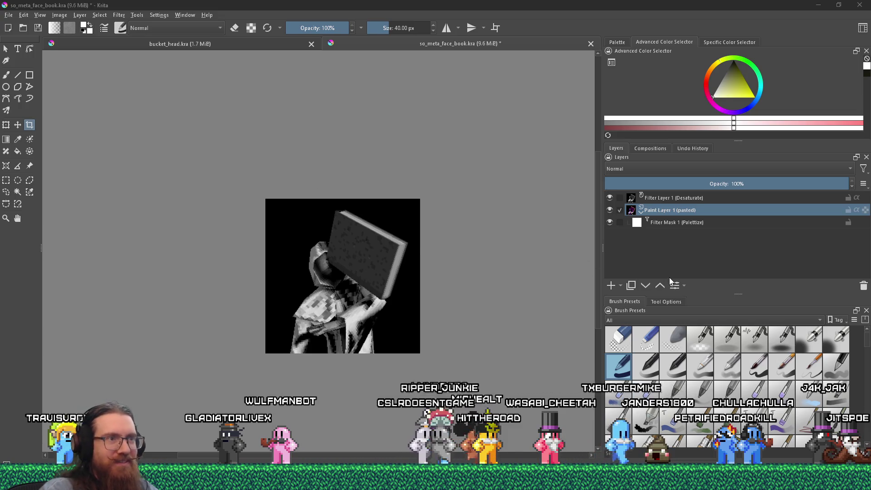
Hide the Desaturate layer again to restore colour and save the document
{"action": "left_click", "coordinate": [620, 211]}
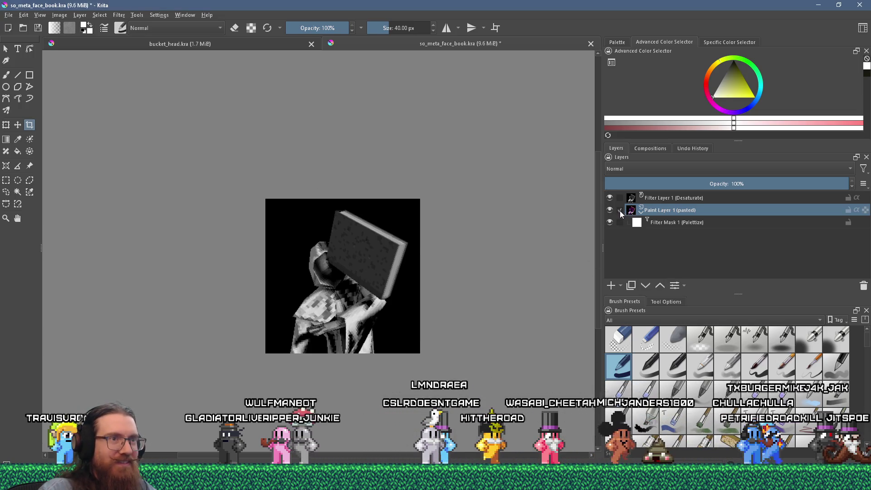
{"action": "left_click", "coordinate": [610, 198]}
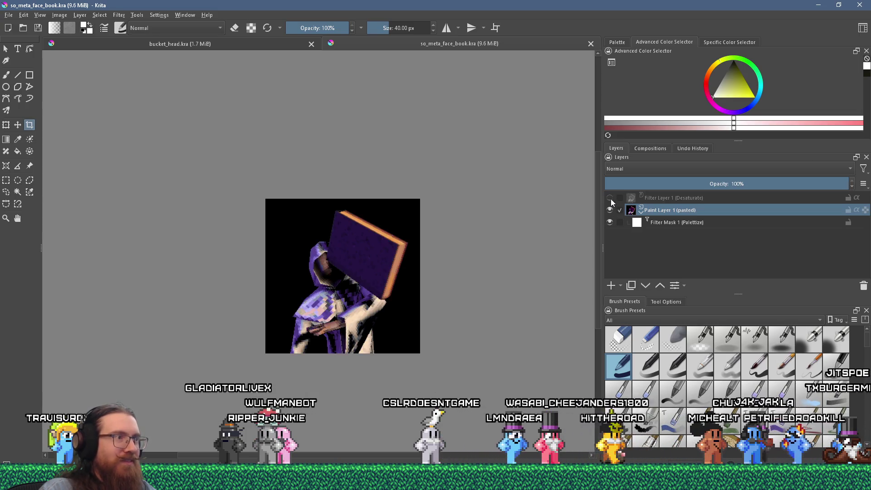
{"action": "left_click", "coordinate": [8, 15]}
{"action": "left_click", "coordinate": [25, 58]}
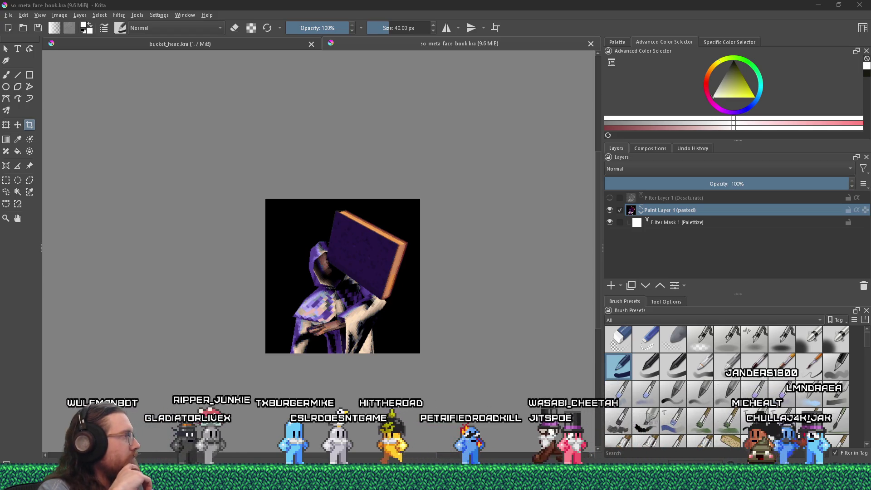
Check the So Meta idea in kook_todo.txt, then switch back to the Godot editor
{"action": "key", "text": "alt+Tab"}
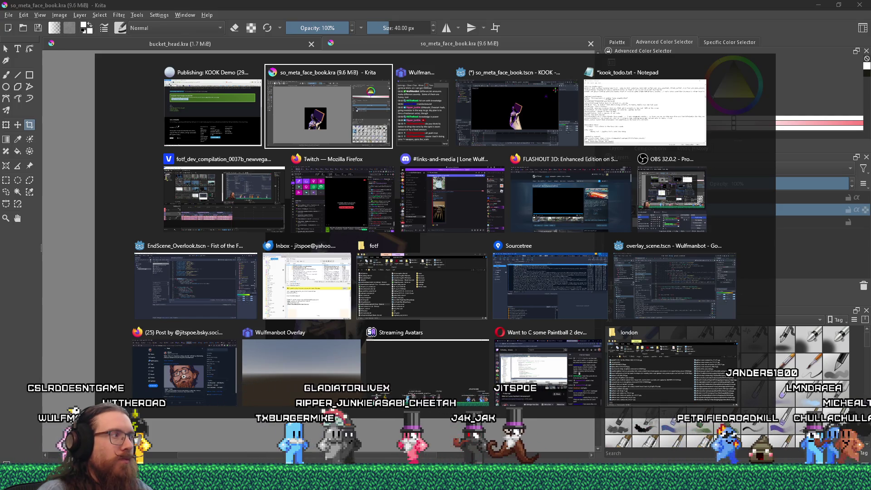
{"action": "key", "text": "alt+Tab"}
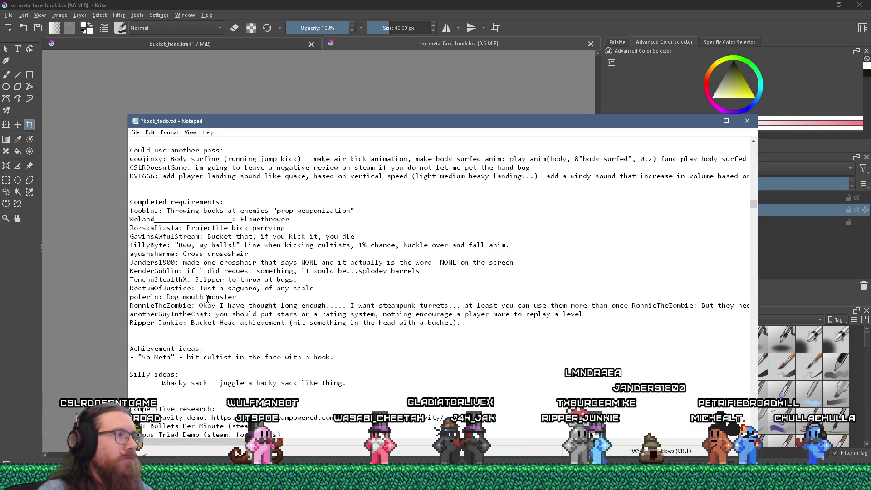
{"action": "key", "text": "alt+Tab"}
{"action": "key", "text": "alt+Tab"}
{"action": "key", "text": "alt+Tab"}
{"action": "key", "text": "alt+Tab"}
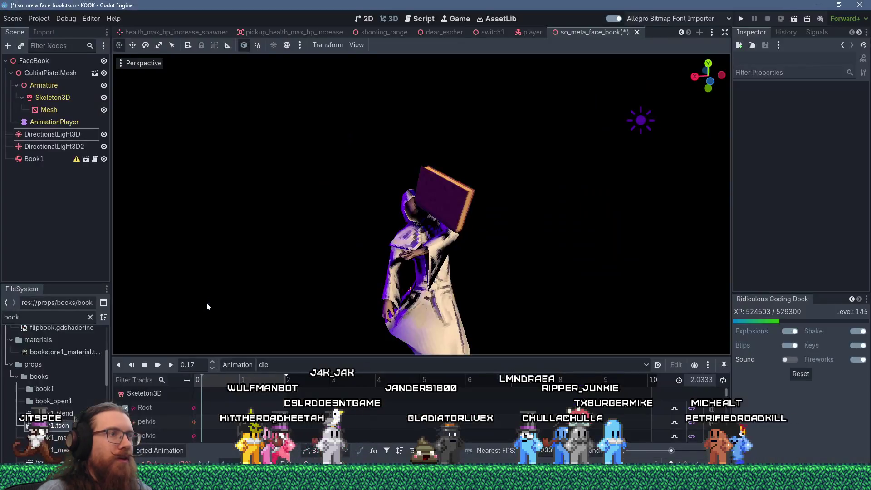
Rename the placeholder achieve2 achievement to SO_META in achievement_system.gd
{"action": "left_click", "coordinate": [423, 19]}
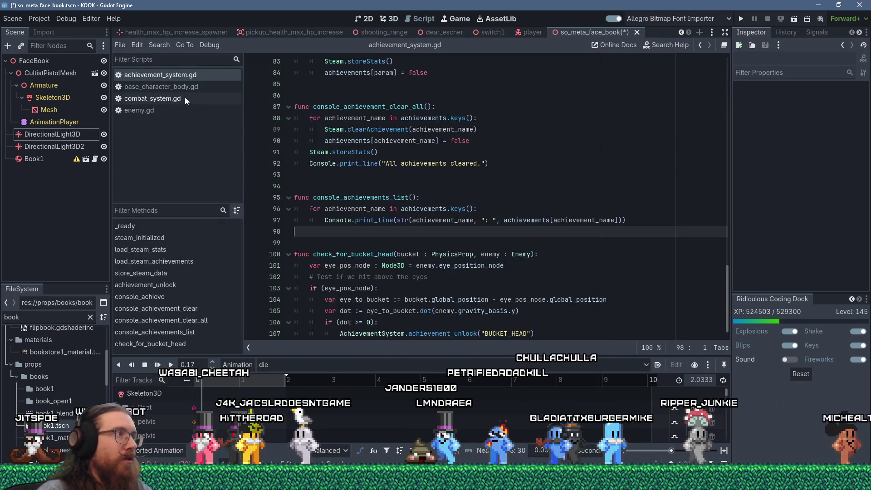
{"action": "scroll", "coordinate": [622, 278], "scroll_direction": "up", "scroll_amount": 20}
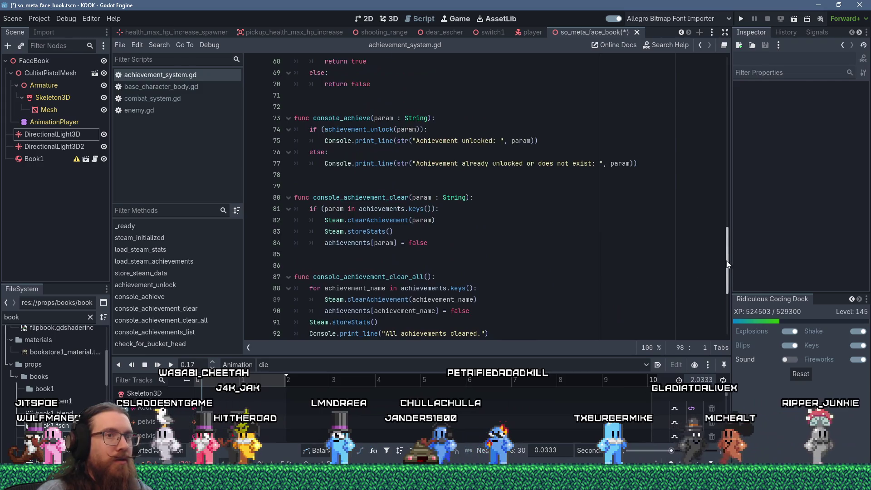
{"action": "double_click", "coordinate": [335, 141]}
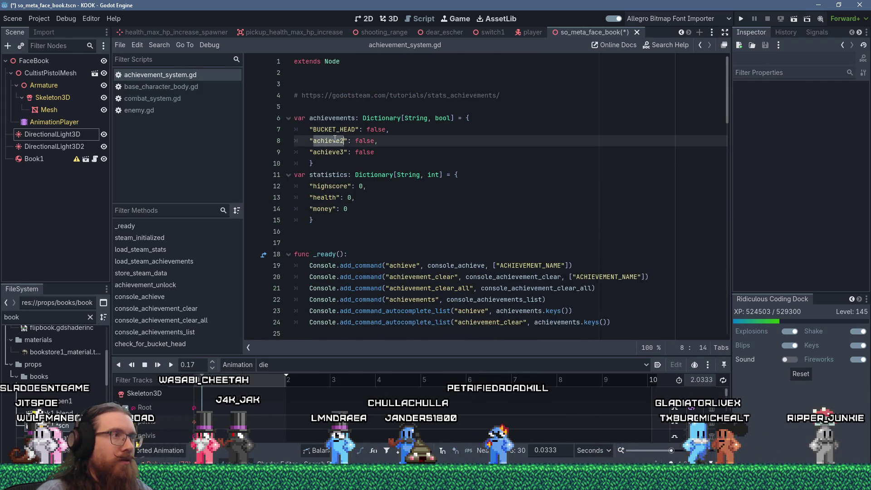
{"action": "type", "text": "SO_META"}
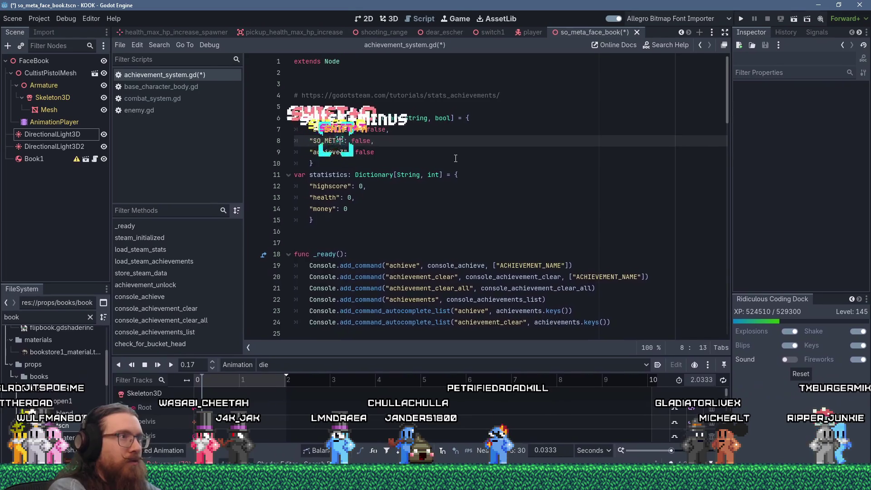
Add func check_for_so_meta(book : PhysicsProp, enemy : Enemy): with a pass body after check_for_bucket_head
{"action": "left_click_drag", "start_coordinate": [727, 76], "coordinate": [710, 311]}
{"action": "left_click", "coordinate": [611, 334]}
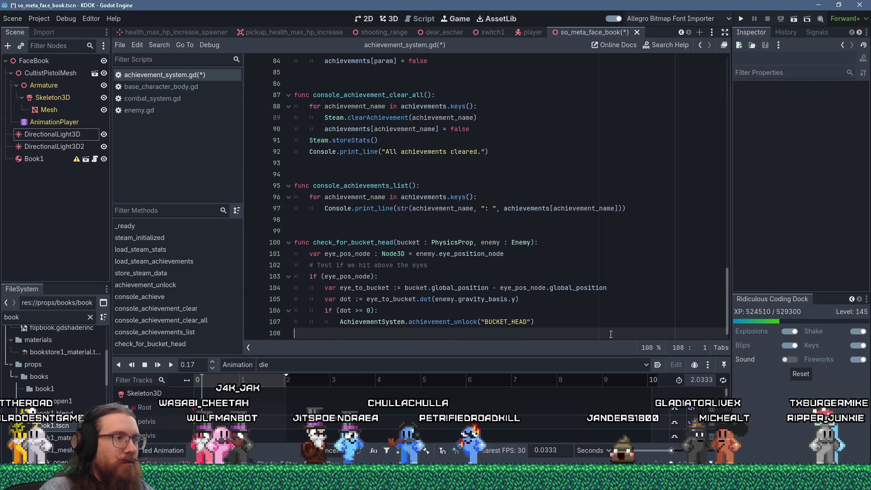
{"action": "key", "text": "Return"}
{"action": "key", "text": "Return"}
{"action": "type", "text": "func check_for_"}
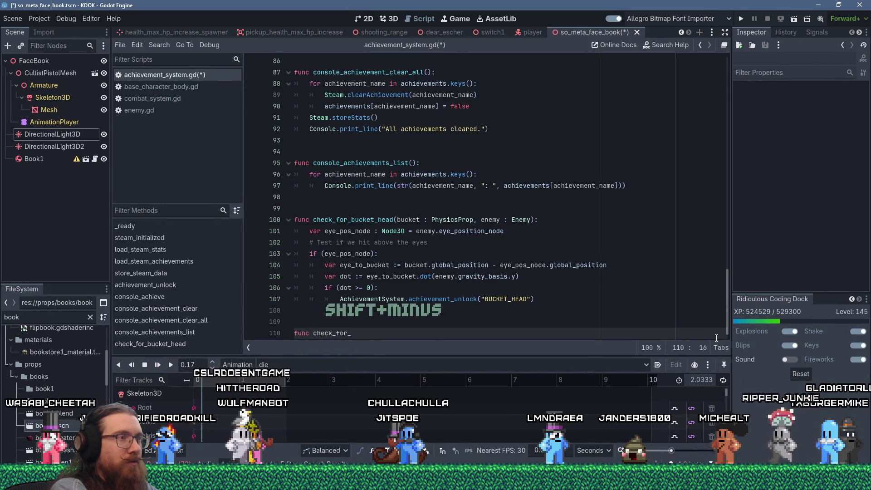
{"action": "type", "text": "so_meta"}
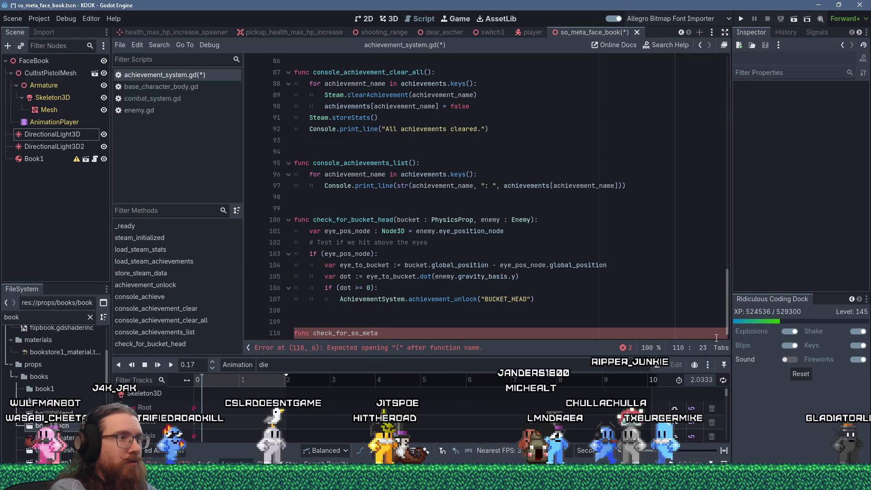
{"action": "type", "text": "_boo"}
{"action": "key", "text": "BackSpace"}
{"action": "key", "text": "BackSpace"}
{"action": "key", "text": "BackSpace"}
{"action": "type", "text": "(book : "}
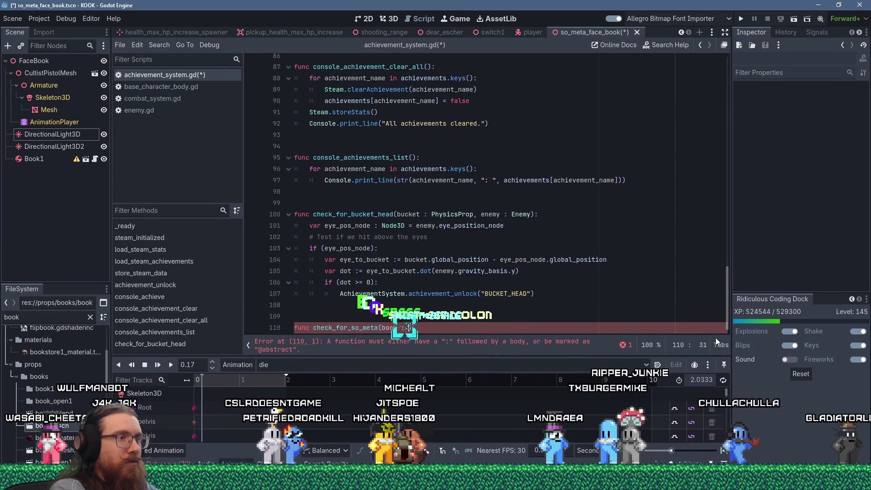
{"action": "type", "text": "PhysicsProp,"}
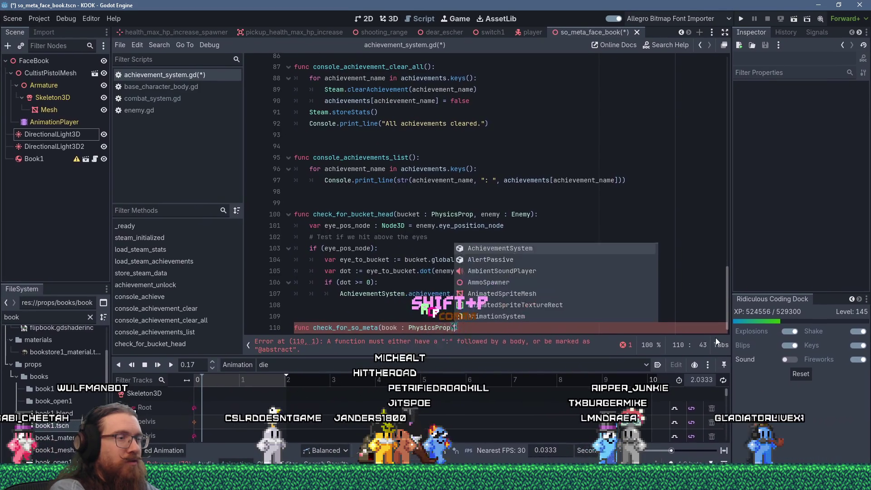
{"action": "type", "text": " enemy : Enemy):"}
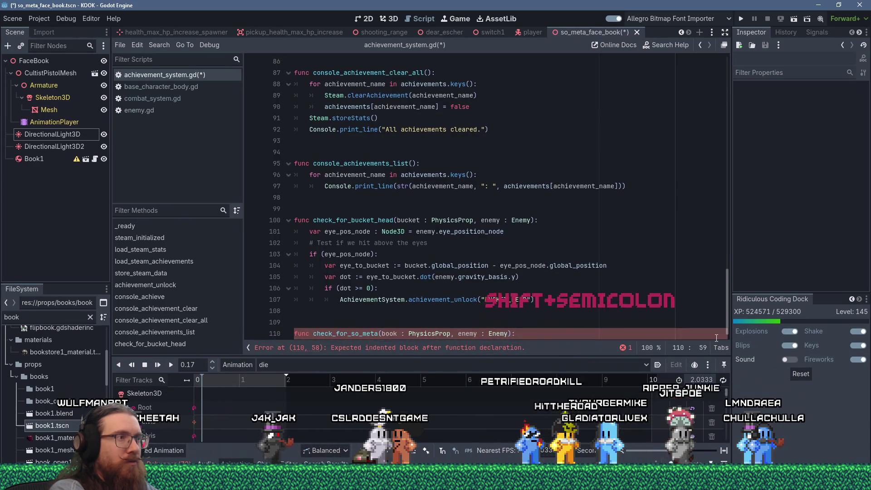
{"action": "key", "text": "Return"}
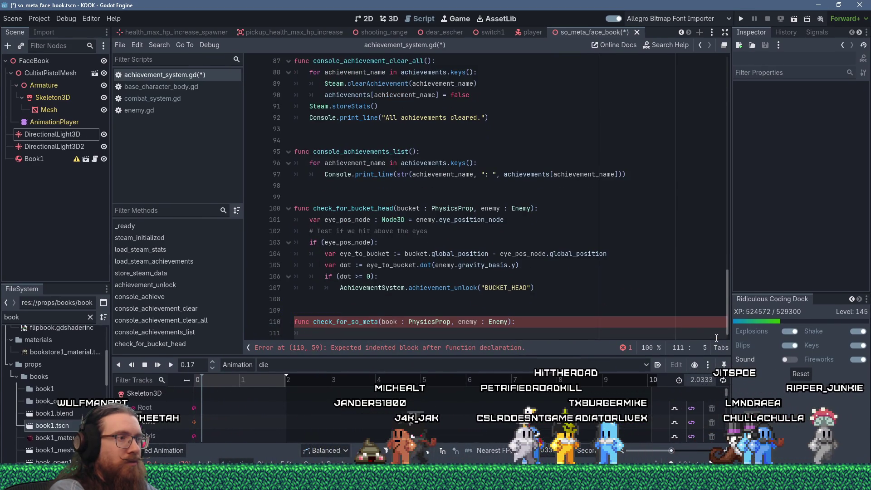
{"action": "type", "text": "pass"}
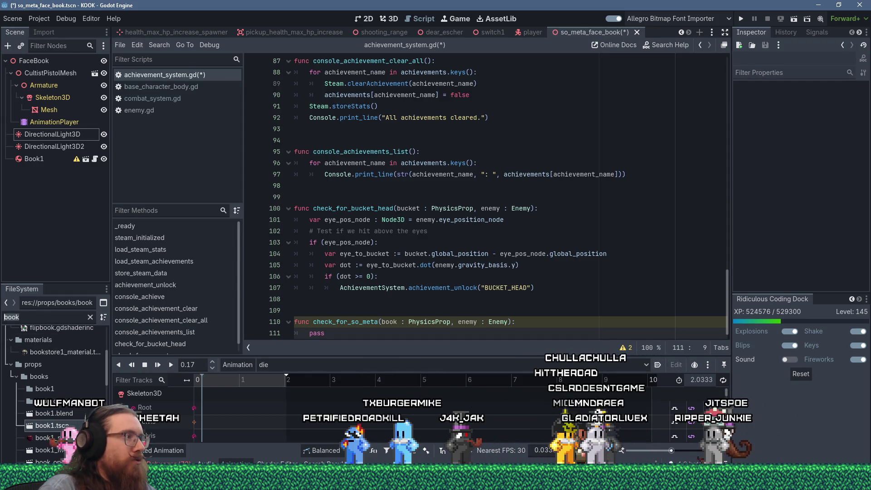
{"action": "type", "text": "book"}
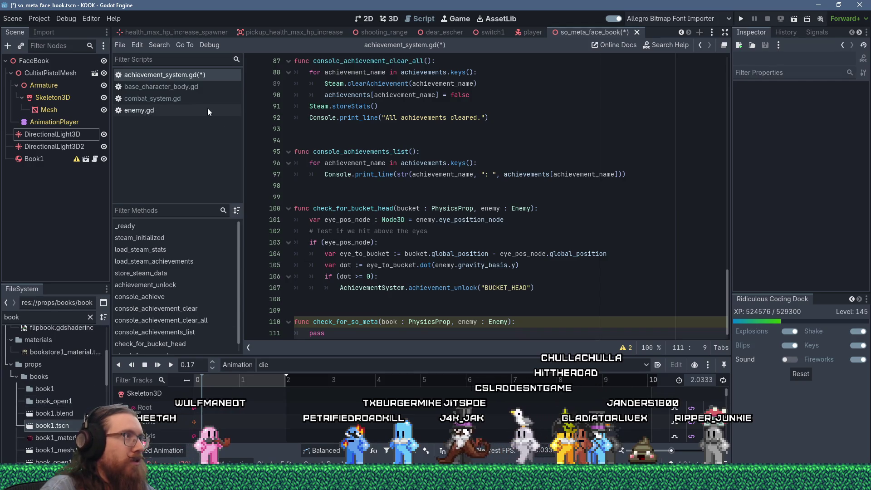
Add a BOOK = 3 entry after BUCKET in the SpecialPropType enum and save physics_prop.gd
{"action": "left_click", "coordinate": [476, 132]}
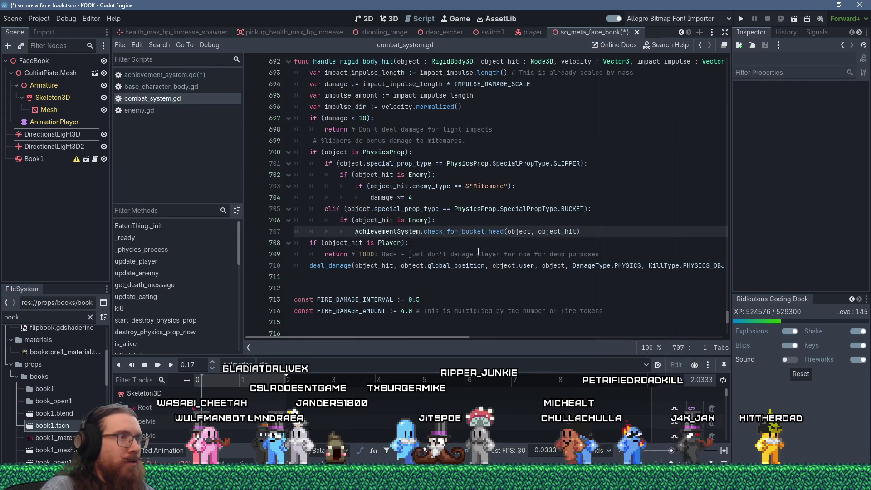
{"action": "left_click", "coordinate": [531, 208]}
{"action": "left_click", "coordinate": [577, 209], "text": "ctrl"}
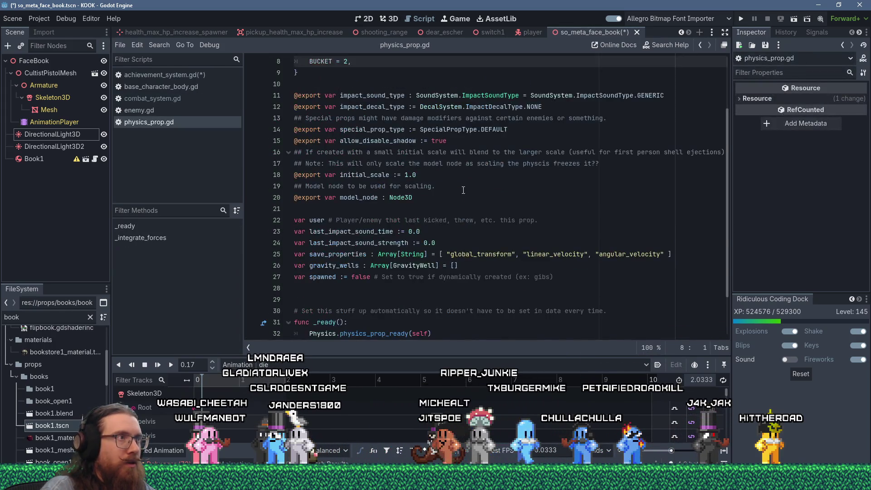
{"action": "scroll", "coordinate": [464, 190], "scroll_direction": "up", "scroll_amount": 3}
{"action": "left_click", "coordinate": [395, 143]}
{"action": "key", "text": "Return"}
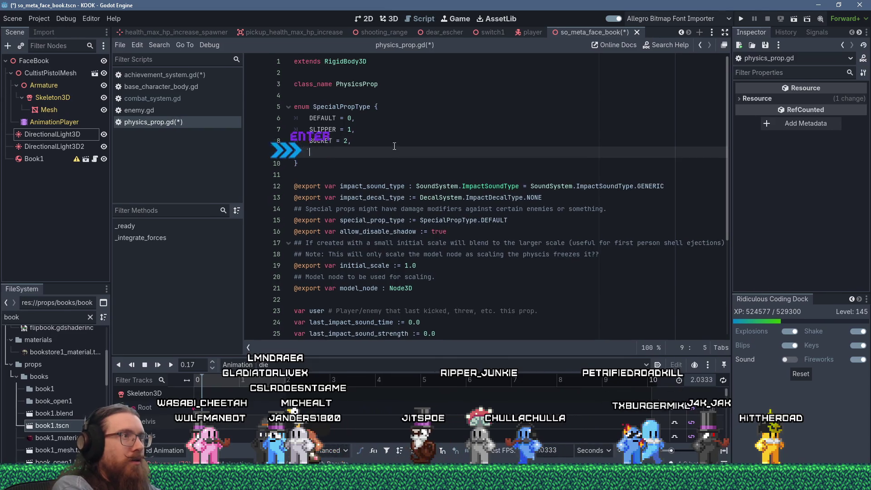
{"action": "type", "text": "BOOK="}
{"action": "key", "text": "BackSpace"}
{"action": "type", "text": "3,"}
{"action": "key", "text": "ctrl+s"}
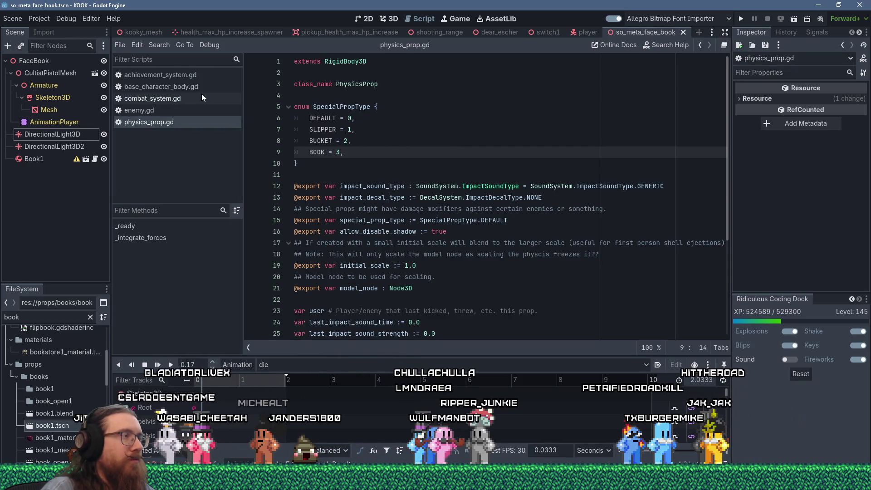
{"action": "middle_click", "coordinate": [168, 121]}
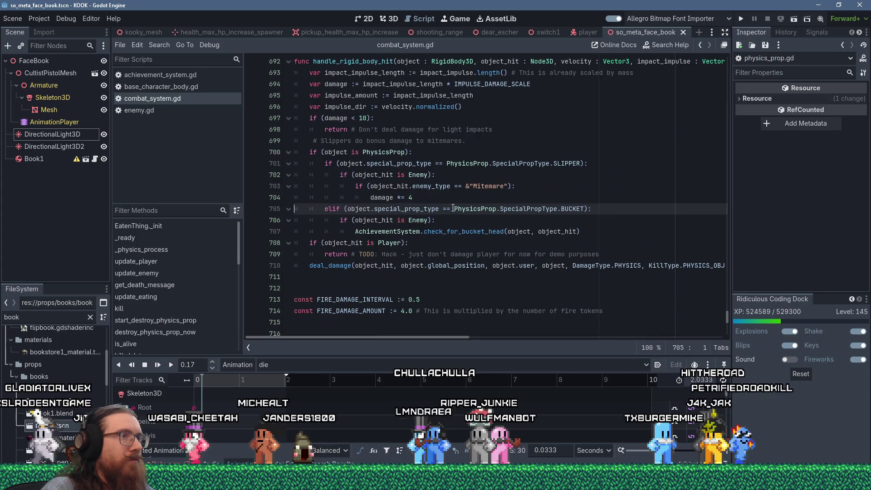
Add a BOOK branch calling AchievementSystem.check_for_so_meta(object, object_hit) when an Enemy is hit, and save
{"action": "left_click", "coordinate": [605, 232]}
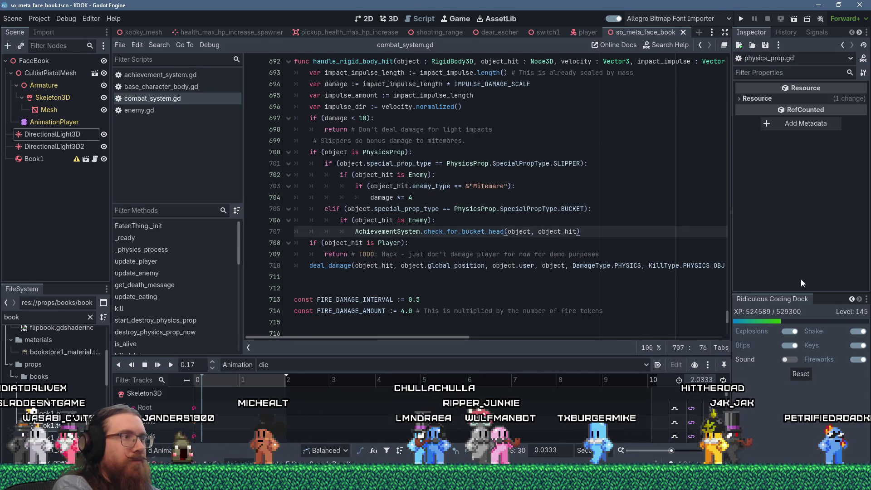
{"action": "key", "text": "Return"}
{"action": "key", "text": "BackSpace"}
{"action": "key", "text": "BackSpace"}
{"action": "type", "text": "elif (object."}
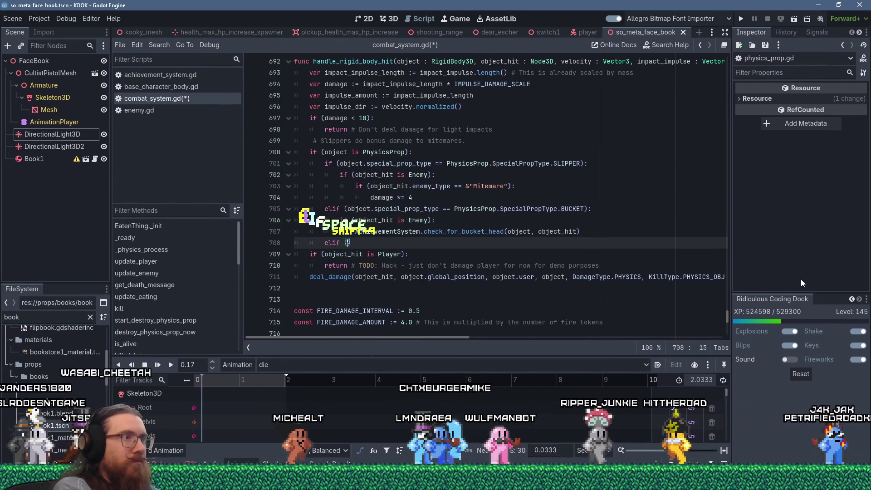
{"action": "type", "text": "special_prop_"}
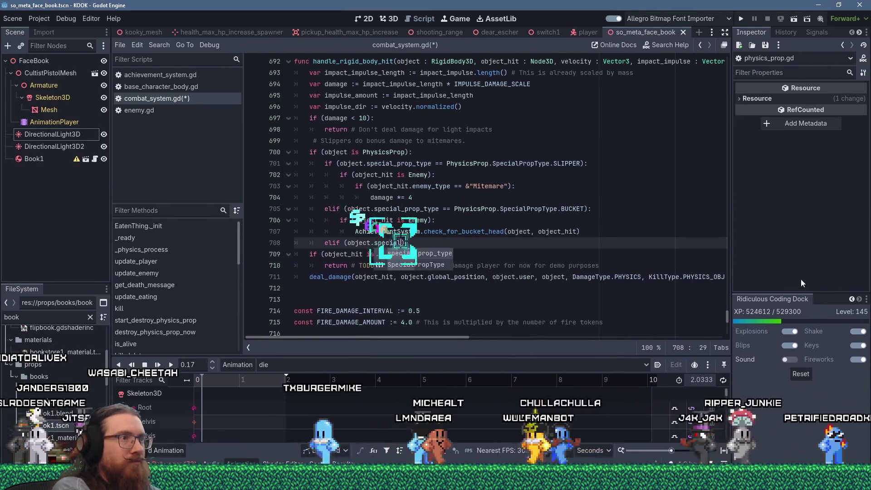
{"action": "type", "text": "type =="}
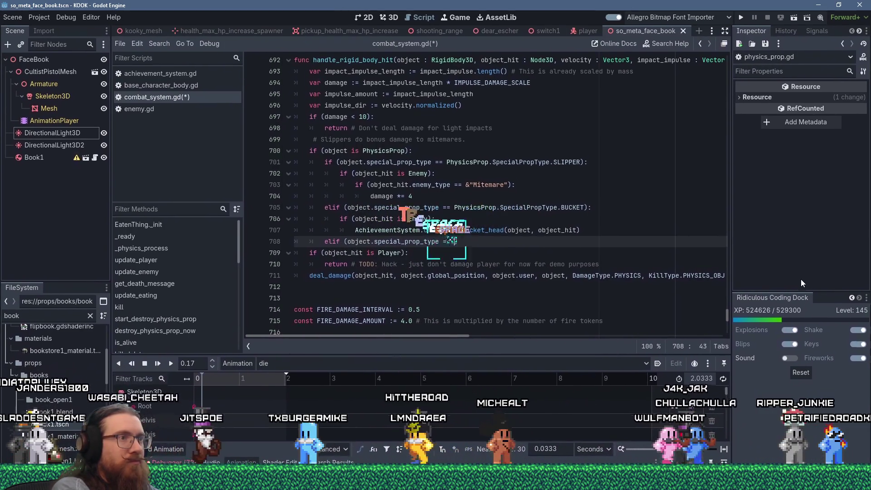
{"action": "type", "text": " PhysicsP"}
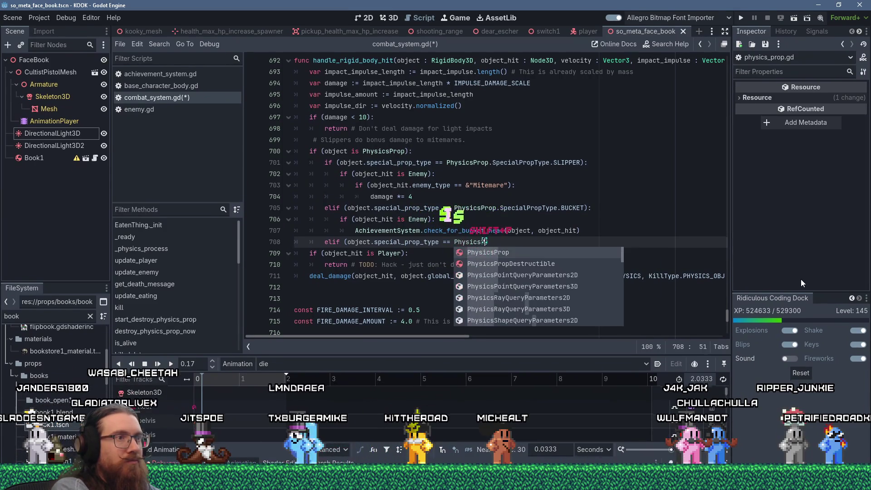
{"action": "type", "text": "rop.Spec"}
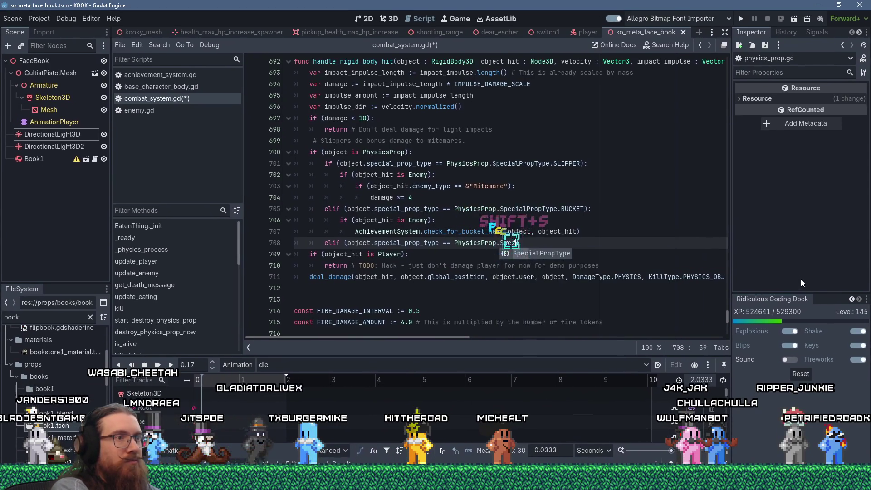
{"action": "type", "text": "ialPropType."}
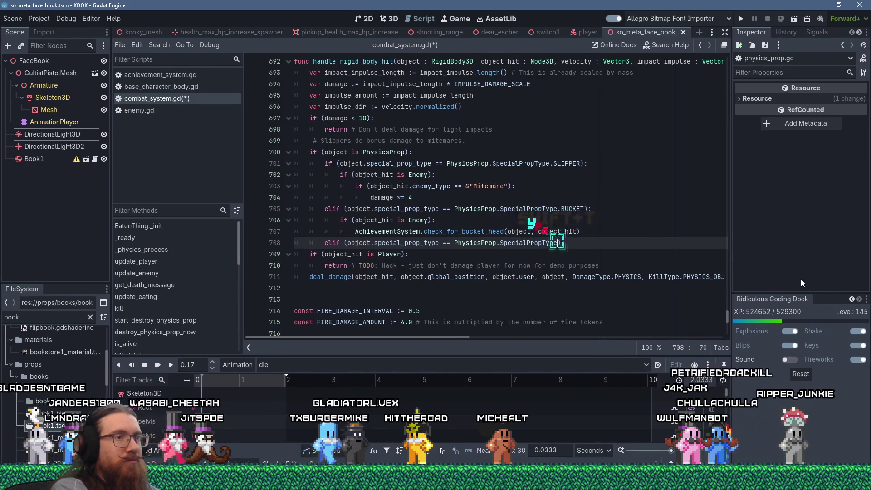
{"action": "type", "text": "BOOK):"}
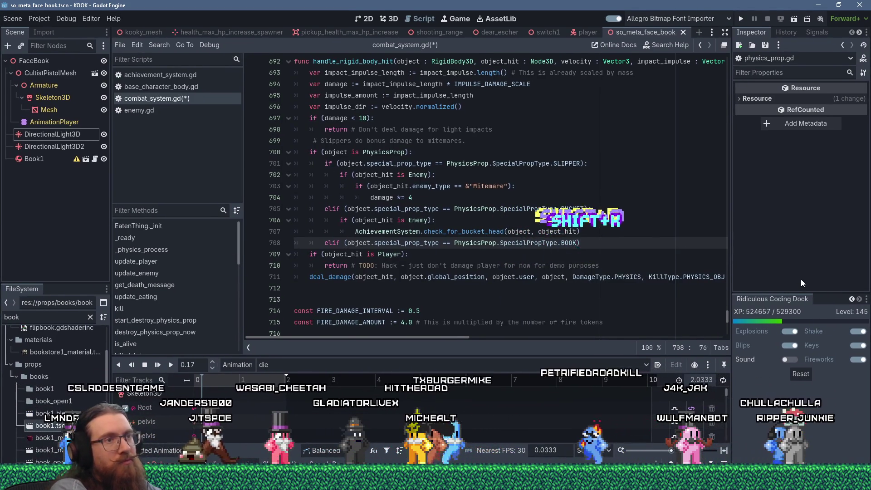
{"action": "key", "text": "Return"}
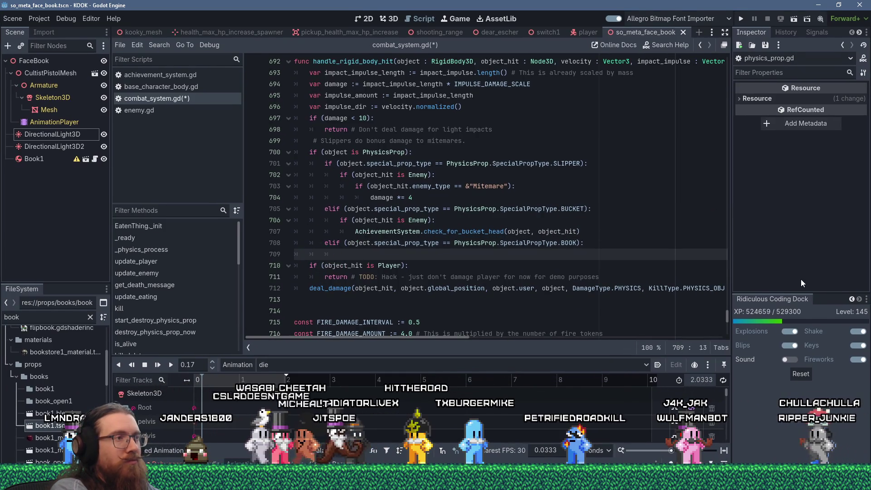
{"action": "type", "text": "if (object"}
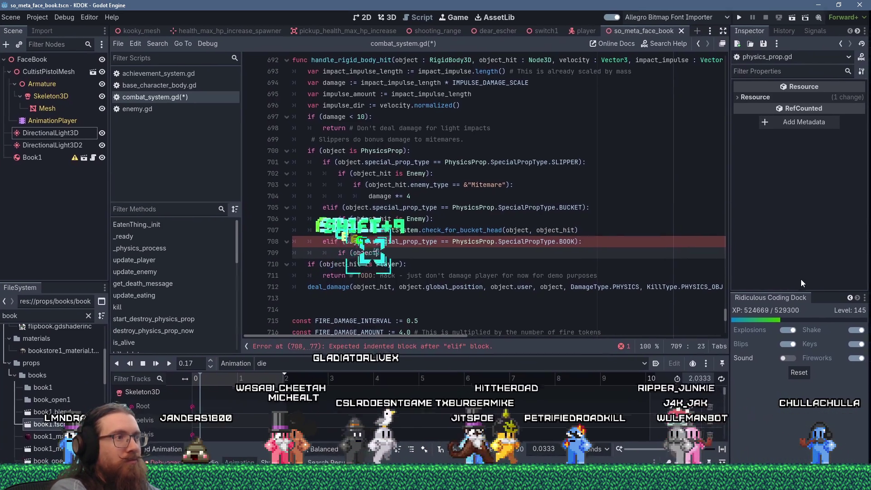
{"action": "type", "text": "_hit is Enemy):"}
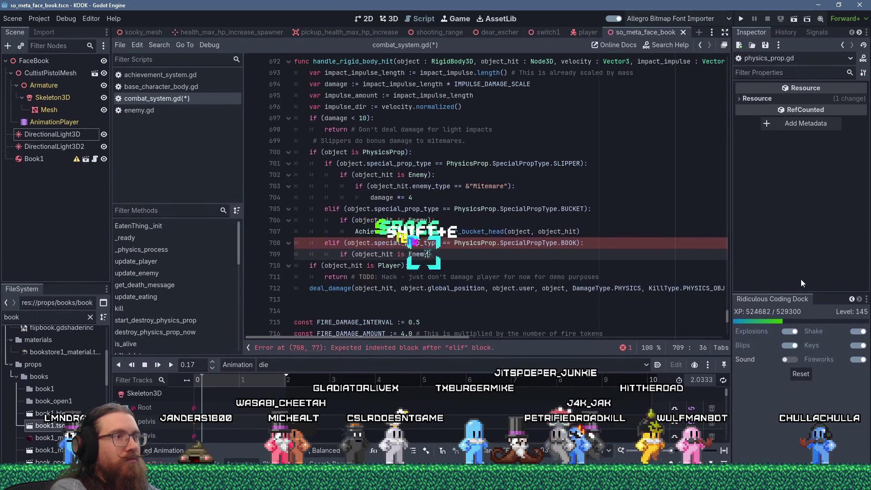
{"action": "key", "text": "Return"}
{"action": "type", "text": "Achiev"}
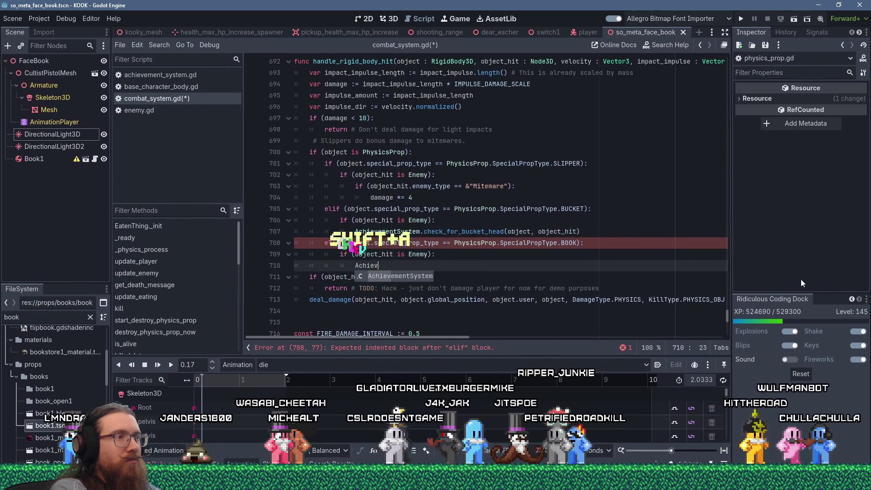
{"action": "type", "text": "ementSystem.check_f"}
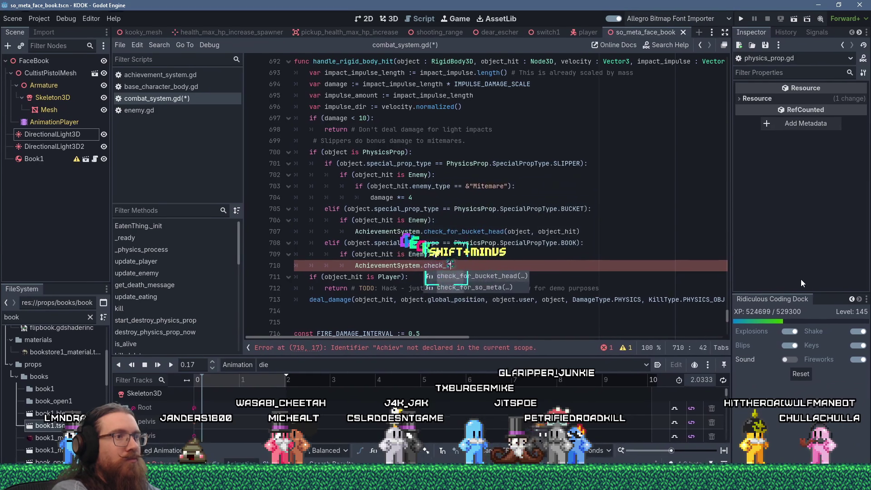
{"action": "type", "text": "or_so_meta(ob"}
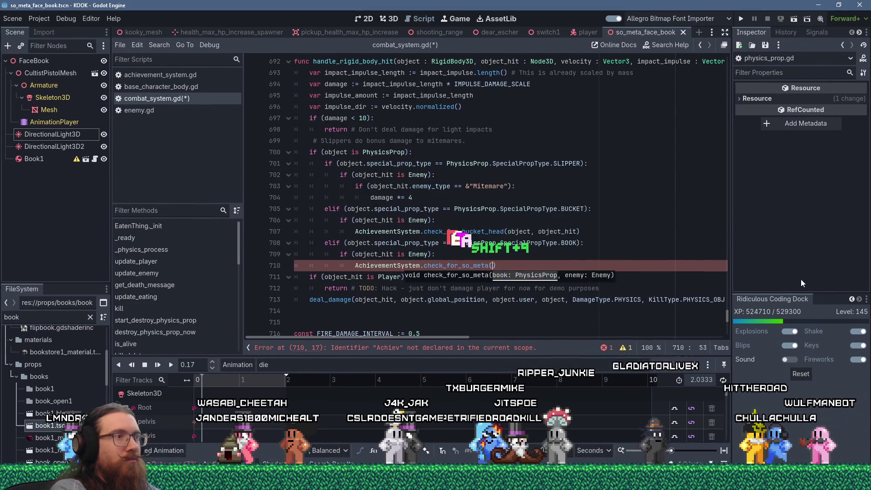
{"action": "type", "text": "ject, object_hit"}
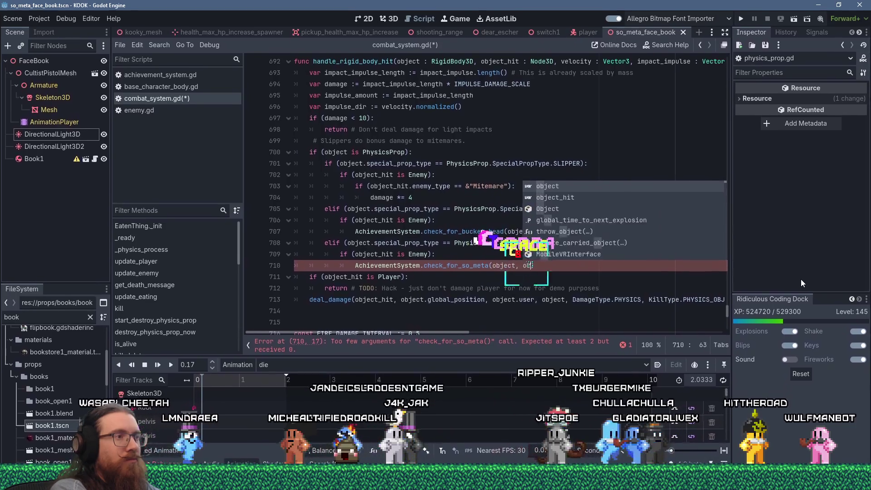
{"action": "type", "text": ")"}
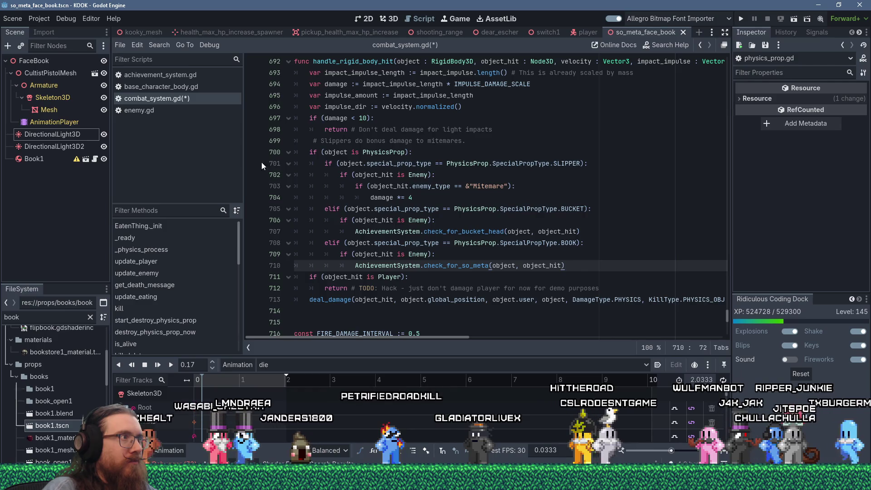
{"action": "mouse_move", "coordinate": [455, 245]}
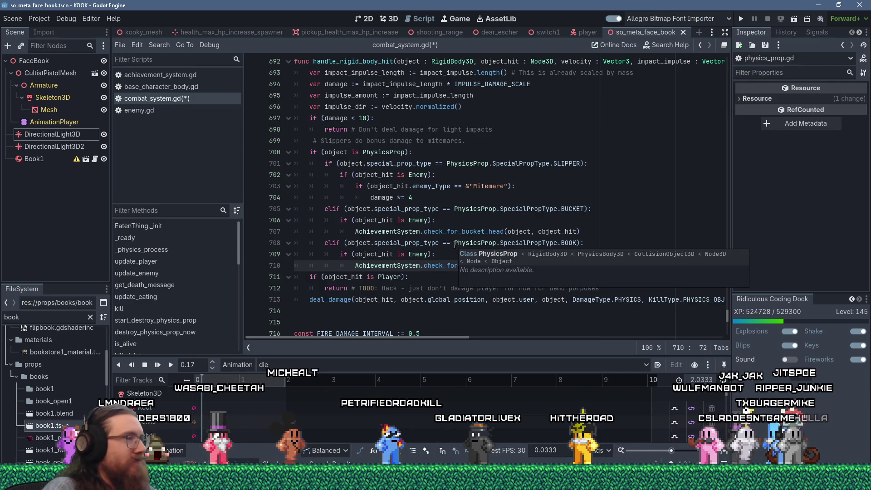
{"action": "left_click", "coordinate": [380, 255]}
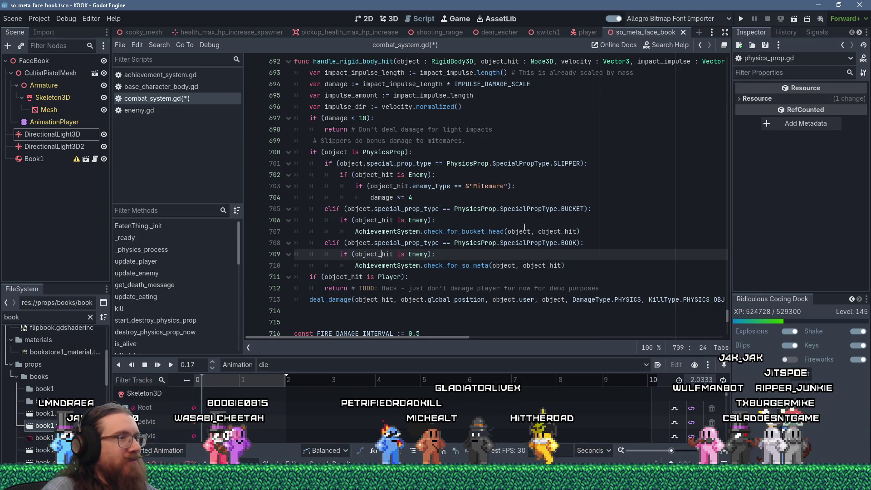
{"action": "key", "text": "ctrl+s"}
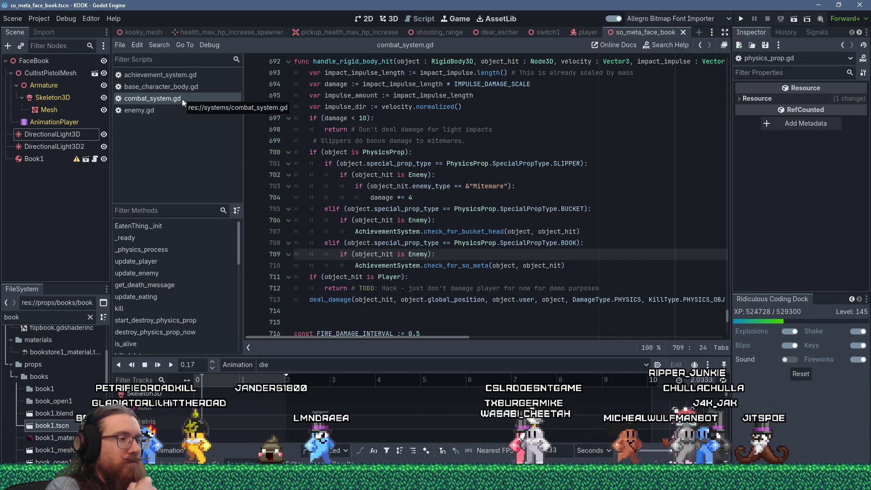
Copy the bucket-head check lines 101–107 over pass in check_for_so_meta and fix the indentation
{"action": "left_click", "coordinate": [178, 76]}
{"action": "scroll", "coordinate": [389, 227], "scroll_direction": "down", "scroll_amount": 1}
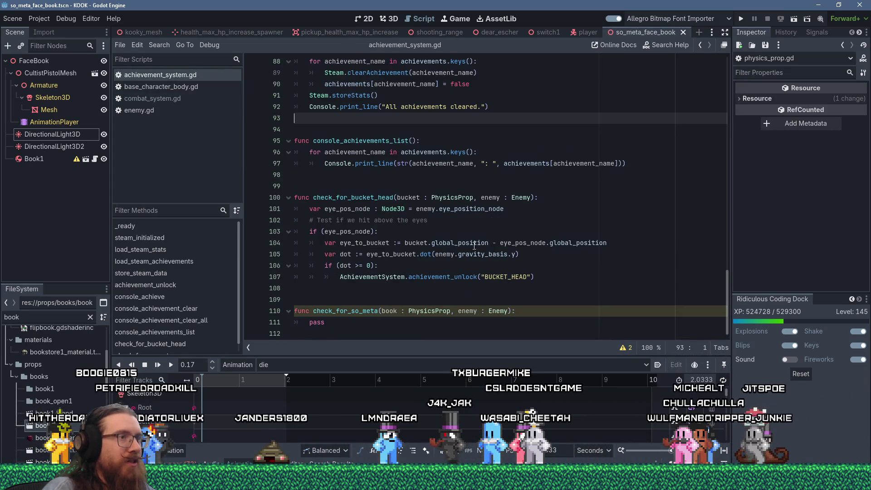
{"action": "mouse_move", "coordinate": [545, 278]}
{"action": "left_mouse_down"}
{"action": "mouse_move", "coordinate": [299, 277]}
{"action": "mouse_move", "coordinate": [295, 209]}
{"action": "left_mouse_up"}
{"action": "key", "text": "ctrl+c"}
{"action": "right_click", "coordinate": [312, 216]}
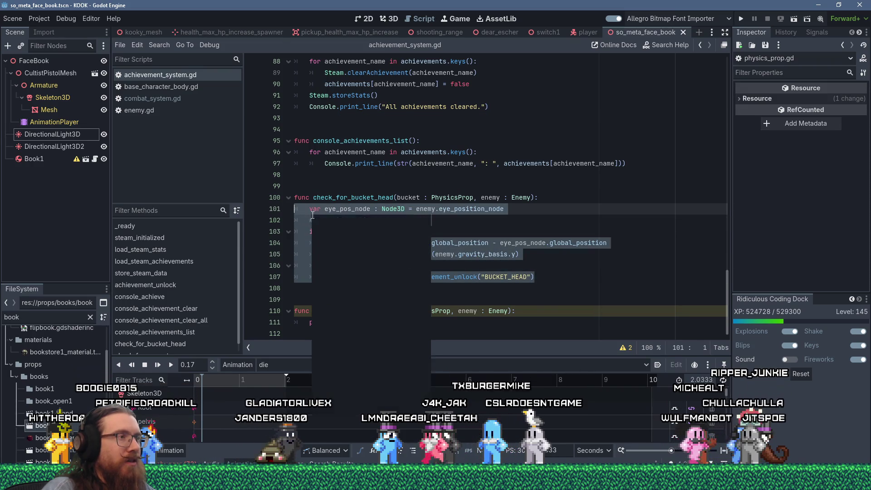
{"action": "left_click", "coordinate": [341, 278]}
{"action": "left_click", "coordinate": [340, 324]}
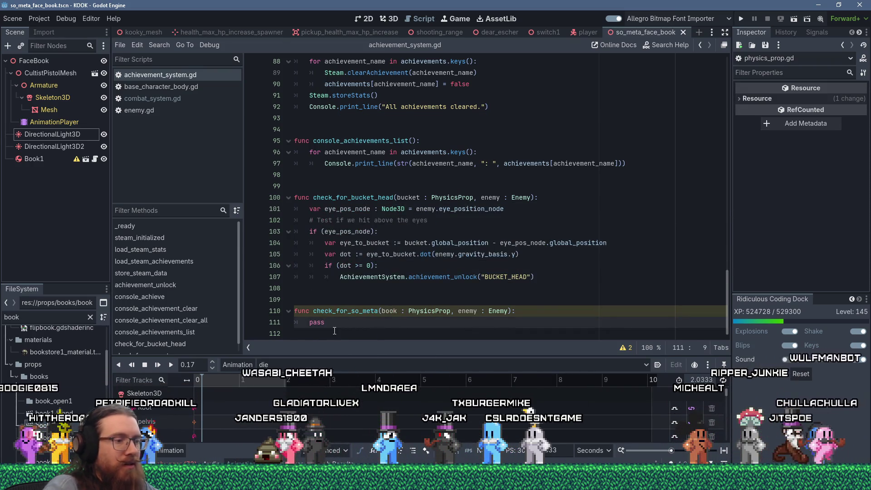
{"action": "key", "text": "shift+Insert"}
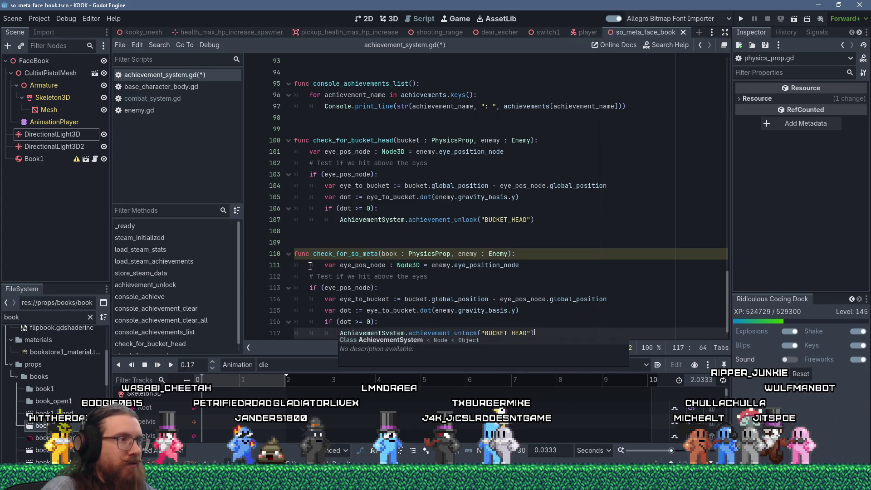
{"action": "left_click", "coordinate": [316, 266]}
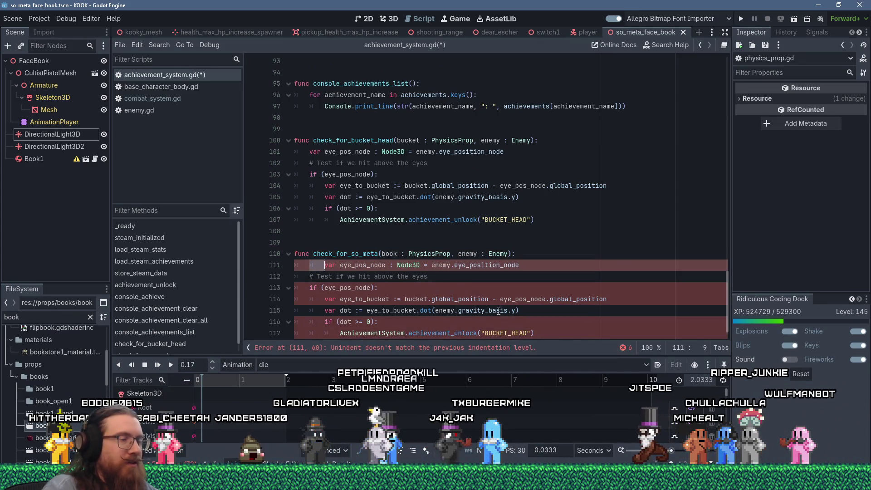
{"action": "key", "text": "Delete"}
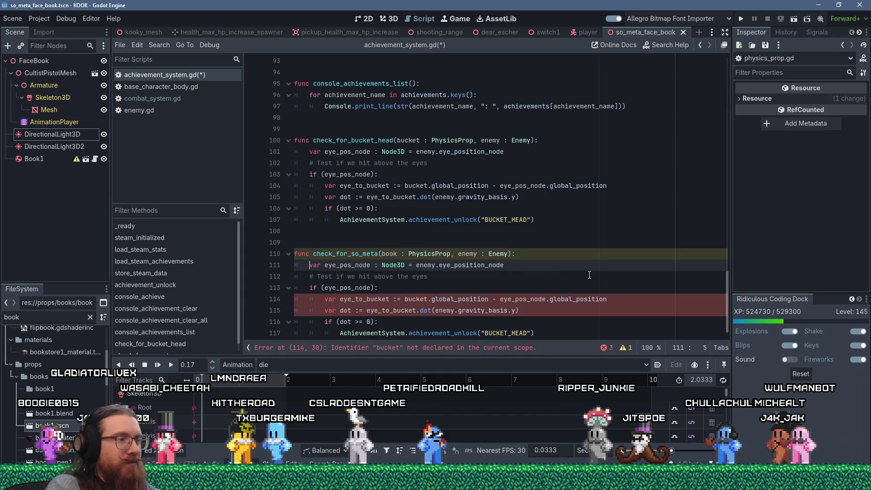
Begin an if (enemy.enemy_type = Enemy.) condition at the function's top, then open enemy.gd to check enemy_type
{"action": "key", "text": "Return"}
{"action": "key", "text": "Up"}
{"action": "type", "text": "if (eye"}
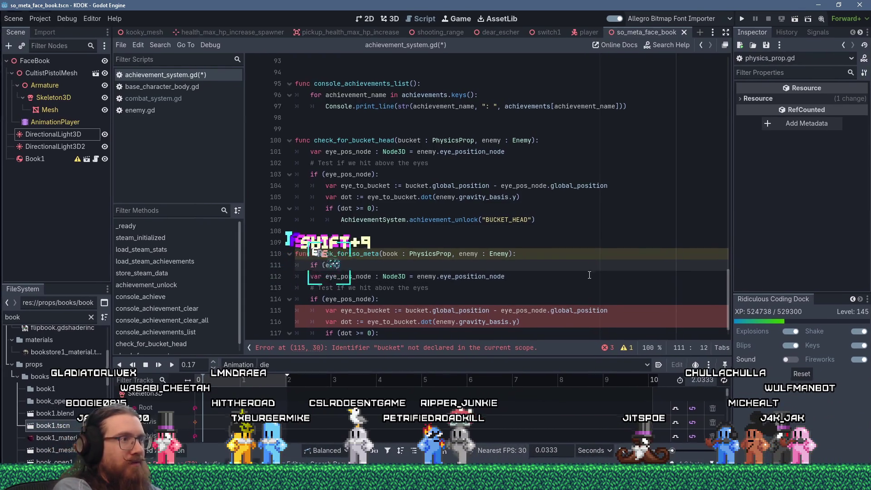
{"action": "type", "text": "my is Cul"}
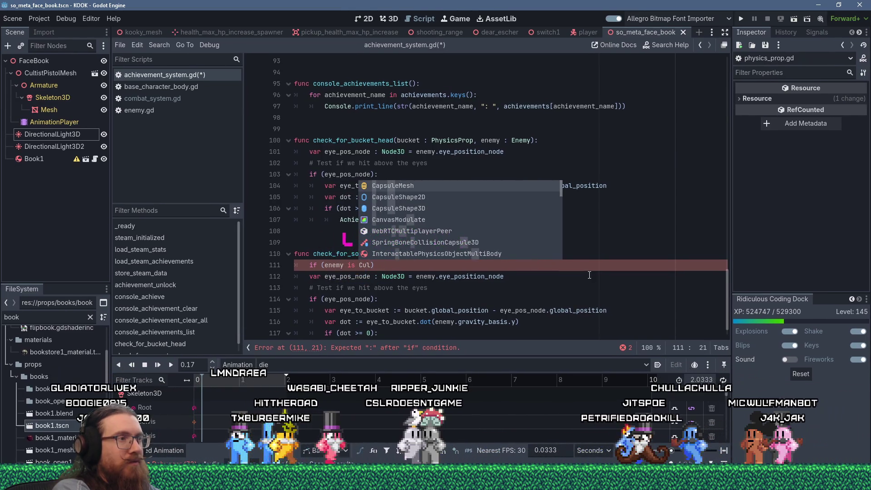
{"action": "key", "text": "Home"}
{"action": "key", "text": "Right"}
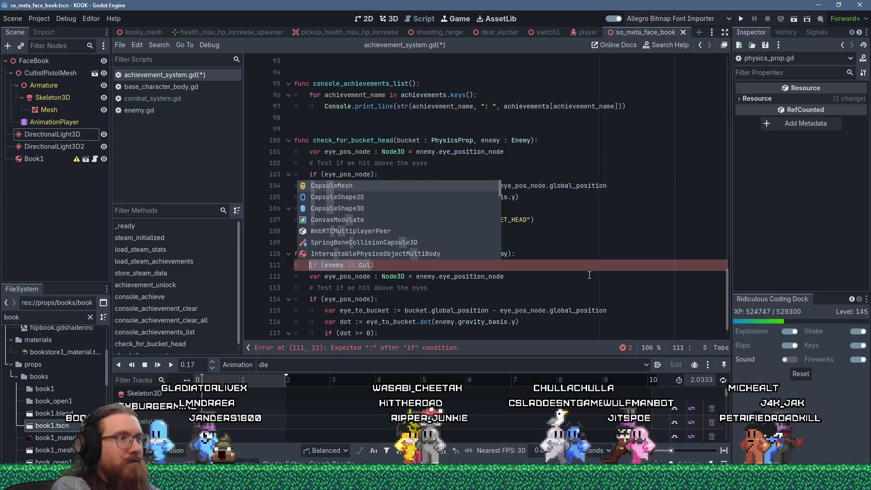
{"action": "key", "text": "End"}
{"action": "key", "text": "Left"}
{"action": "key", "text": "BackSpace"}
{"action": "key", "text": "BackSpace"}
{"action": "key", "text": "BackSpace"}
{"action": "type", "text": "."}
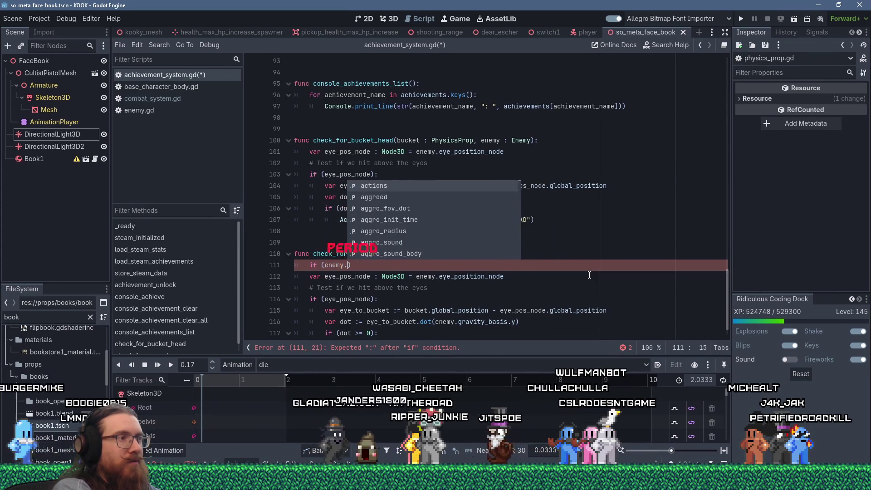
{"action": "type", "text": "yp"}
{"action": "key", "text": "Return"}
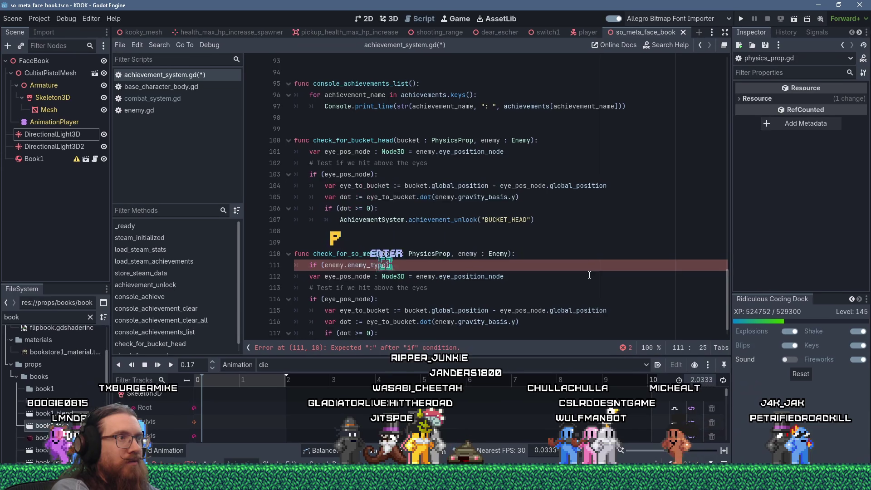
{"action": "type", "text": "= Enemy"}
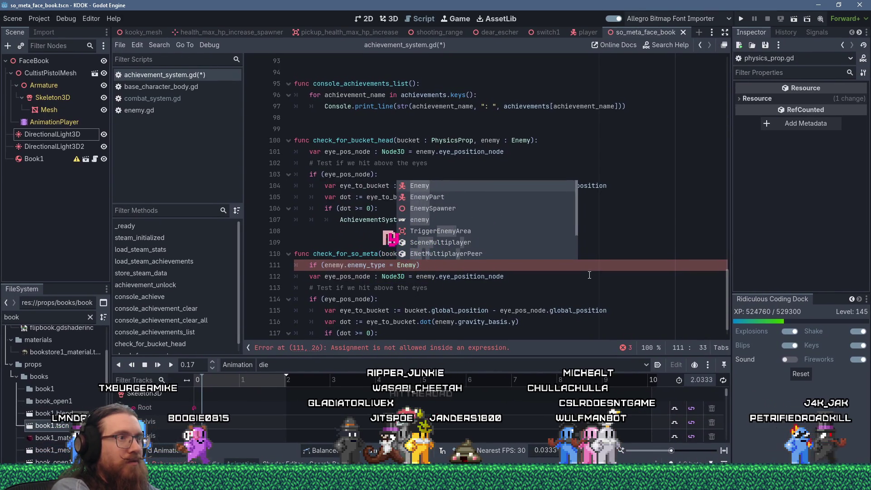
{"action": "key", "text": "ctrl+Left"}
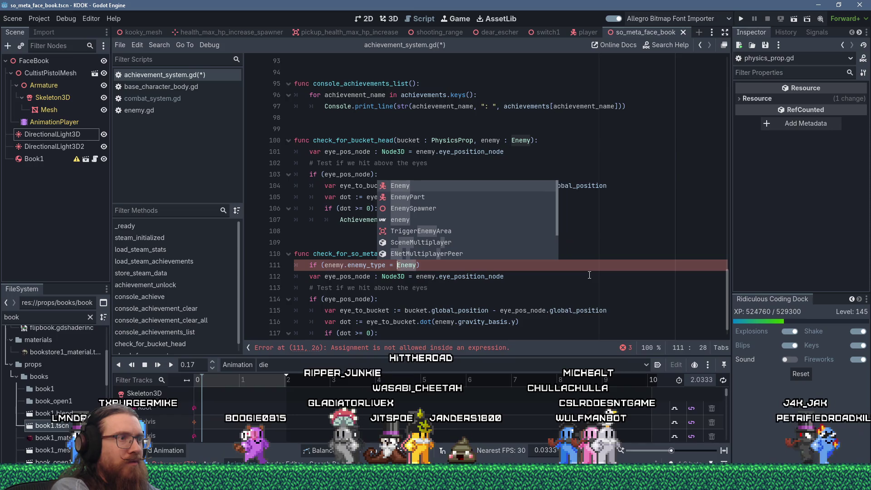
{"action": "key", "text": "ctrl+Right"}
{"action": "type", "text": "."}
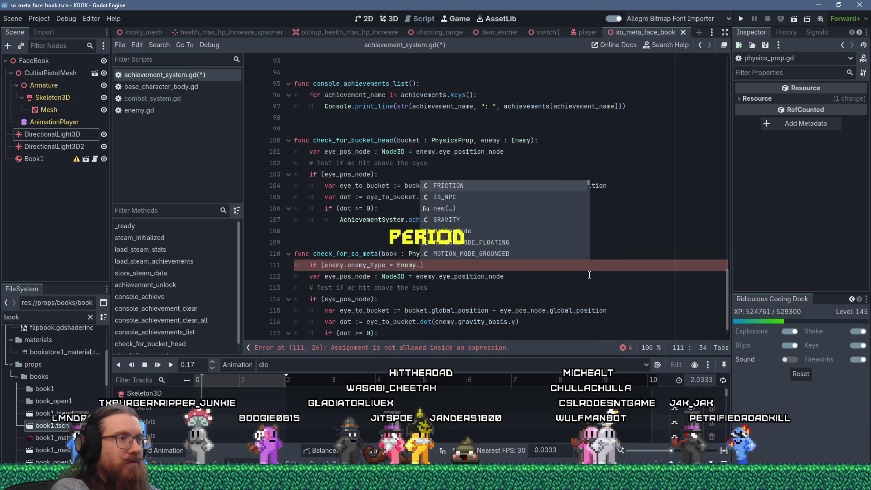
{"action": "left_click", "coordinate": [367, 265], "text": "ctrl"}
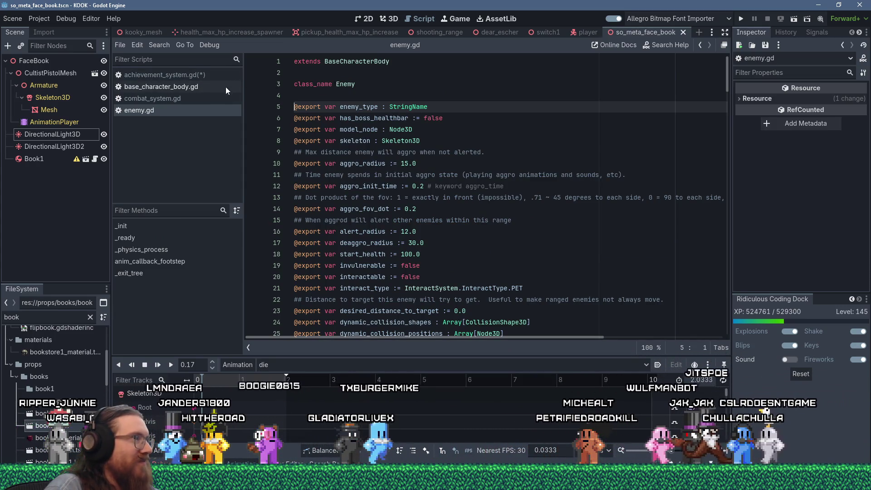
{"action": "left_click", "coordinate": [60, 320]}
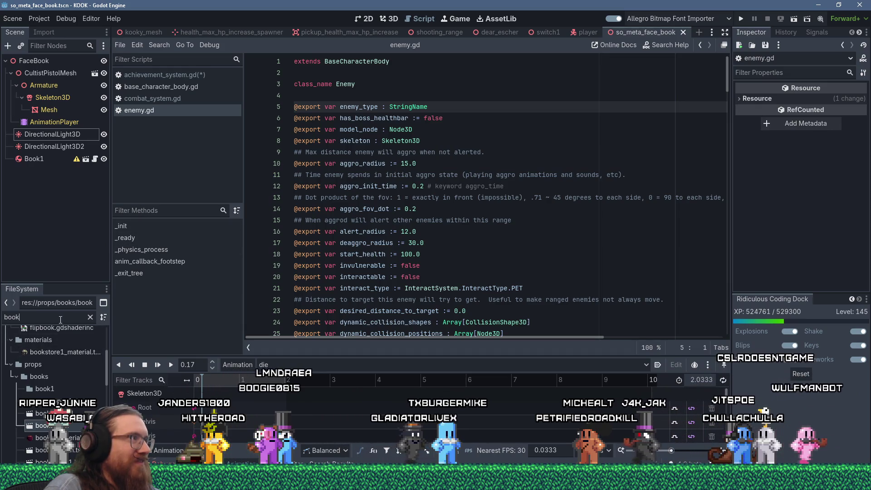
{"action": "key", "text": "BackSpace"}
{"action": "key", "text": "BackSpace"}
{"action": "key", "text": "BackSpace"}
{"action": "type", "text": "cultist"}
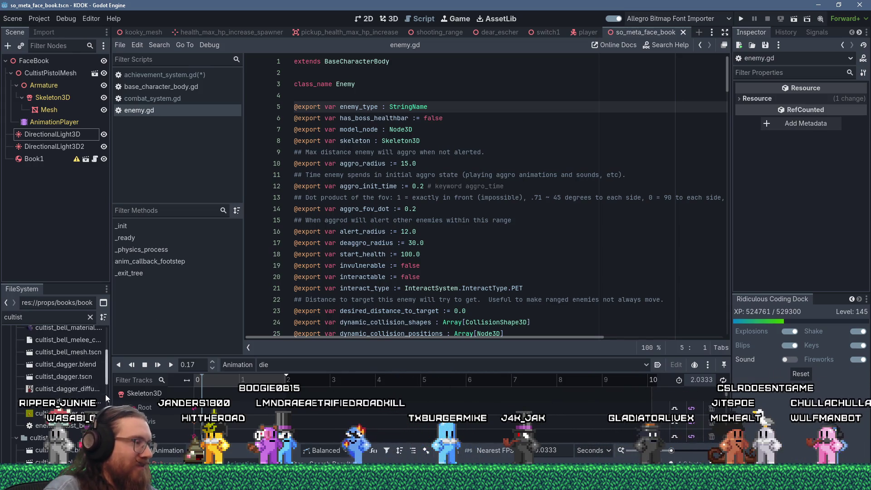
{"action": "scroll", "coordinate": [59, 401], "scroll_direction": "down", "scroll_amount": 2}
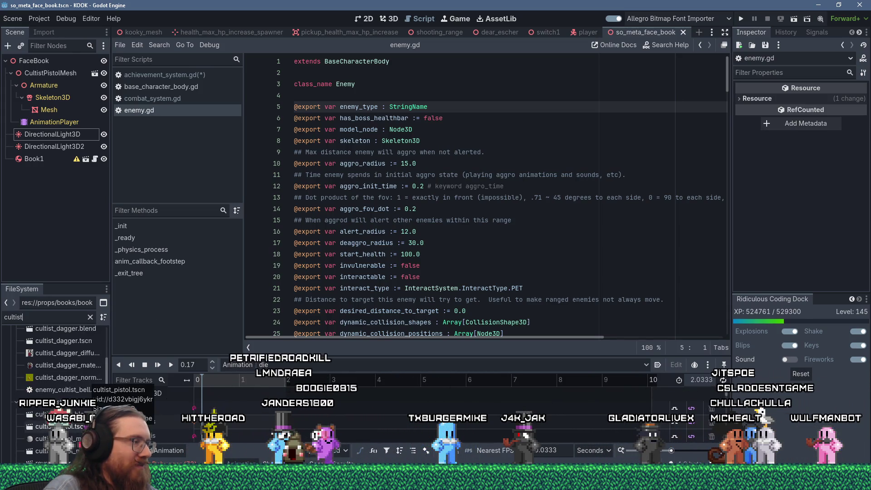
{"action": "double_click", "coordinate": [59, 426]}
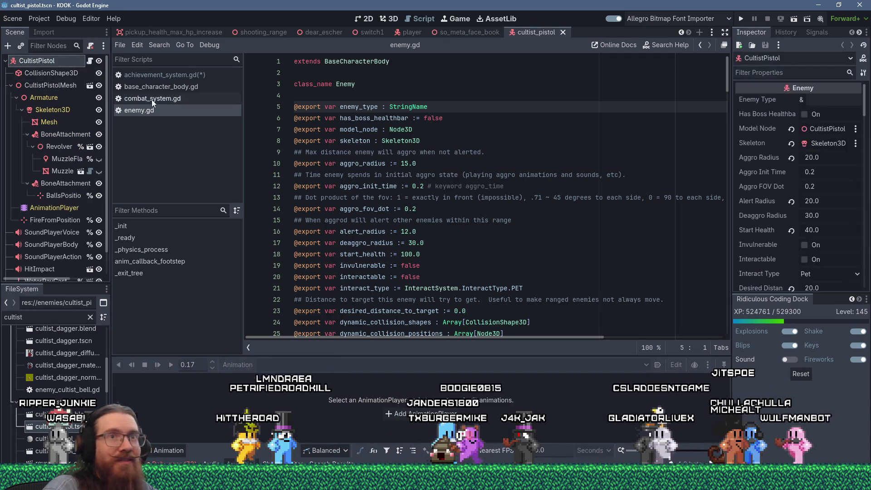
{"action": "left_click", "coordinate": [837, 97]}
{"action": "type", "text": "cultis"}
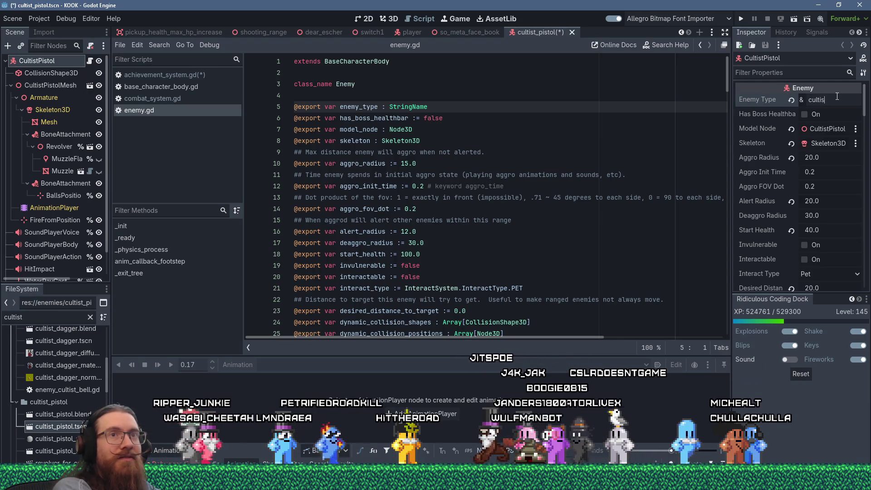
{"action": "type", "text": "t_pistol"}
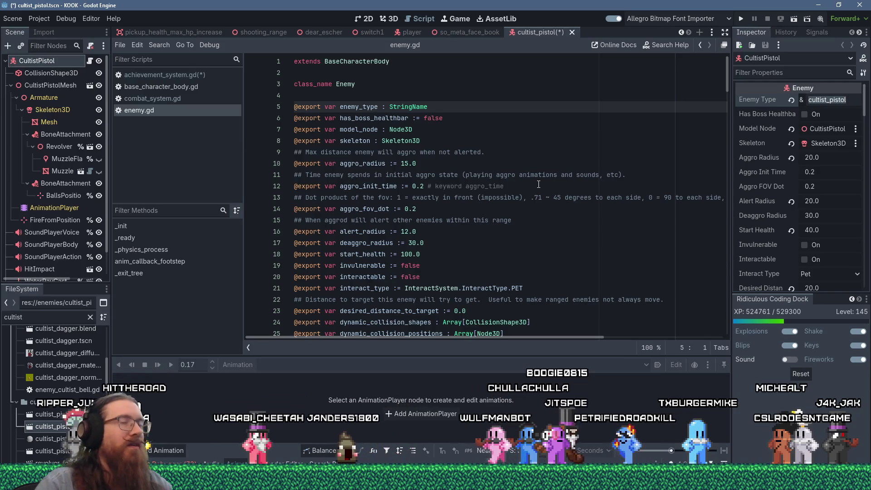
{"action": "key", "text": "ctrl+s"}
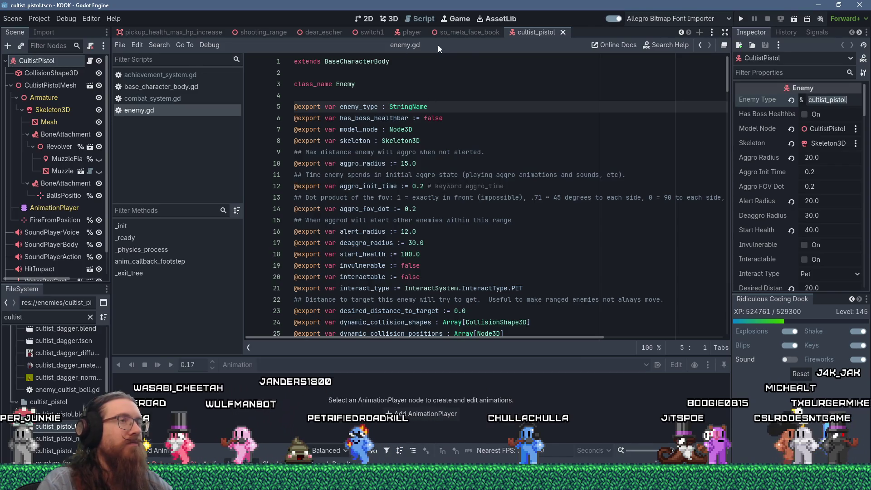
{"action": "left_click", "coordinate": [465, 34]}
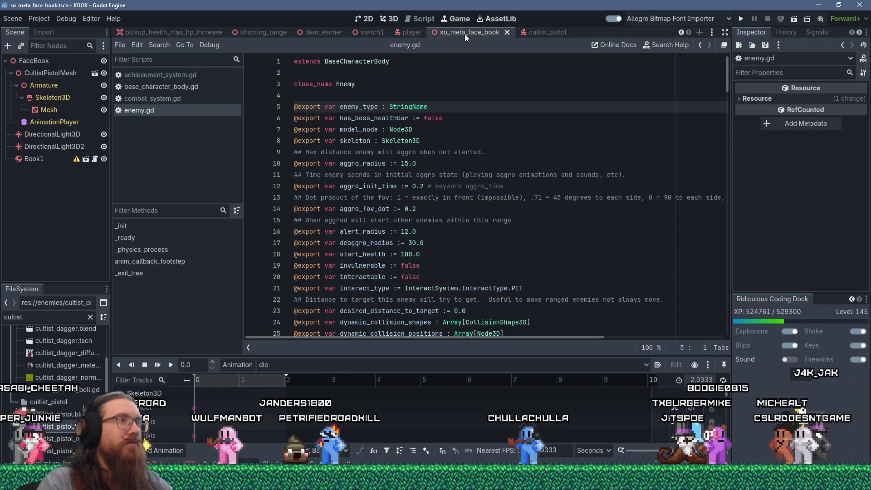
{"action": "left_click", "coordinate": [536, 32]}
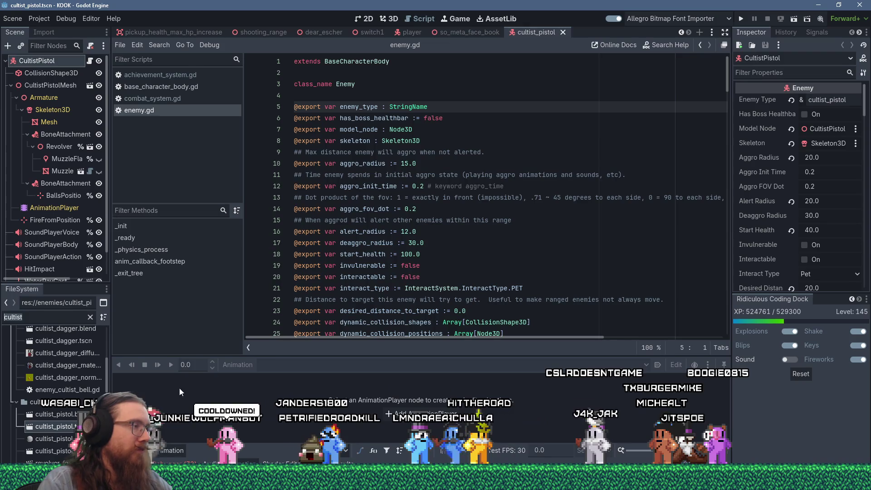
{"action": "scroll", "coordinate": [107, 383], "scroll_direction": "up", "scroll_amount": 5}
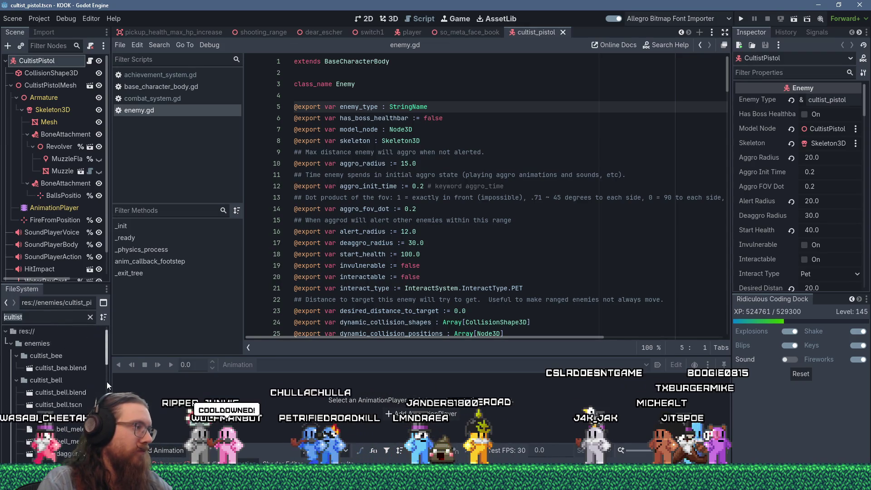
{"action": "scroll", "coordinate": [107, 384], "scroll_direction": "down", "scroll_amount": 3}
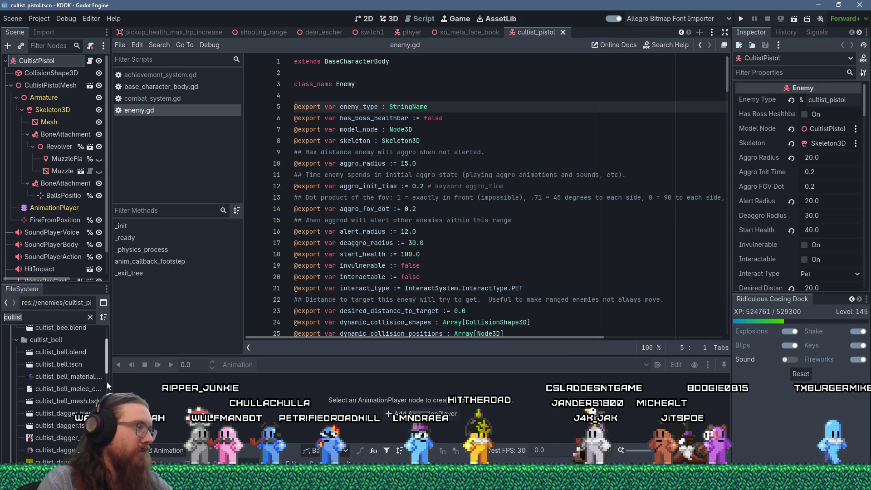
{"action": "scroll", "coordinate": [107, 384], "scroll_direction": "up", "scroll_amount": 5}
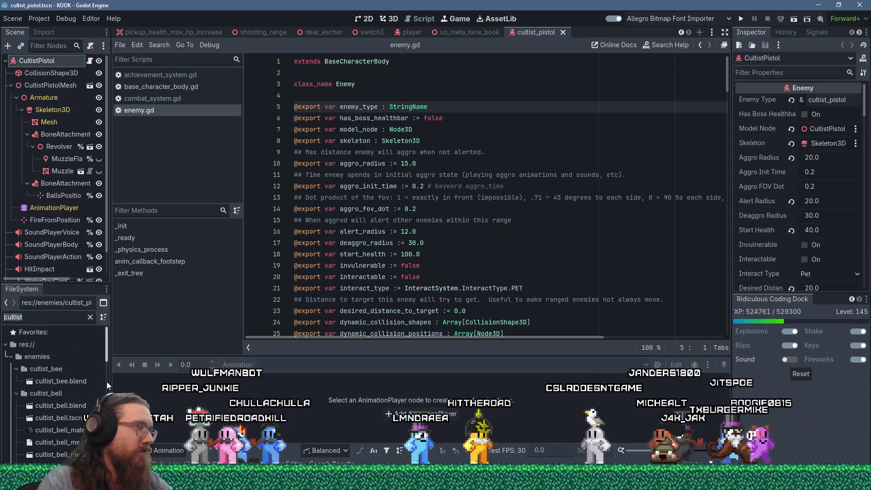
{"action": "left_click", "coordinate": [60, 319]}
Filter files to cultist .blend models and reimport cultist_bee.blend and cultist_bell.blend
{"action": "type", "text": "blend"}
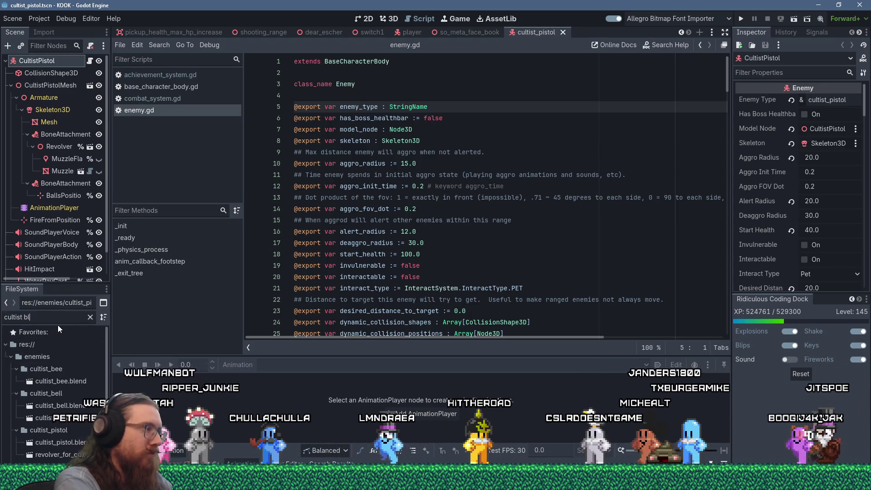
{"action": "left_click", "coordinate": [76, 381]}
{"action": "left_click", "coordinate": [47, 34]}
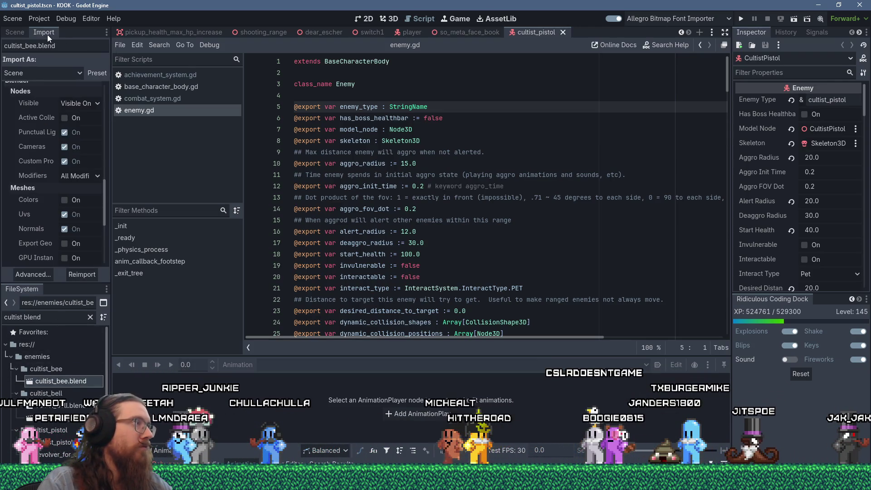
{"action": "left_click", "coordinate": [88, 276]}
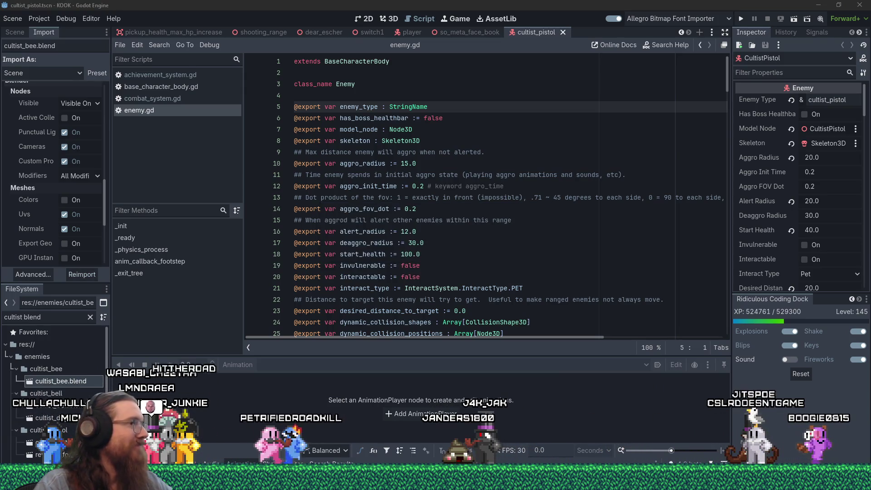
{"action": "left_click", "coordinate": [55, 405]}
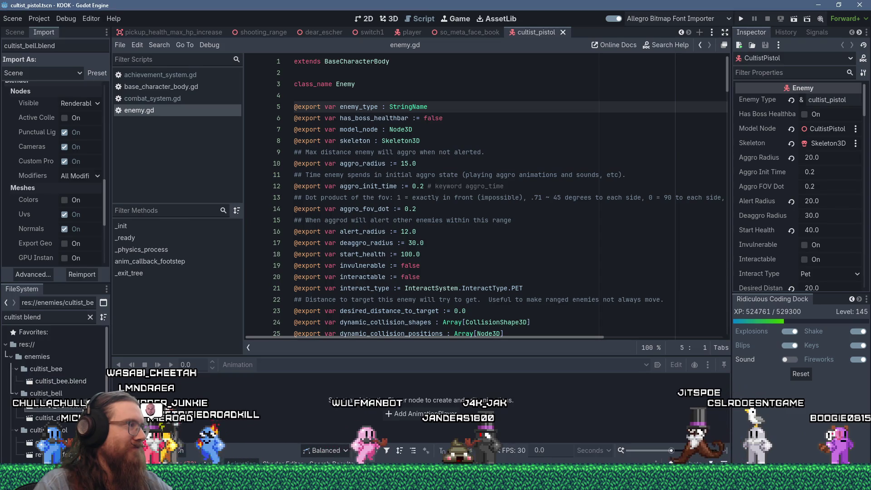
{"action": "left_click", "coordinate": [86, 275]}
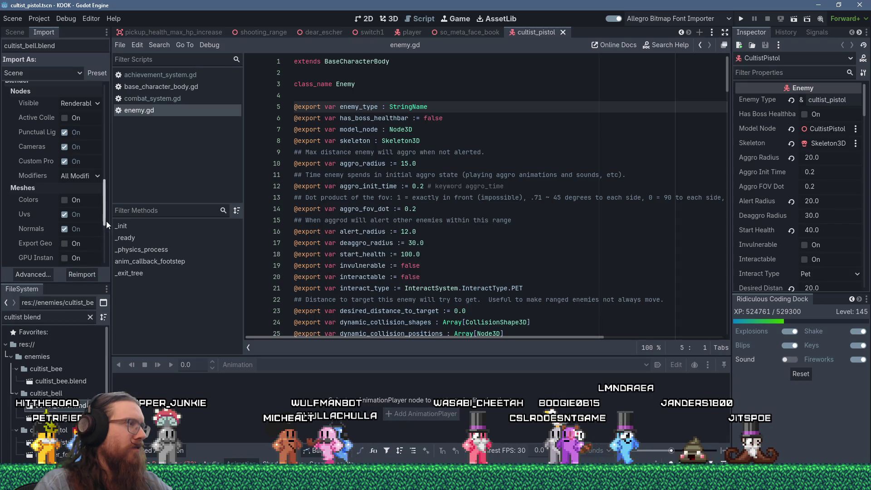
Reimport cultist_dagger.blend, cultist_sacrificial.blend and the remaining cultist model
{"action": "left_click_drag", "start_coordinate": [106, 221], "coordinate": [106, 263]}
{"action": "left_click", "coordinate": [46, 443]}
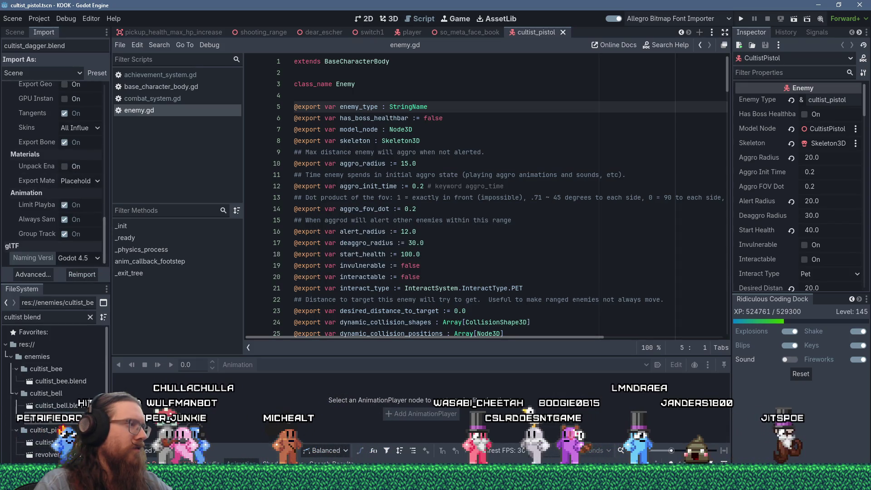
{"action": "left_click", "coordinate": [83, 277]}
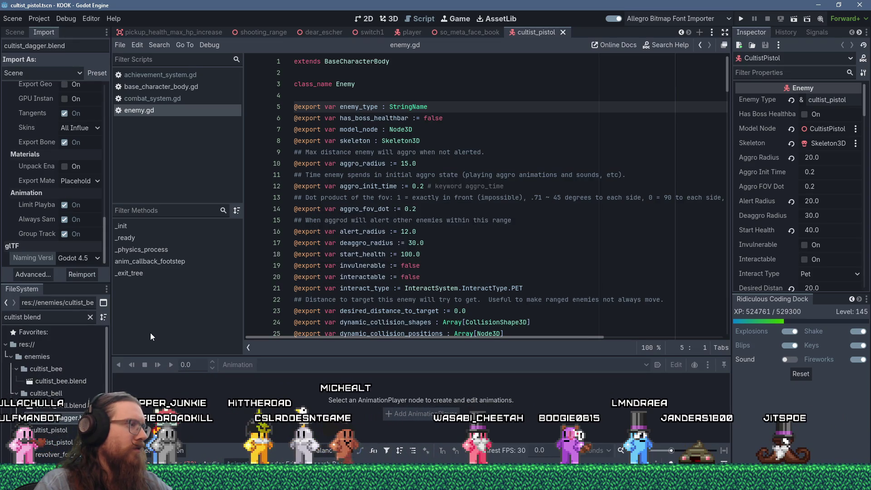
{"action": "scroll", "coordinate": [55, 385], "scroll_direction": "down", "scroll_amount": 1}
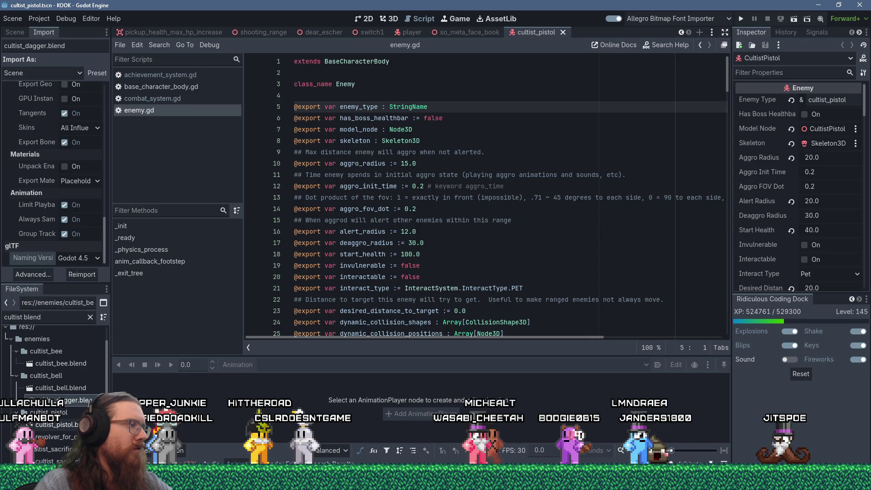
{"action": "scroll", "coordinate": [55, 399], "scroll_direction": "down", "scroll_amount": 1}
{"action": "left_click", "coordinate": [54, 444]}
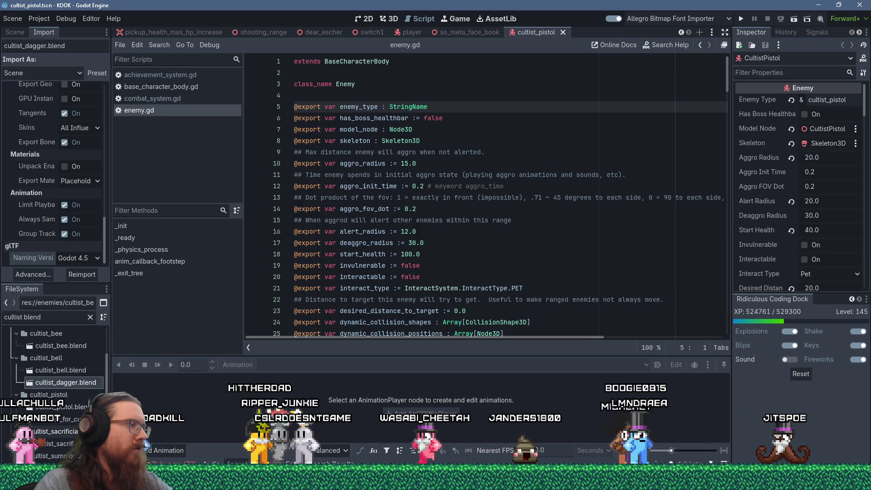
{"action": "left_click", "coordinate": [83, 276]}
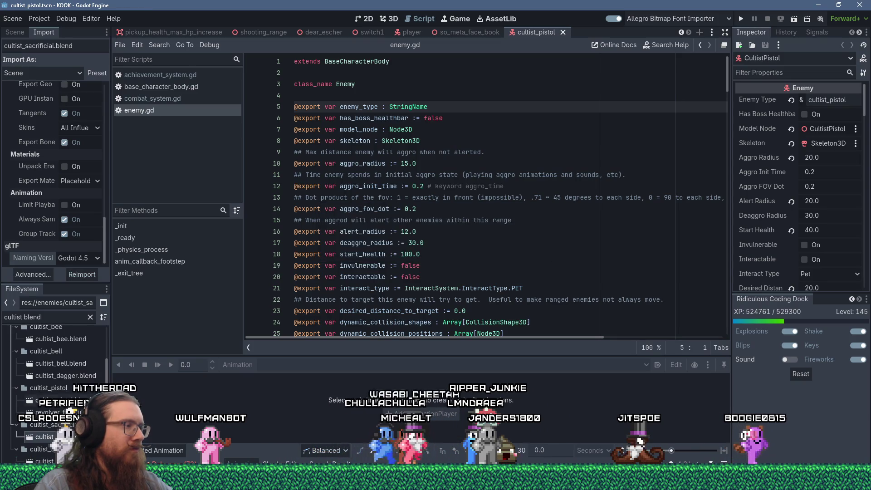
{"action": "left_click", "coordinate": [79, 278]}
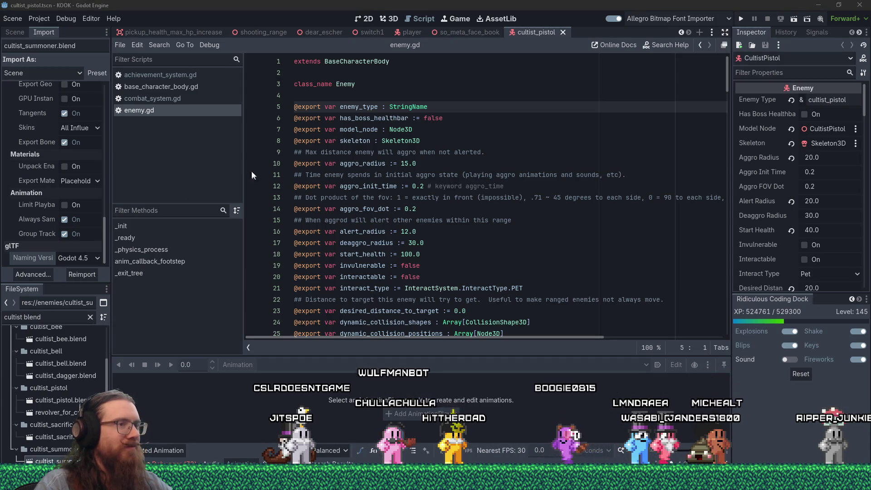
Change the file filter to 'cultist tscn' and select cultist_bell.tscn
{"action": "scroll", "coordinate": [409, 204], "scroll_direction": "down", "scroll_amount": 5}
{"action": "left_click", "coordinate": [437, 231]}
{"action": "scroll", "coordinate": [440, 247], "scroll_direction": "down", "scroll_amount": 2}
{"action": "scroll", "coordinate": [439, 247], "scroll_direction": "up", "scroll_amount": 7}
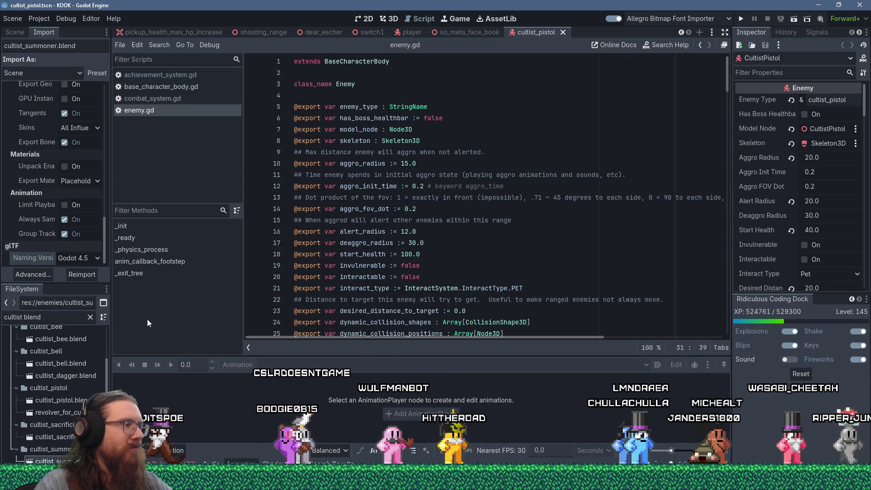
{"action": "double_click", "coordinate": [31, 317]}
{"action": "type", "text": "tscn"}
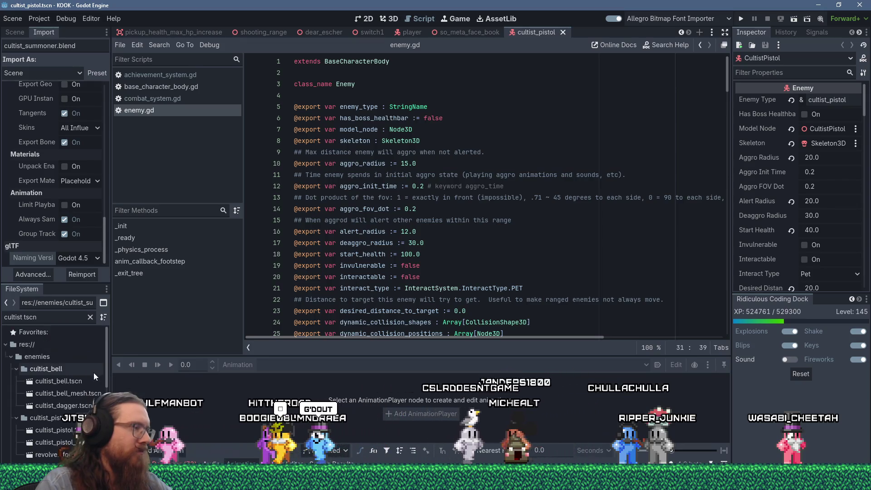
{"action": "left_click", "coordinate": [86, 383]}
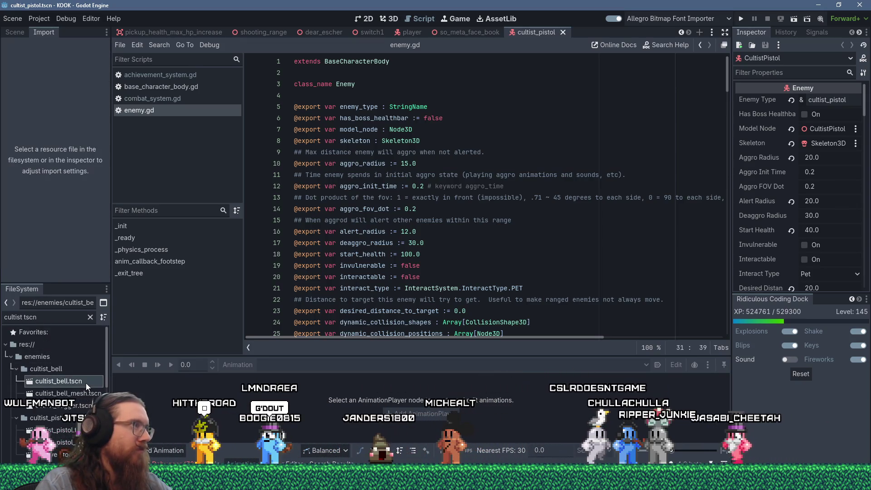
Open the cultist_bell.tscn scene and check its enemy type value
{"action": "left_click", "coordinate": [14, 33]}
{"action": "double_click", "coordinate": [56, 381]}
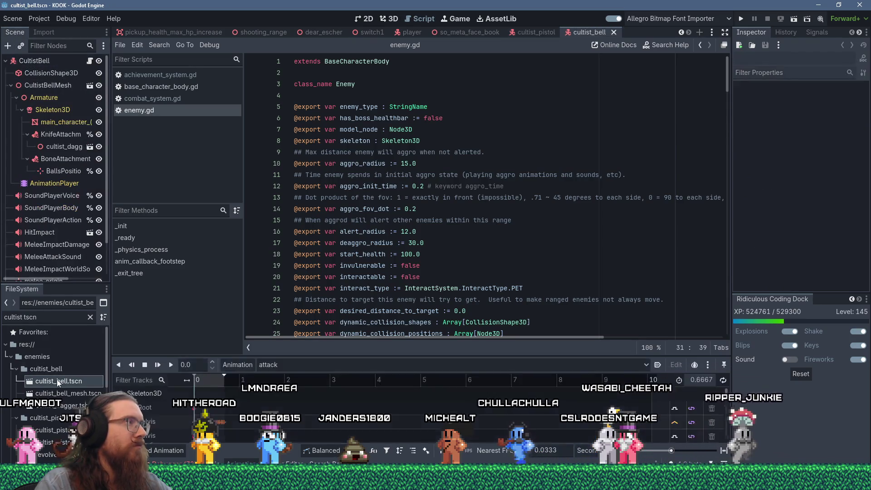
{"action": "right_click", "coordinate": [817, 99]}
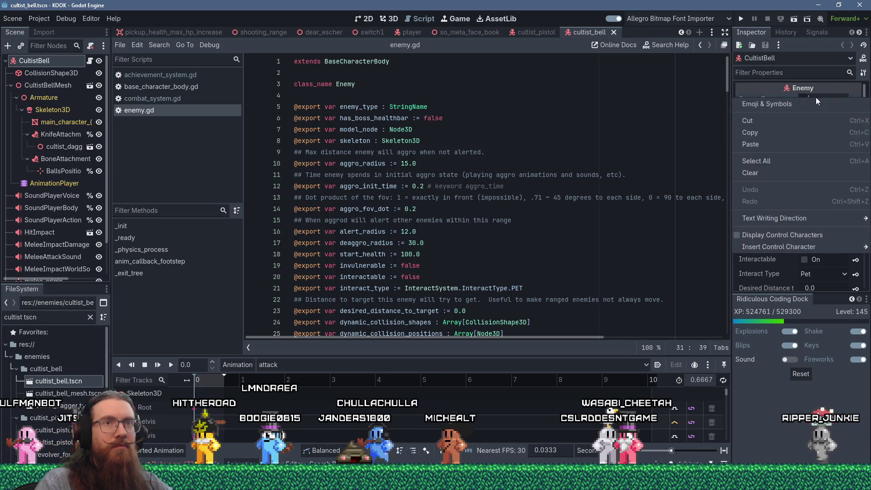
{"action": "left_click", "coordinate": [813, 98]}
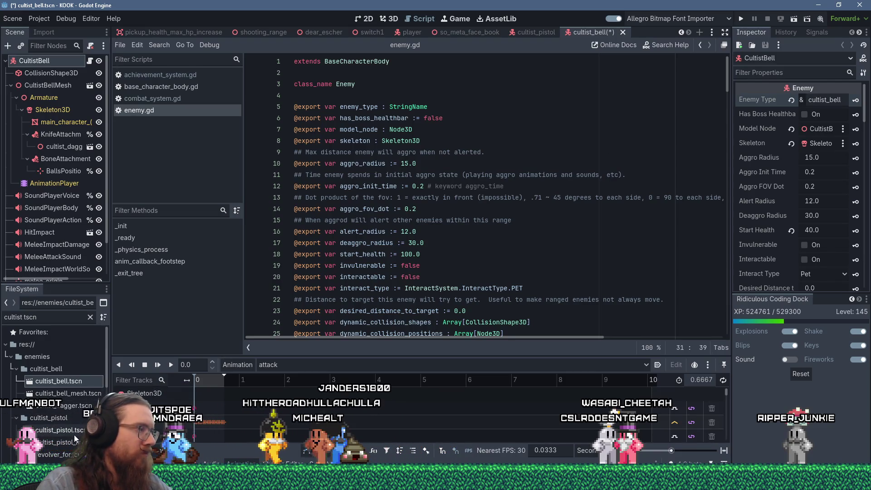
Complete the sacrificial cultist's enemy type and set the summoner's to cultist_summoner
{"action": "scroll", "coordinate": [55, 386], "scroll_direction": "down", "scroll_amount": 3}
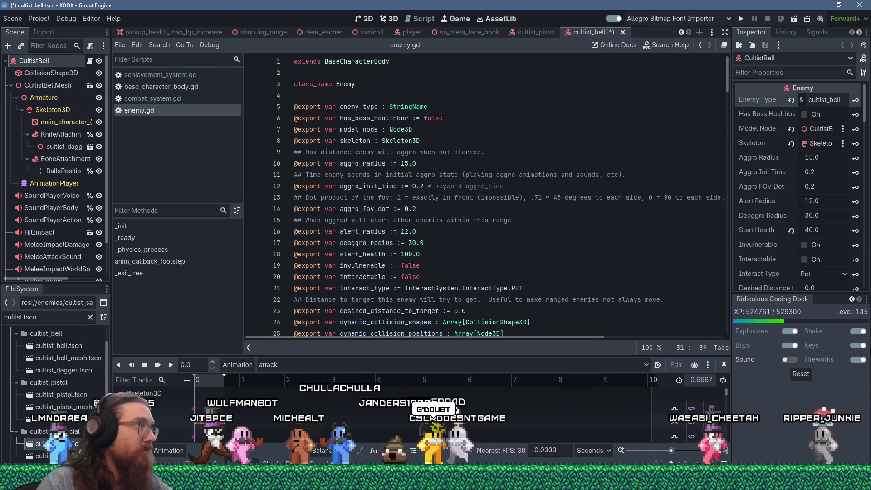
{"action": "double_click", "coordinate": [46, 444]}
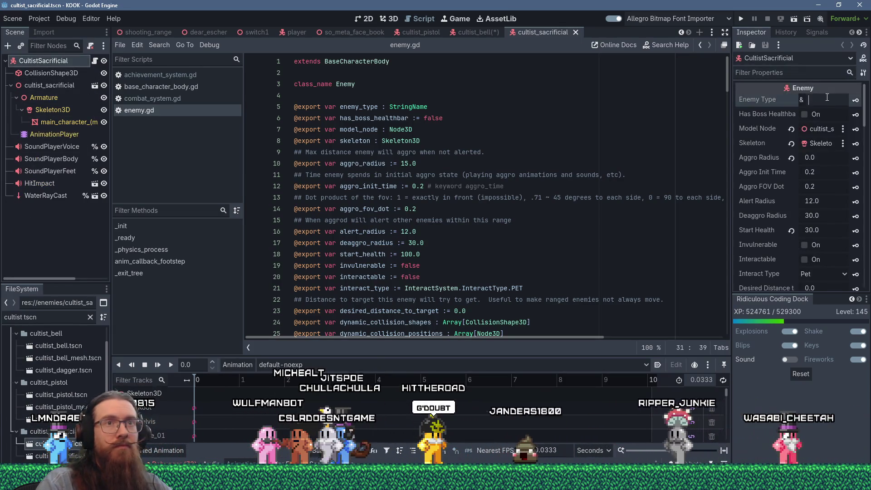
{"action": "left_click", "coordinate": [827, 102]}
{"action": "type", "text": "ist"}
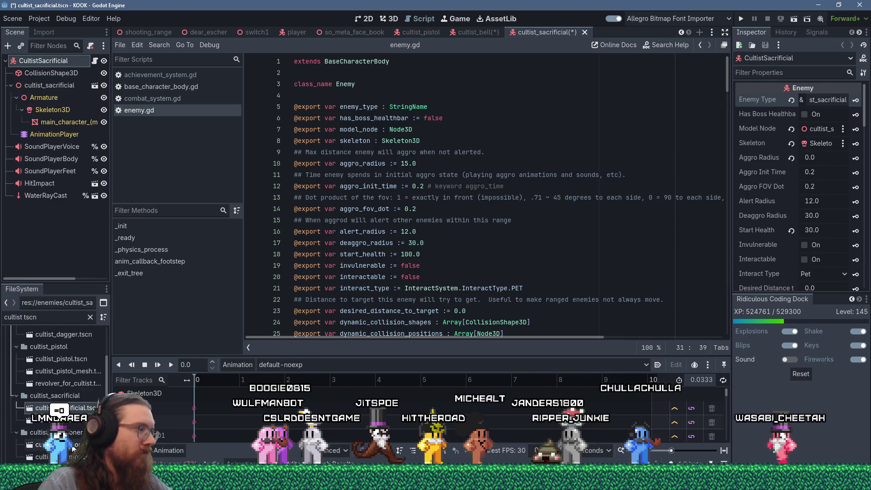
{"action": "double_click", "coordinate": [46, 445]}
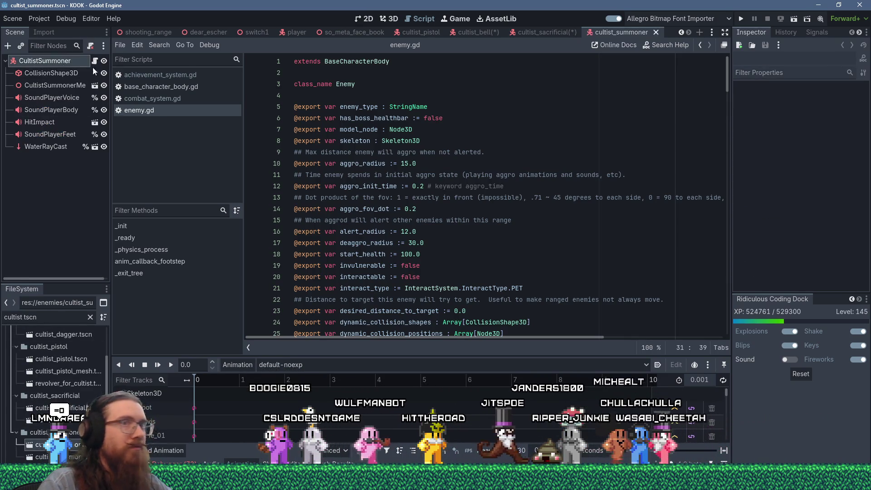
{"action": "left_click", "coordinate": [45, 61]}
{"action": "type", "text": "cultist_summoner"}
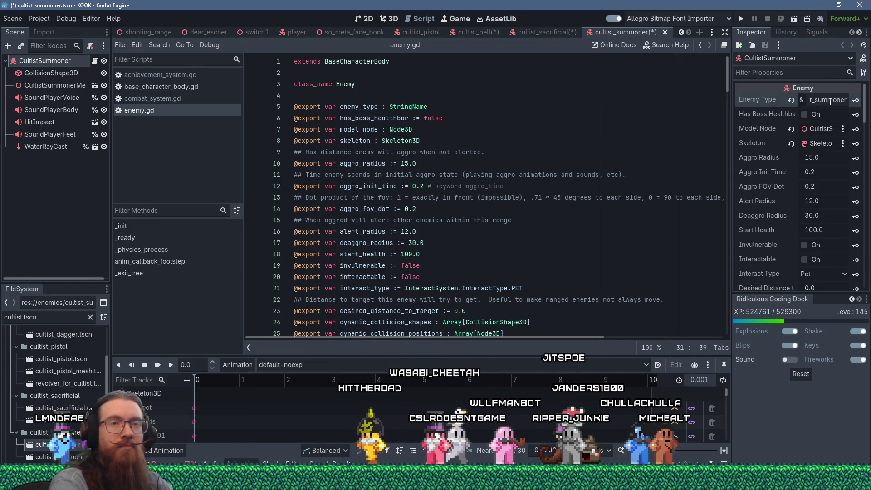
Add if (enemy.enemy_type.contains("cultist")): on line 111 of achievement_system.gd
{"action": "left_click", "coordinate": [534, 188]}
{"action": "scroll", "coordinate": [507, 251], "scroll_direction": "down", "scroll_amount": 3}
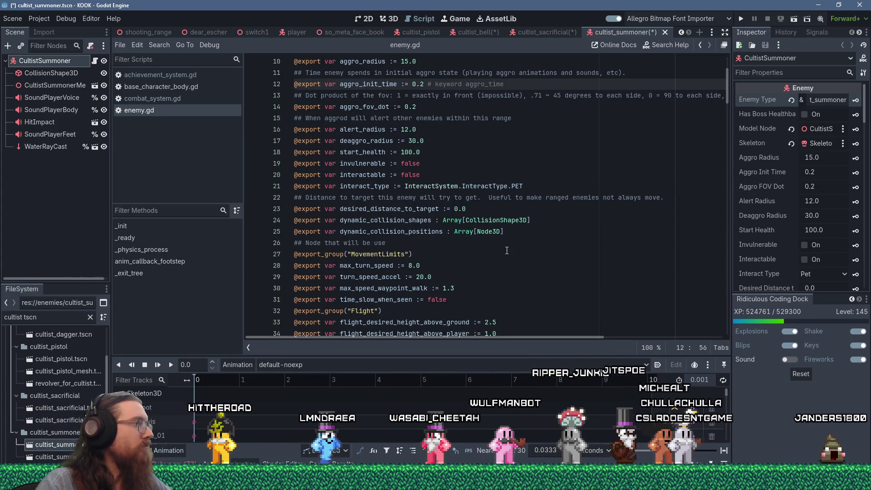
{"action": "scroll", "coordinate": [507, 251], "scroll_direction": "down", "scroll_amount": 5}
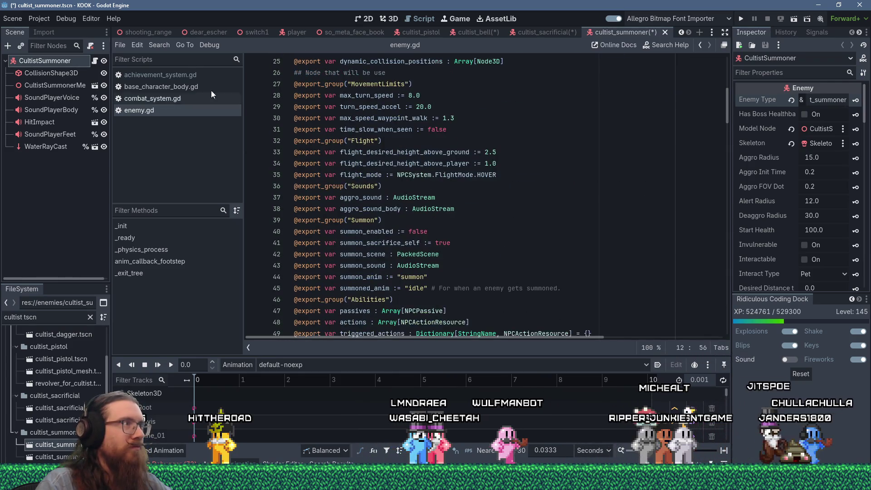
{"action": "left_click", "coordinate": [206, 84]}
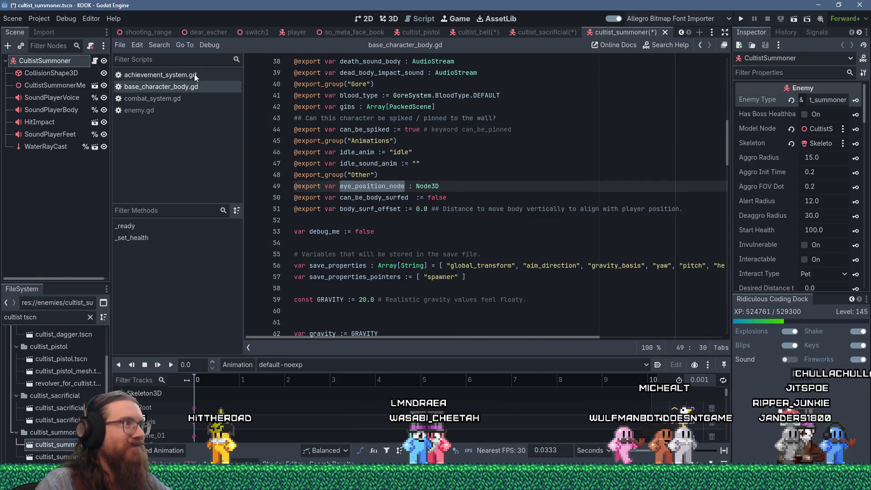
{"action": "left_click", "coordinate": [194, 74]}
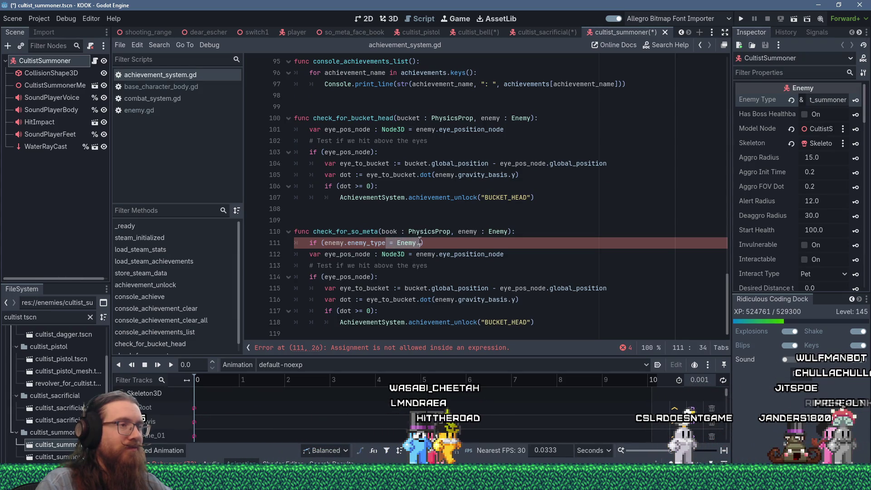
{"action": "type", "text": "."}
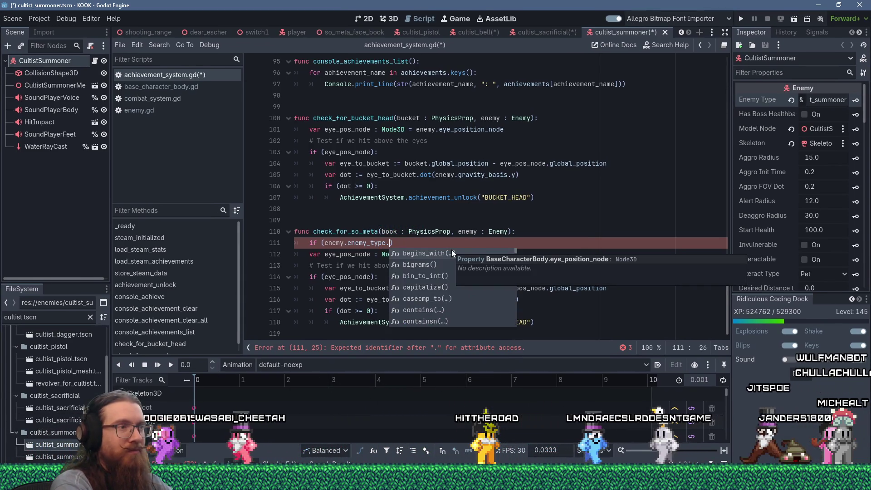
{"action": "key", "text": "Down"}
{"action": "key", "text": "Down"}
{"action": "key", "text": "Down"}
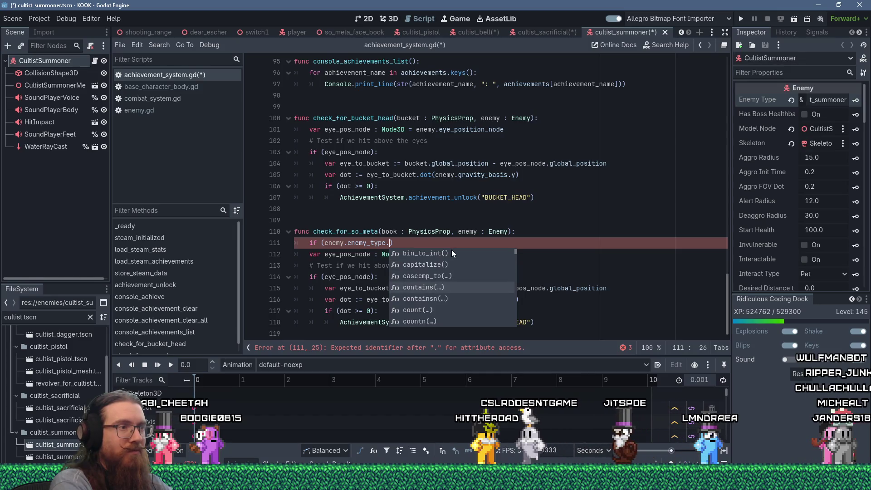
{"action": "key", "text": "Return"}
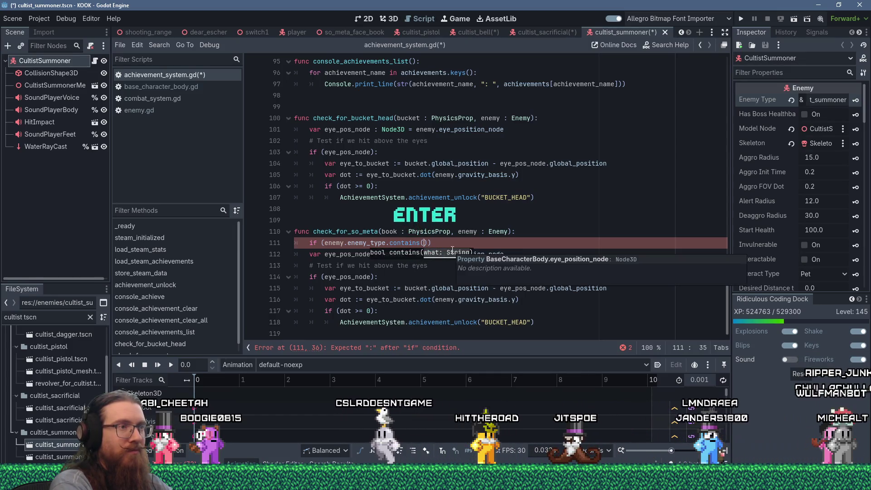
{"action": "type", "text": "\"cultist"}
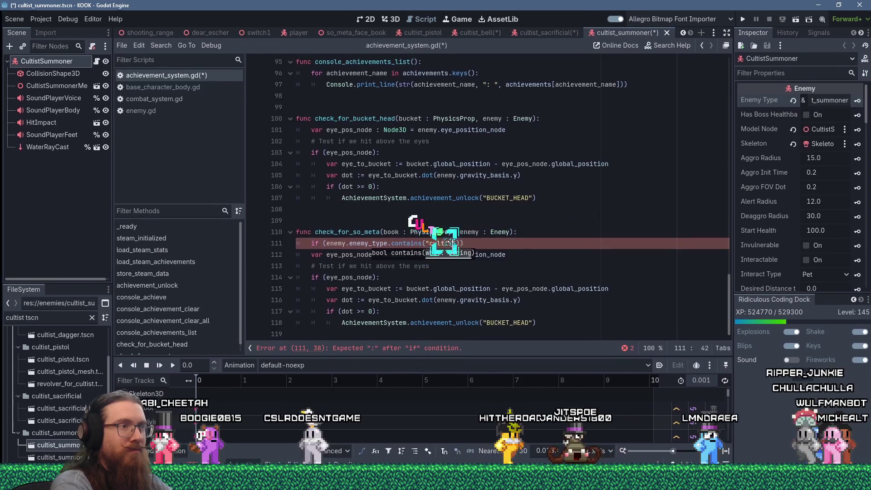
{"action": "type", "text": "\")):"}
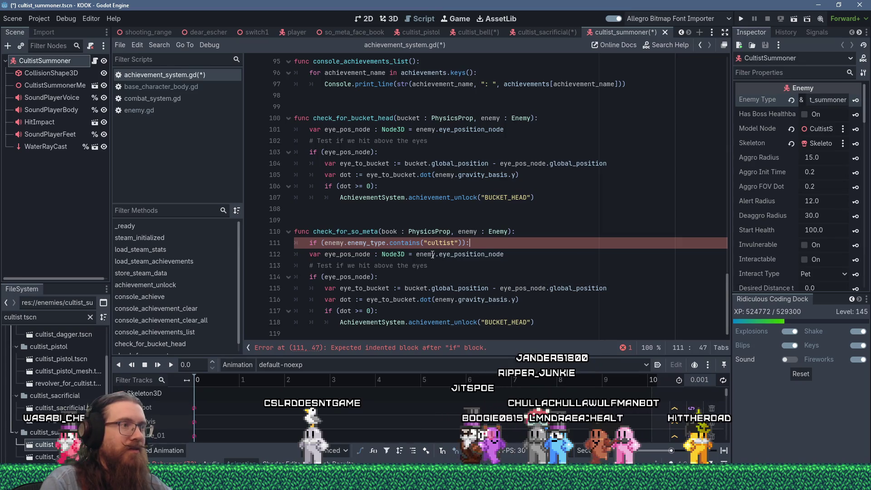
Indent lines 112–118 under the new cultist check
{"action": "key", "text": "Down"}
{"action": "left_click", "coordinate": [459, 327], "text": "shift"}
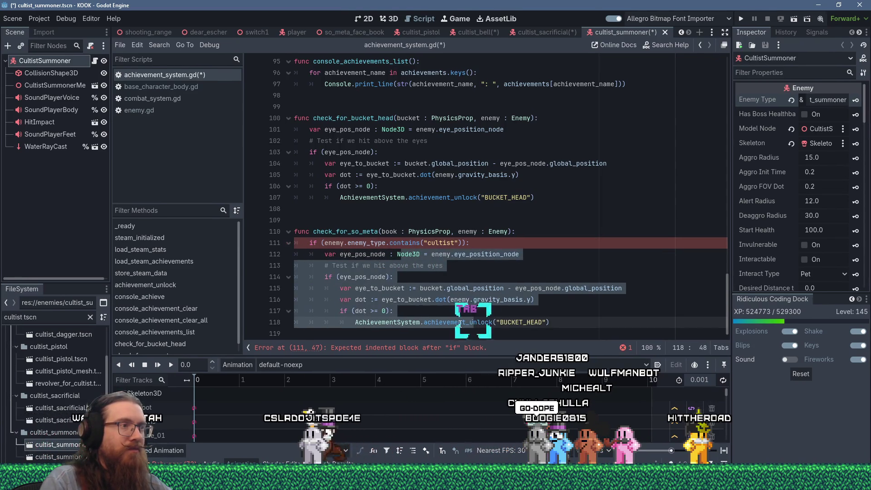
{"action": "key", "text": "Tab"}
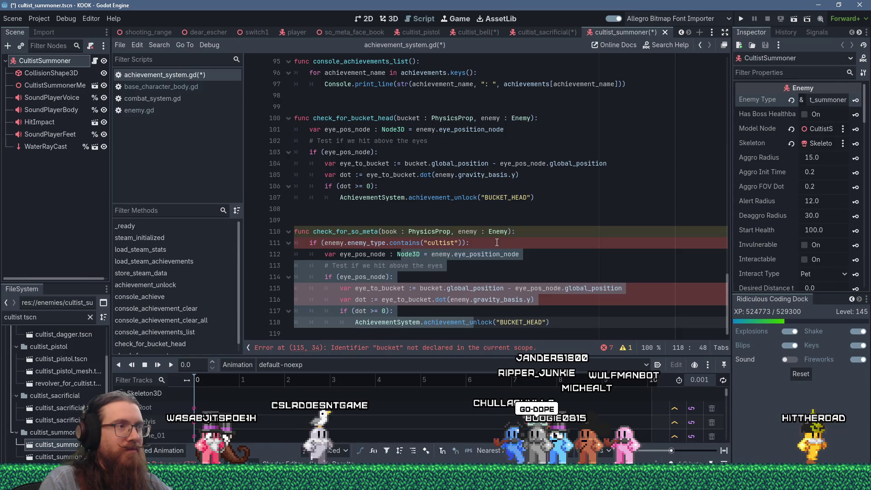
{"action": "left_click", "coordinate": [578, 244]}
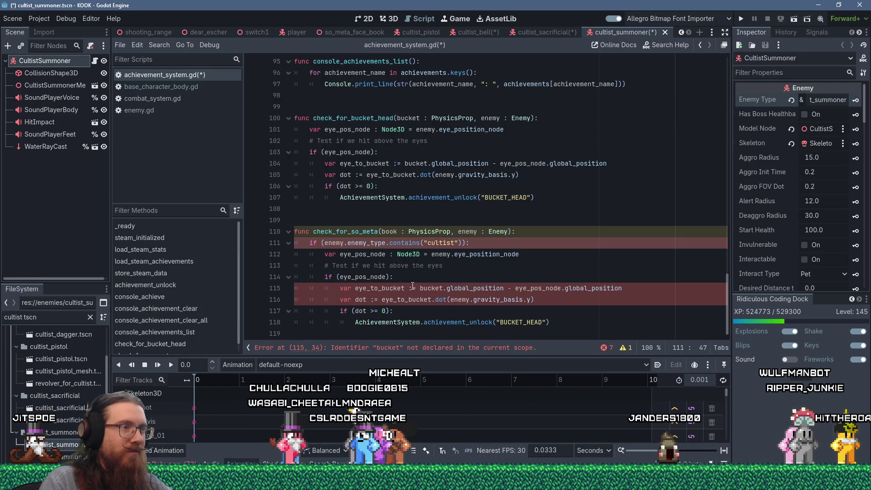
Rename eye_to_bucket to eye_to_book and bucket.global_position to book.global_position on lines 115–116
{"action": "left_click_drag", "start_coordinate": [383, 289], "coordinate": [405, 289]}
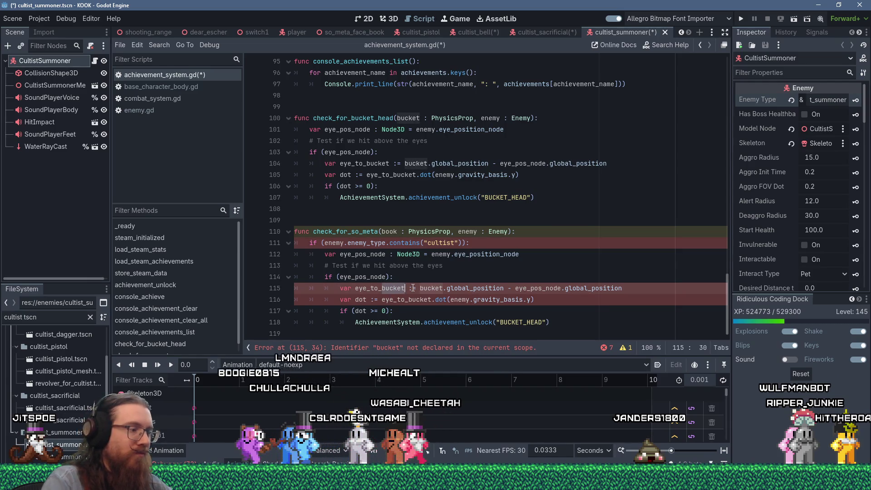
{"action": "type", "text": "book"}
{"action": "left_click", "coordinate": [412, 289]}
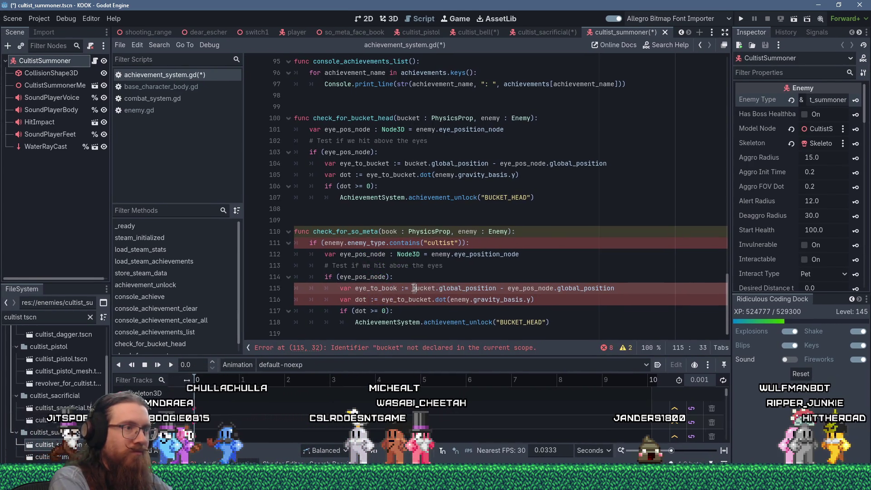
{"action": "double_click", "coordinate": [413, 288]}
{"action": "type", "text": "book"}
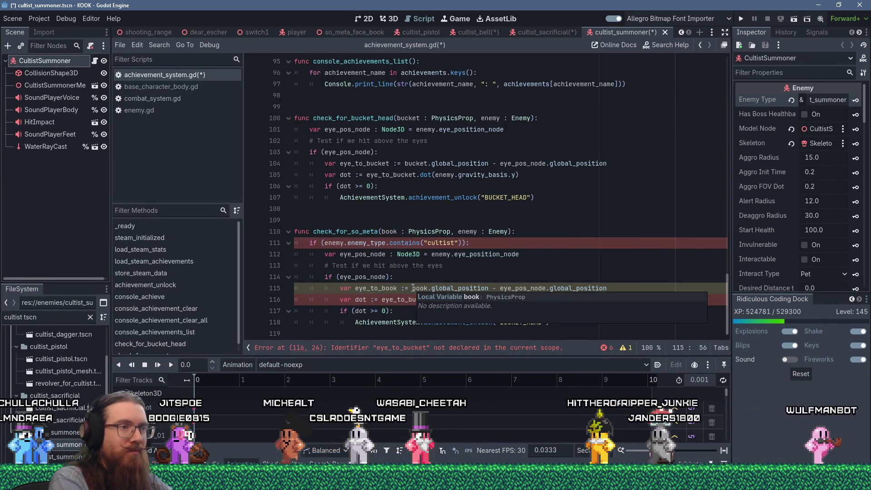
{"action": "left_click", "coordinate": [373, 289]}
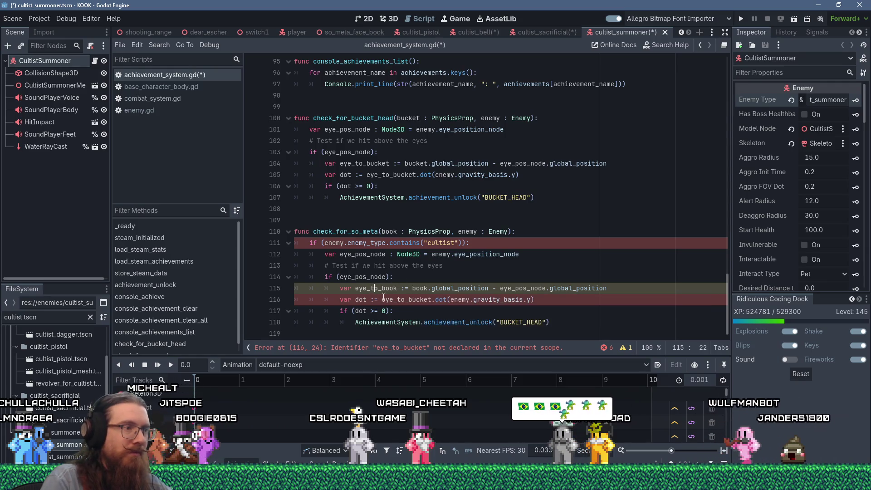
{"action": "left_click", "coordinate": [408, 300]}
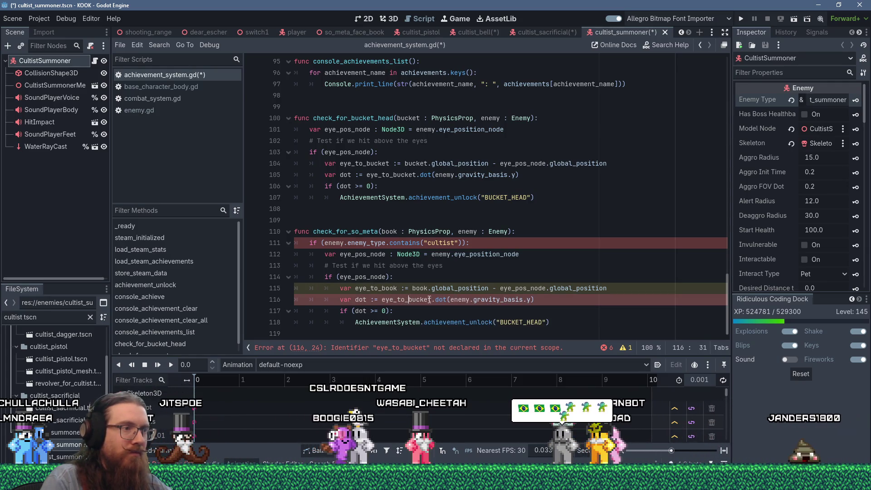
{"action": "type", "text": "book"}
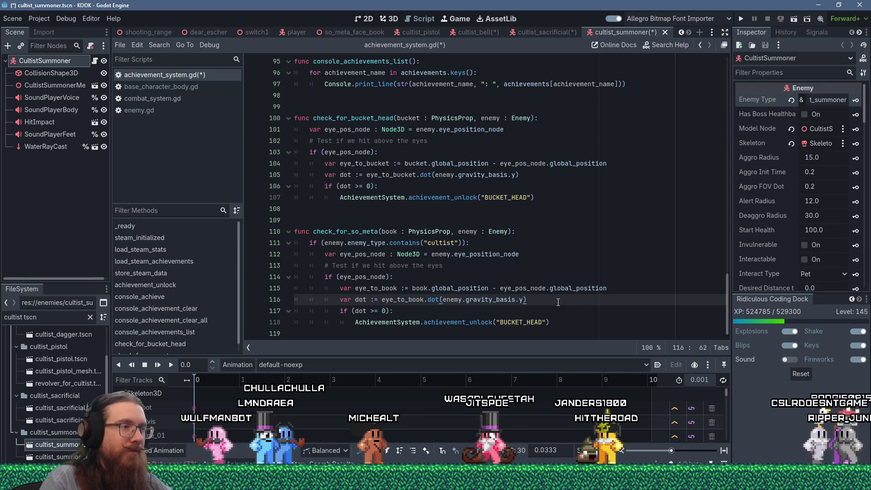
{"action": "left_click", "coordinate": [543, 311]}
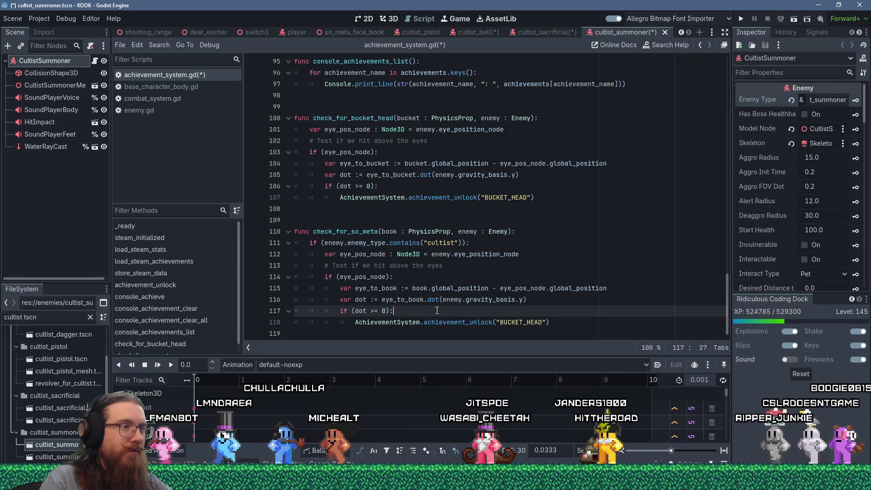
Unlock "SO_META" instead of "BUCKET_HEAD" and rename the dot variable to dot_up
{"action": "double_click", "coordinate": [521, 323]}
{"action": "type", "text": "SO_META"}
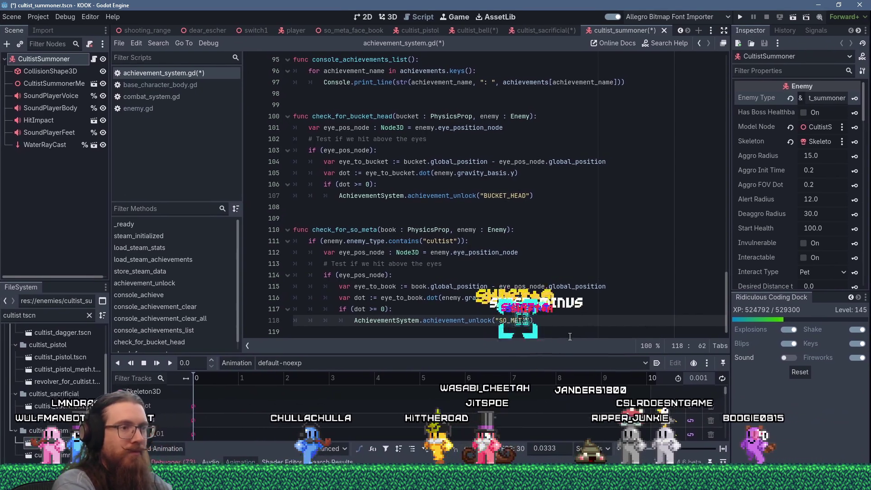
{"action": "key", "text": "ctrl+shift+Return"}
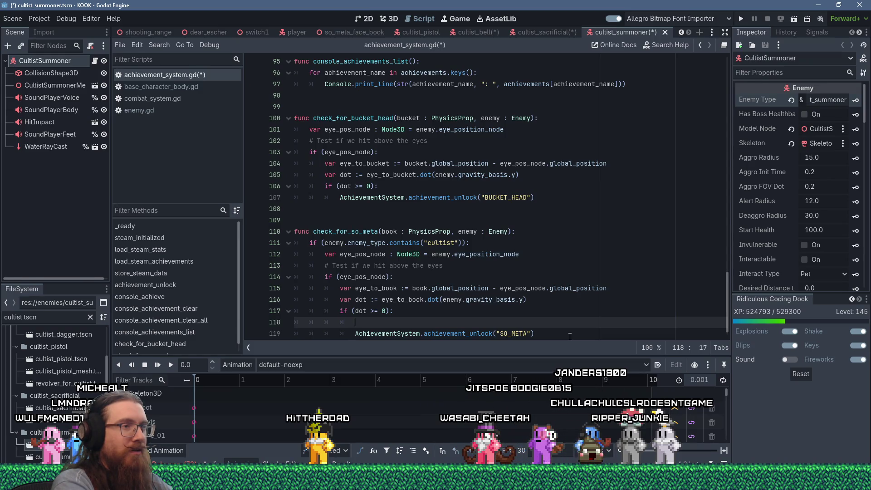
{"action": "key", "text": "Up"}
{"action": "key", "text": "Up"}
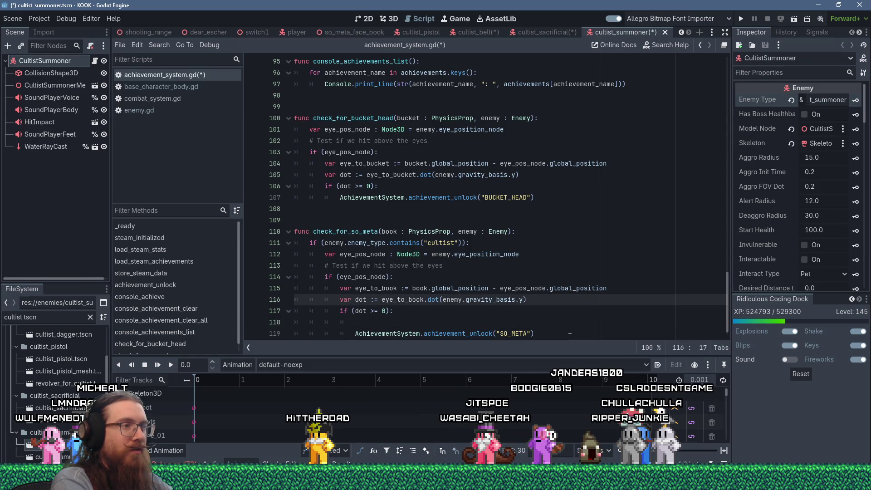
{"action": "key", "text": "BackSpace"}
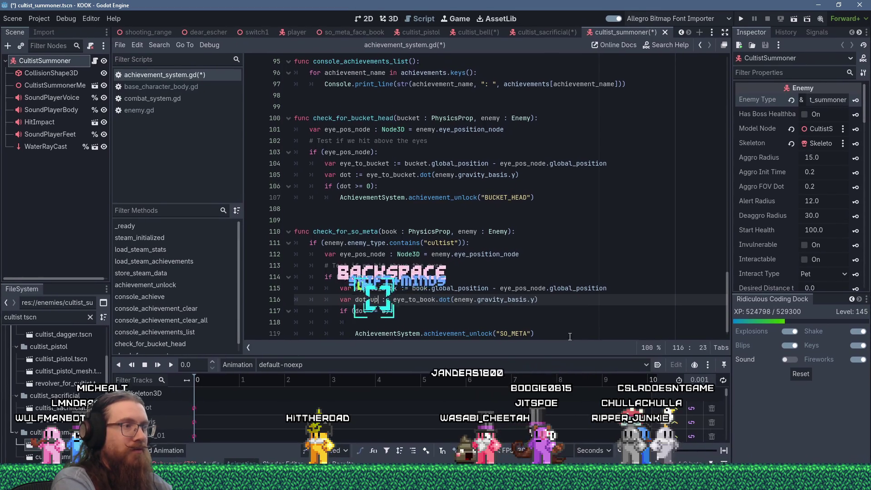
{"action": "type", "text": "_up"}
{"action": "key", "text": "Down"}
{"action": "type", "text": "_up"}
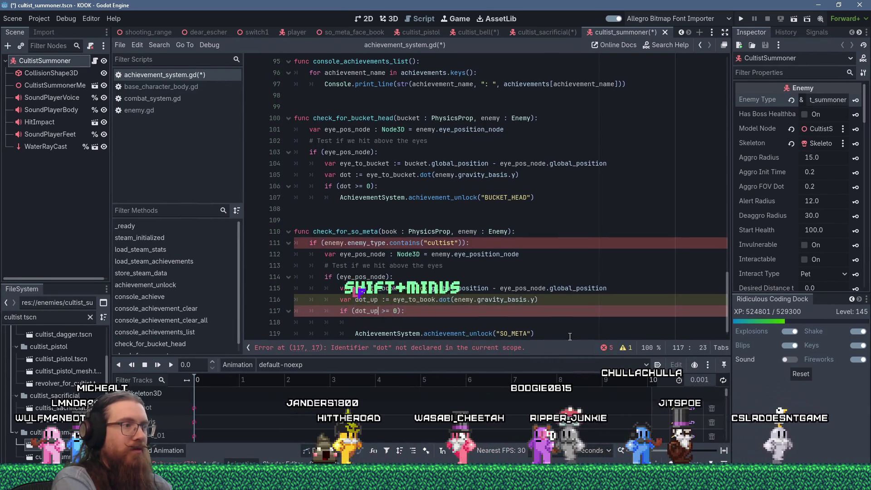
Add var dot_forward := enemy.aim_direction.dot(eye_to_book) and begin an if (dot_forward ...) check
{"action": "key", "text": "Down"}
{"action": "type", "text": "var dot_forward"}
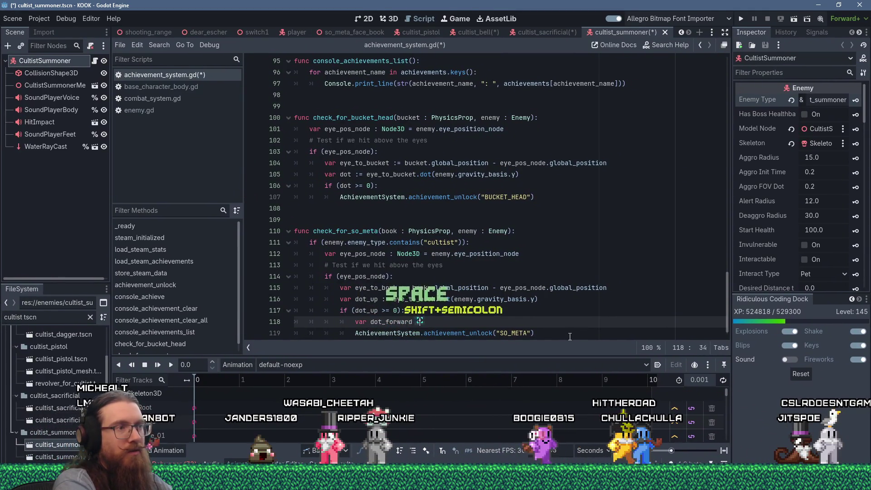
{"action": "type", "text": " := enemy.a"}
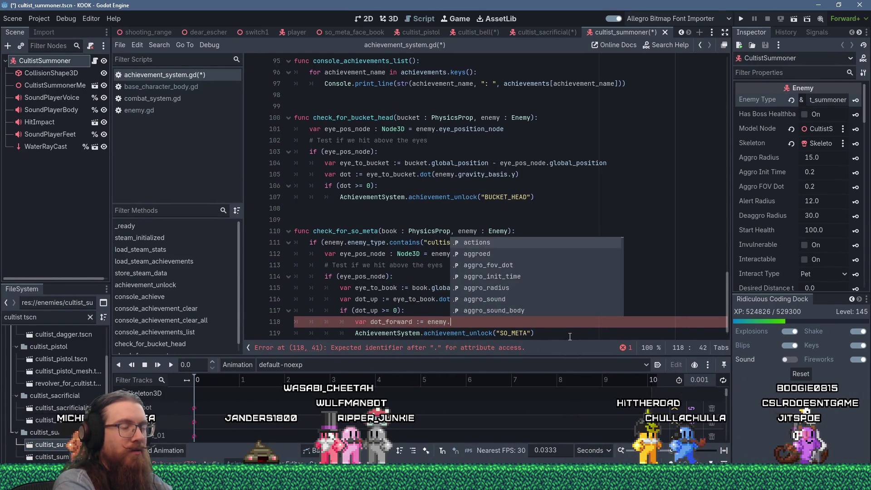
{"action": "type", "text": "im"}
{"action": "key", "text": "Return"}
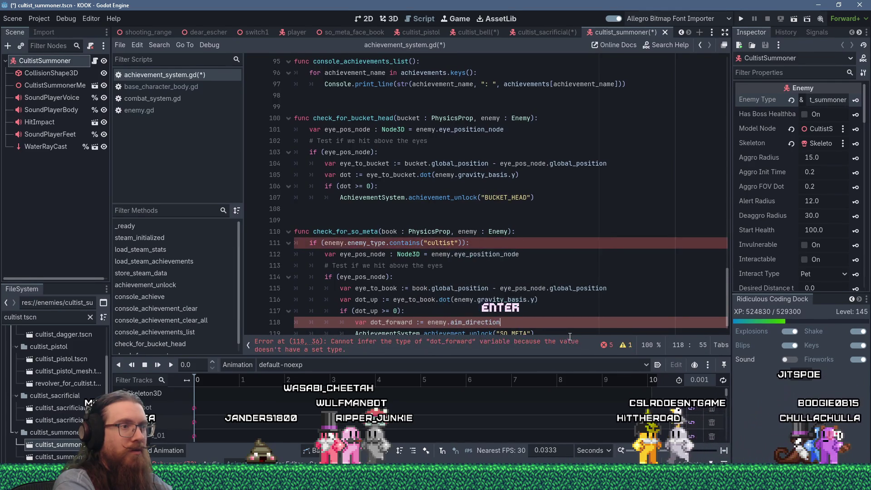
{"action": "type", "text": "."}
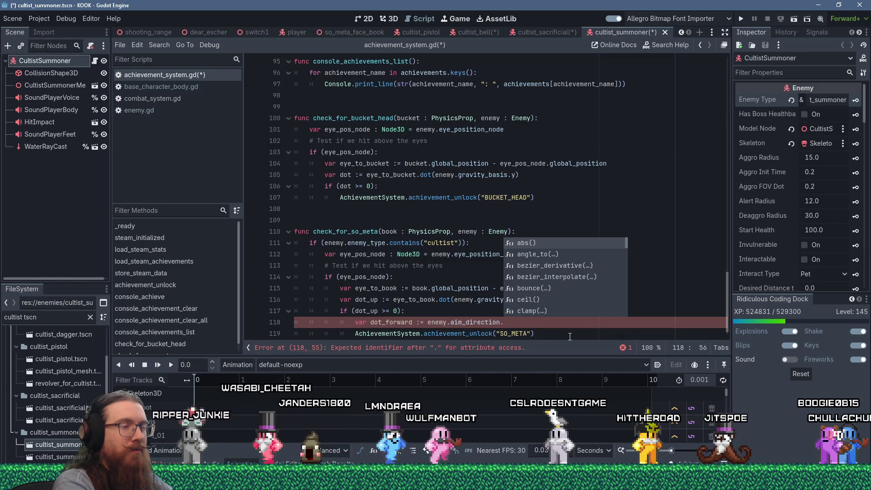
{"action": "type", "text": "dot(e"}
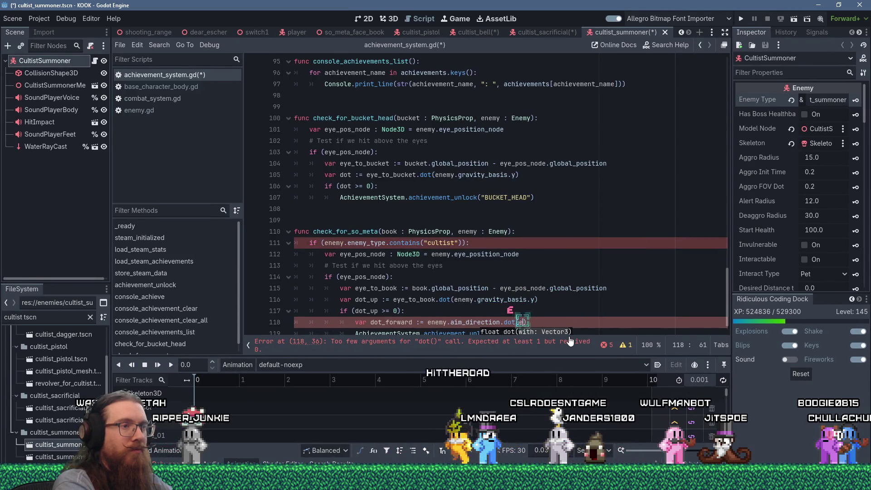
{"action": "type", "text": "ye_to"}
{"action": "type", "text": ")"}
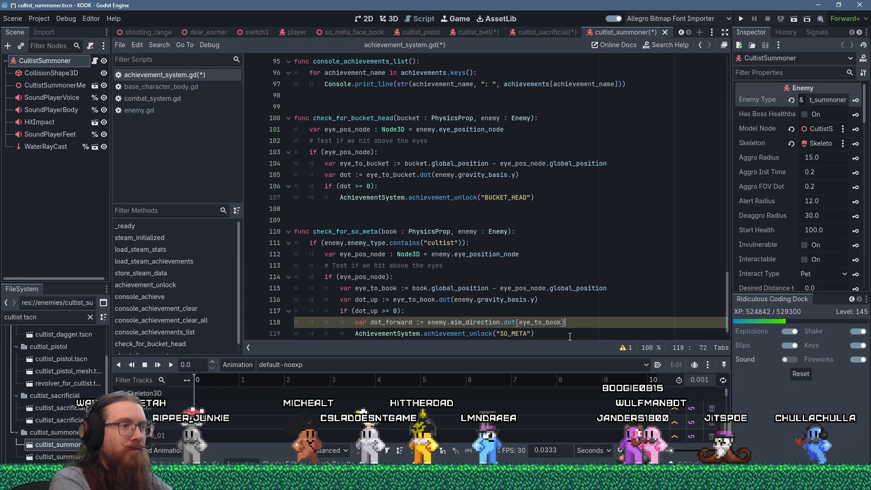
{"action": "key", "text": "Return"}
{"action": "type", "text": "if (dot_forward > "}
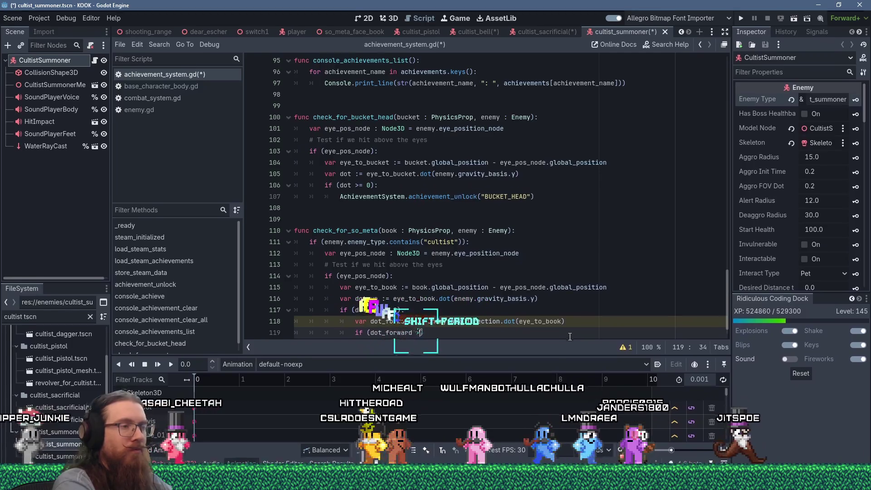
{"action": "type", "text": "0"}
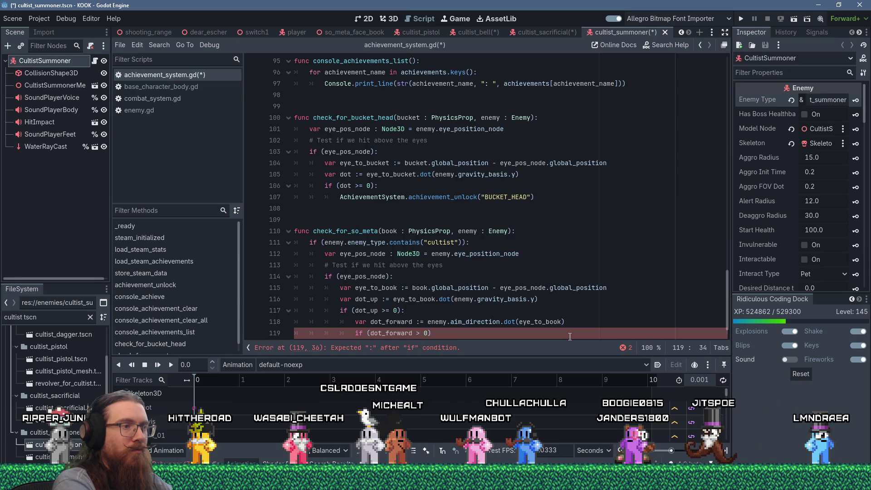
{"action": "key", "text": "BackSpace"}
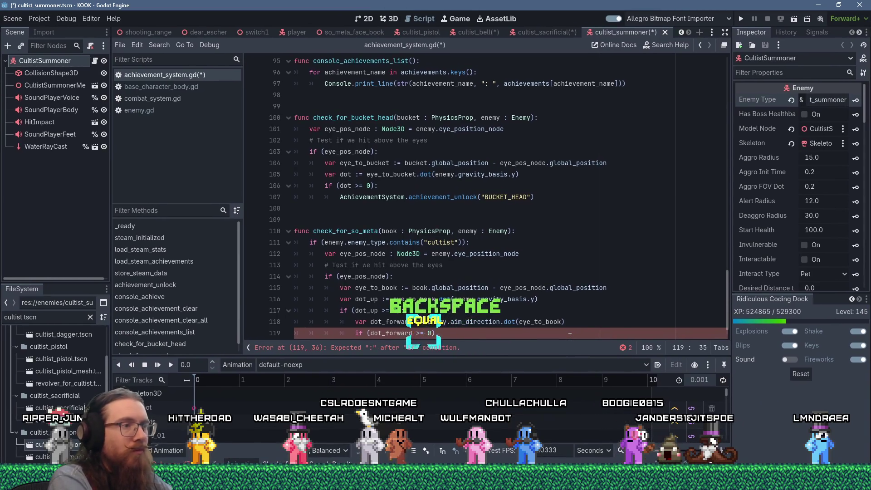